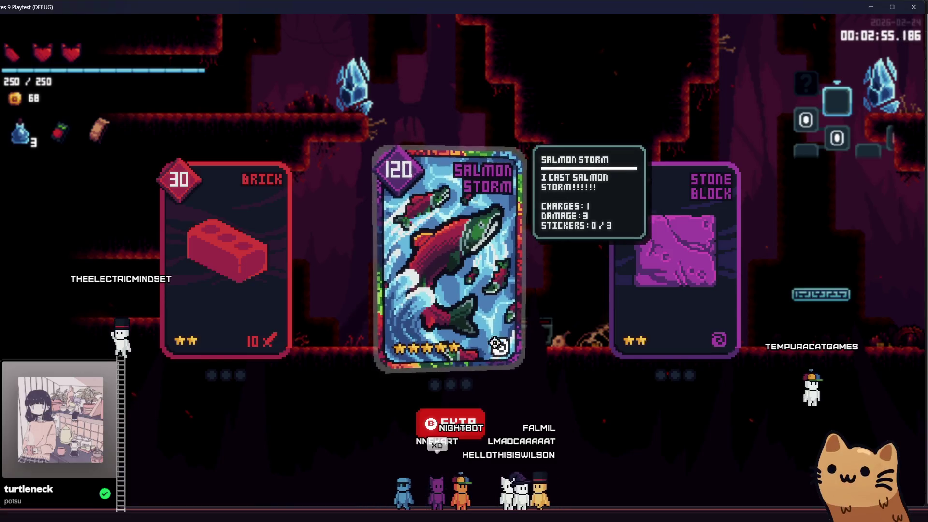
Take Salmon Storm as the reward card, review the deck, and resume cave play
click(441, 289)
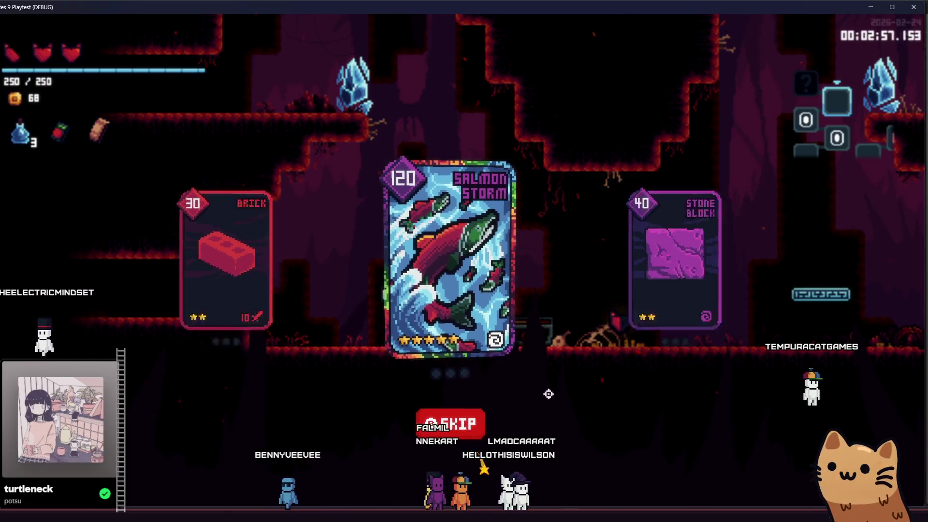
key(Tab)
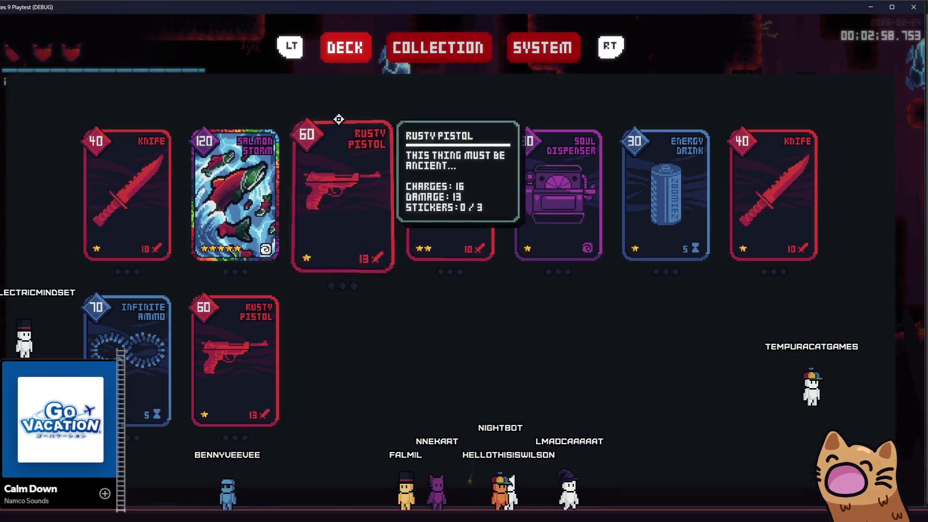
key(Tab)
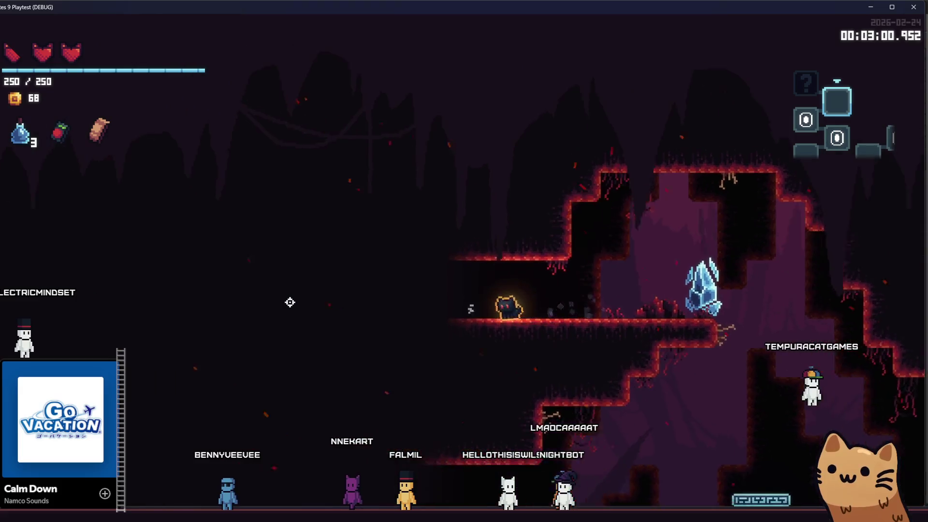
Descend through the cave ledges, shooting the pistol at enemies on the way past the crystal
key(d)
key(a)
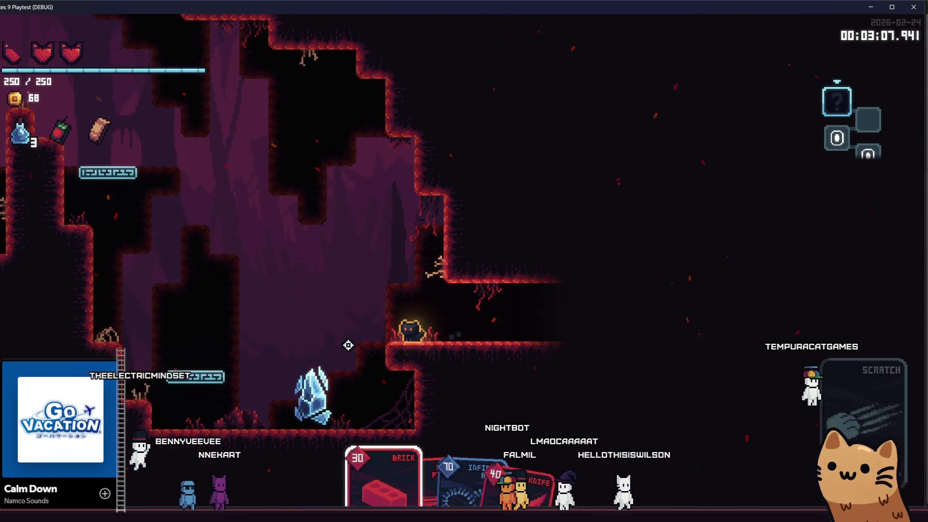
key(a)
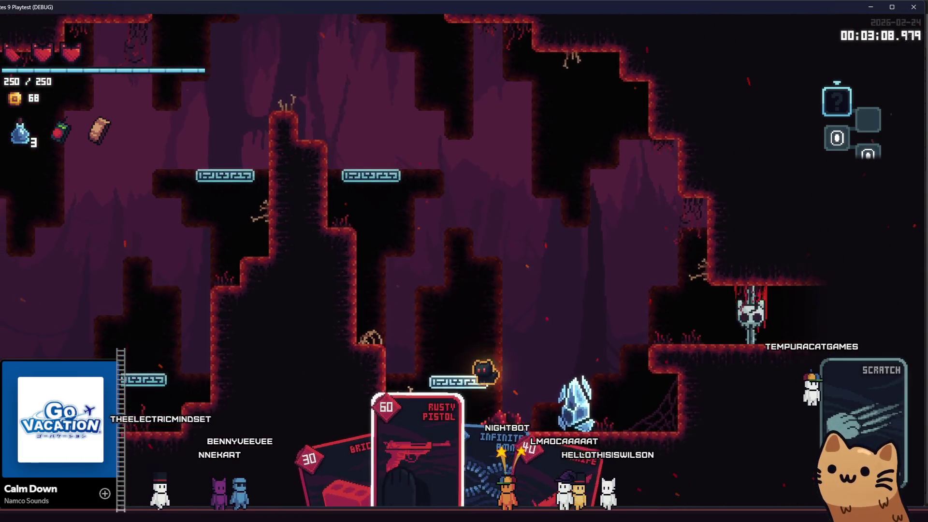
key(space)
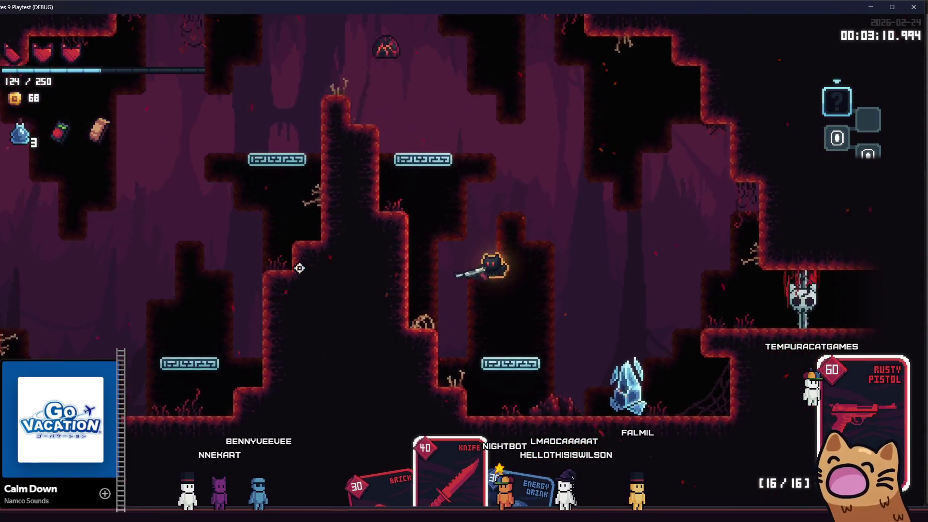
click(316, 124)
key(d)
click(201, 421)
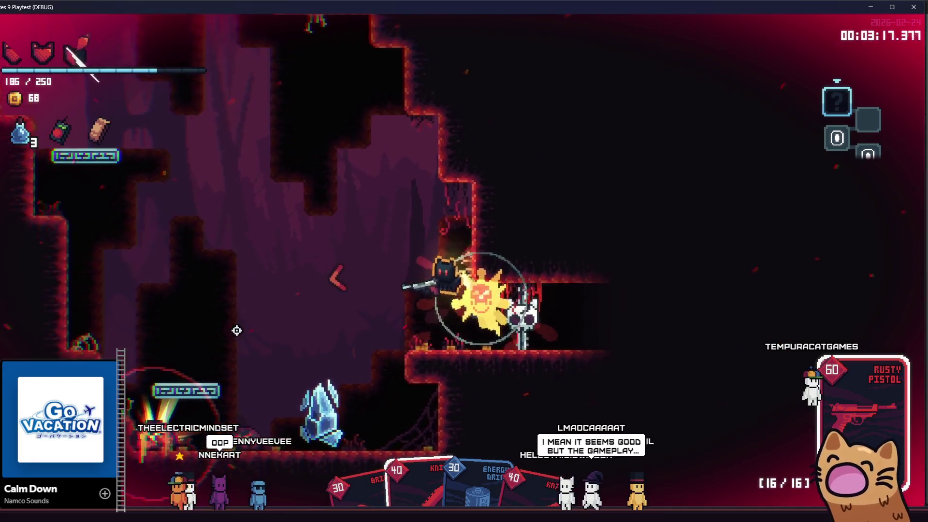
key(a)
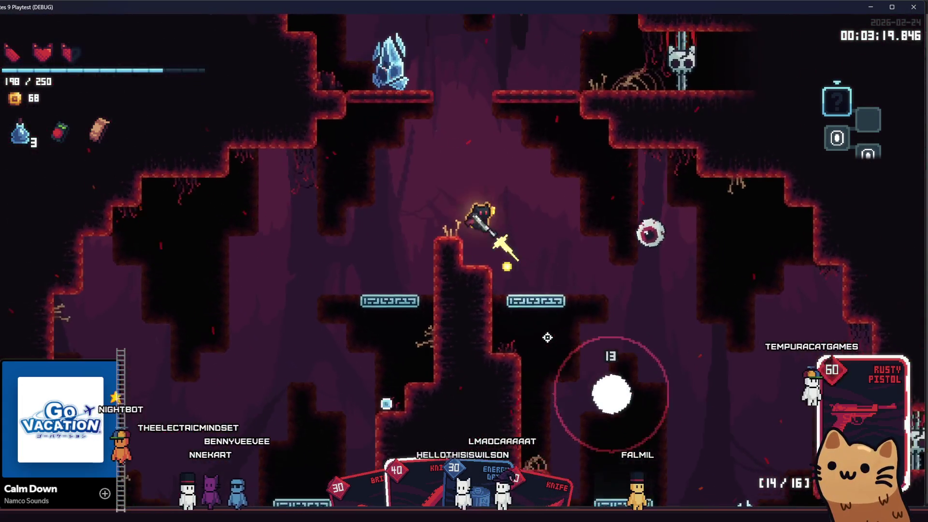
Clear the remaining enemies in the crystal room with sustained pistol fire
click(565, 258)
click(319, 348)
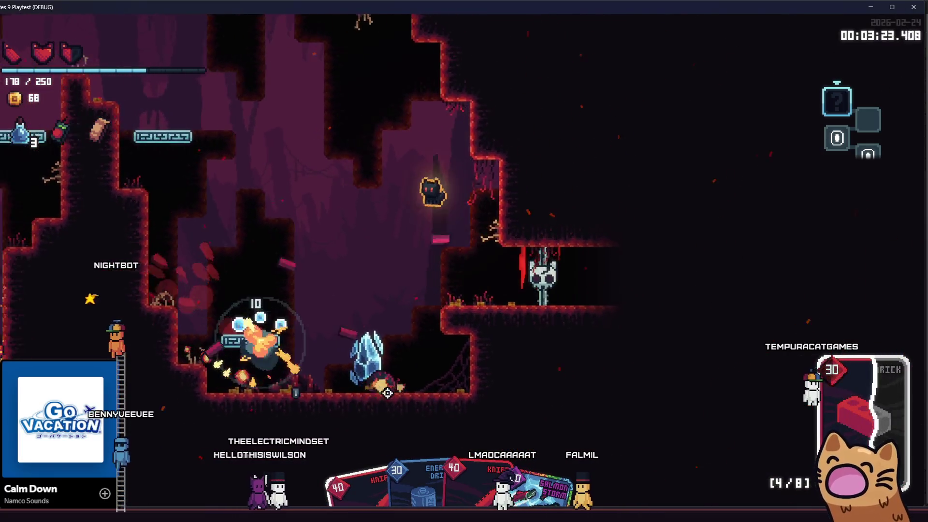
click(377, 391)
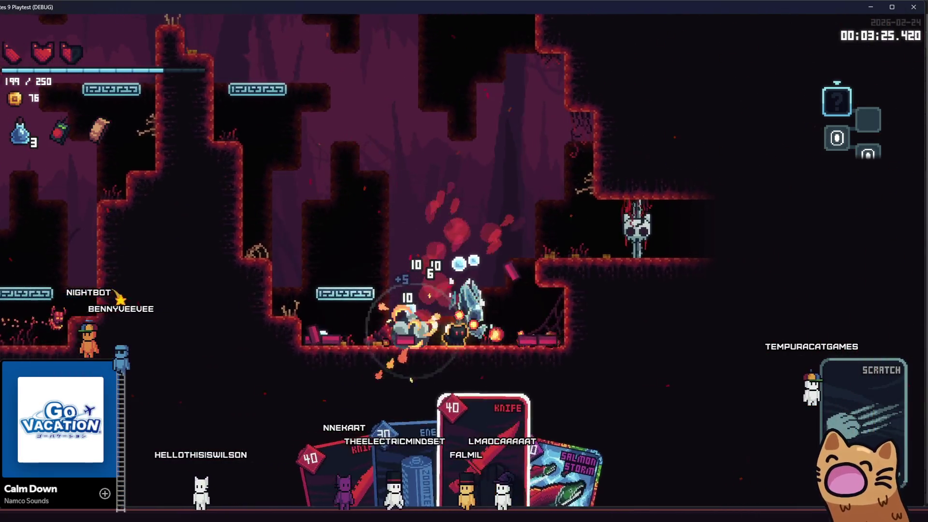
click(580, 301)
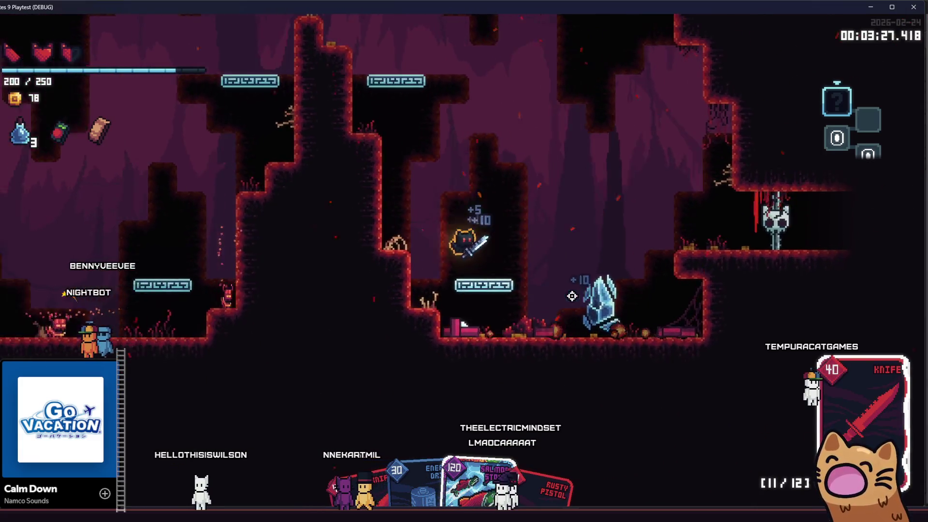
click(572, 296)
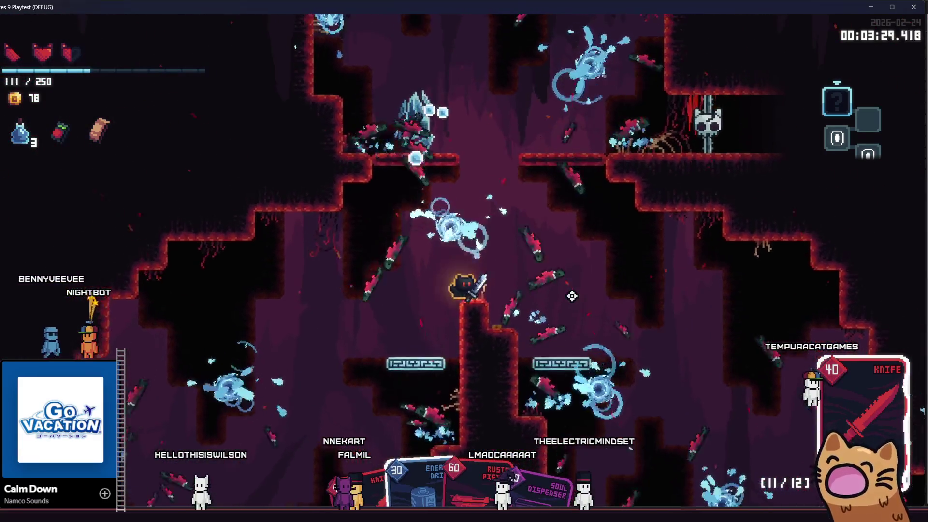
key(space)
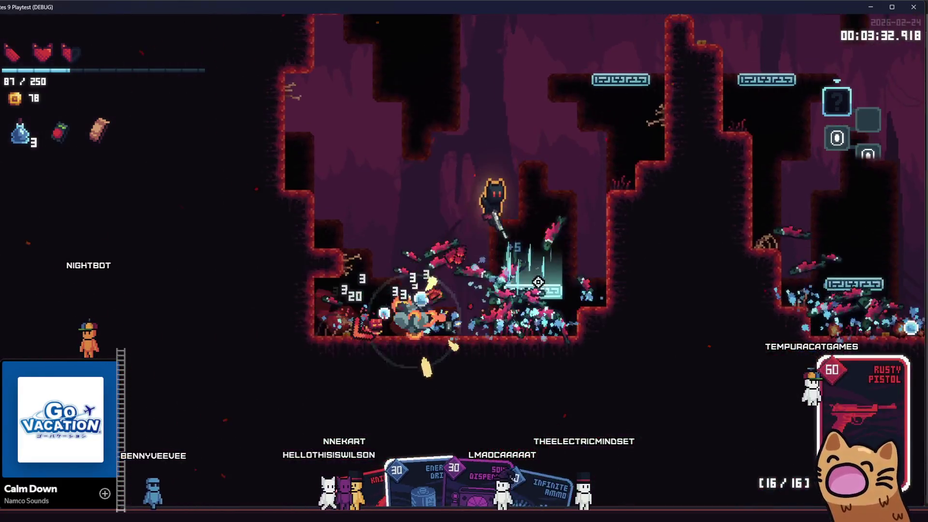
click(388, 365)
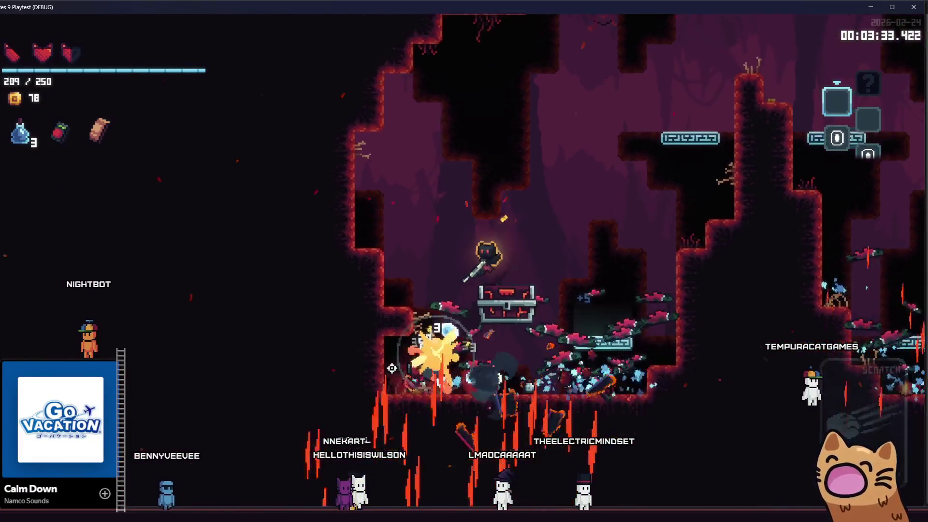
Loot the sticker capsule from the treasure chest and exit toward the next room
key(e)
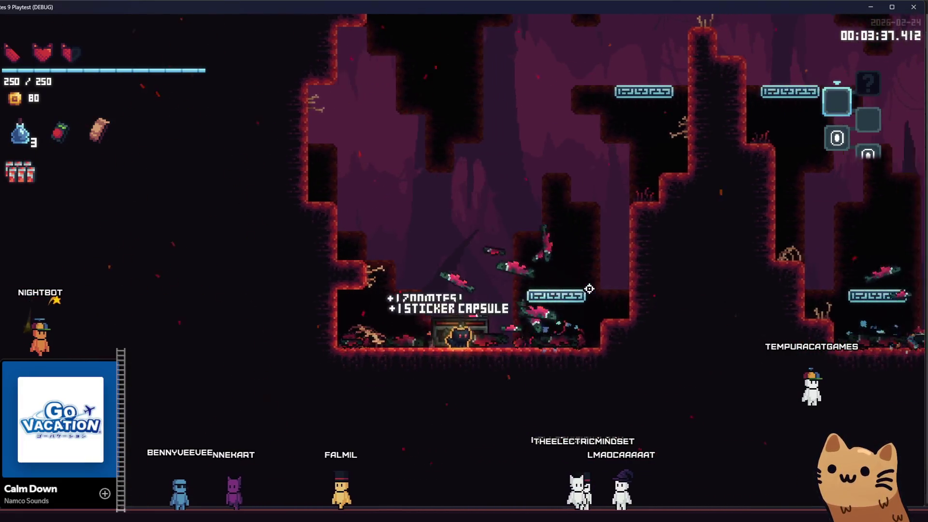
key(space)
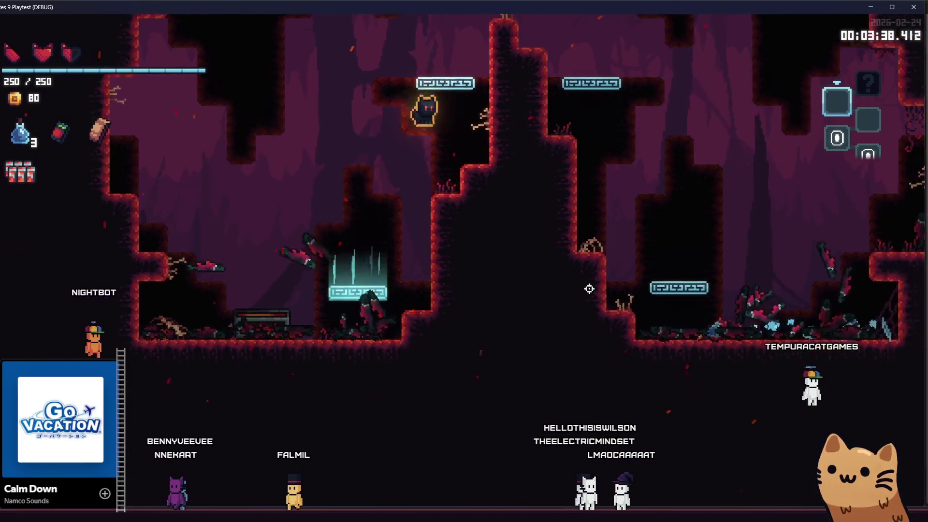
key(a)
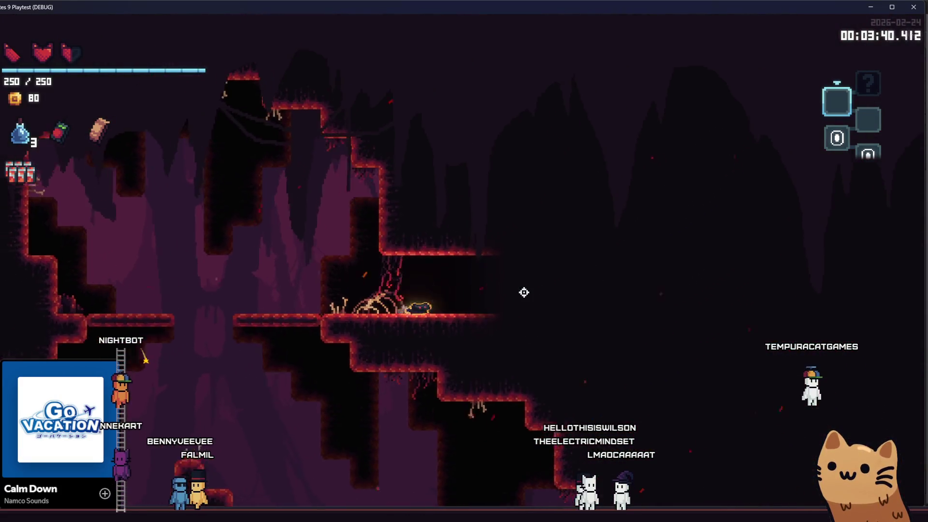
key(d)
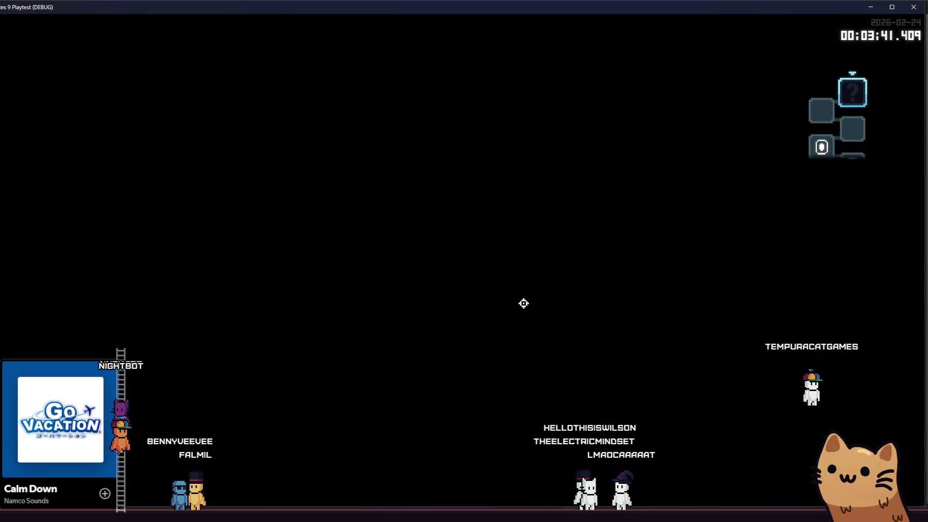
Climb the shaft casting Salmon Storm and firing the pistol, then leap toward the eyeballs
key(space)
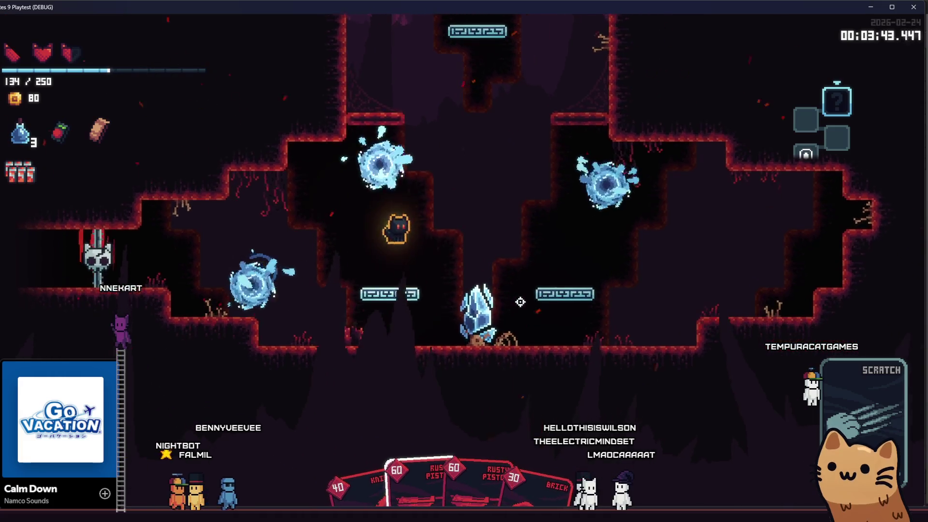
click(519, 302)
key(space)
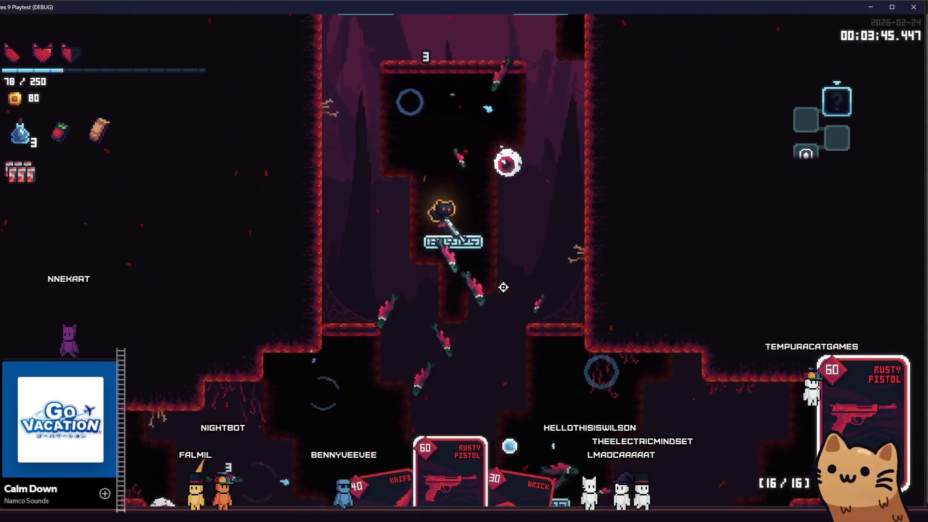
click(448, 394)
key(d)
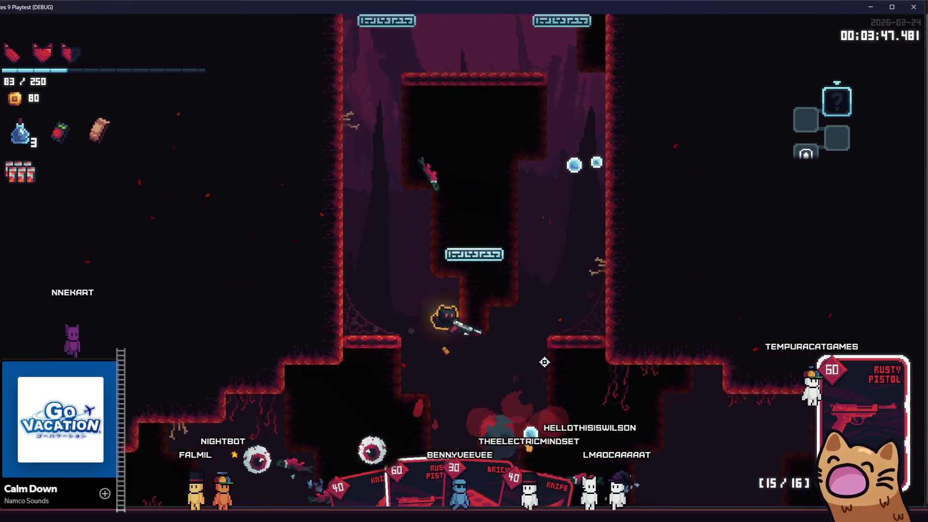
key(space)
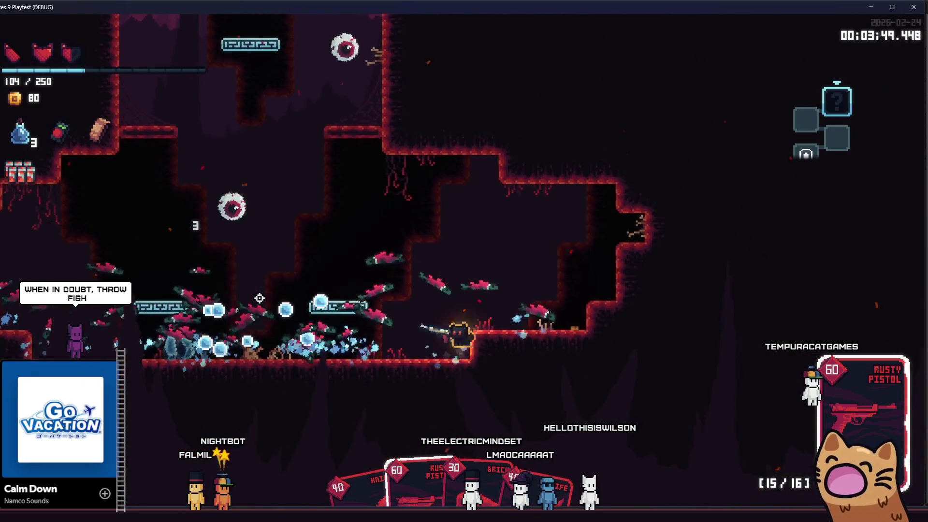
key(d)
Shoot down the eyeball enemies while continuing to climb the shaft
click(294, 246)
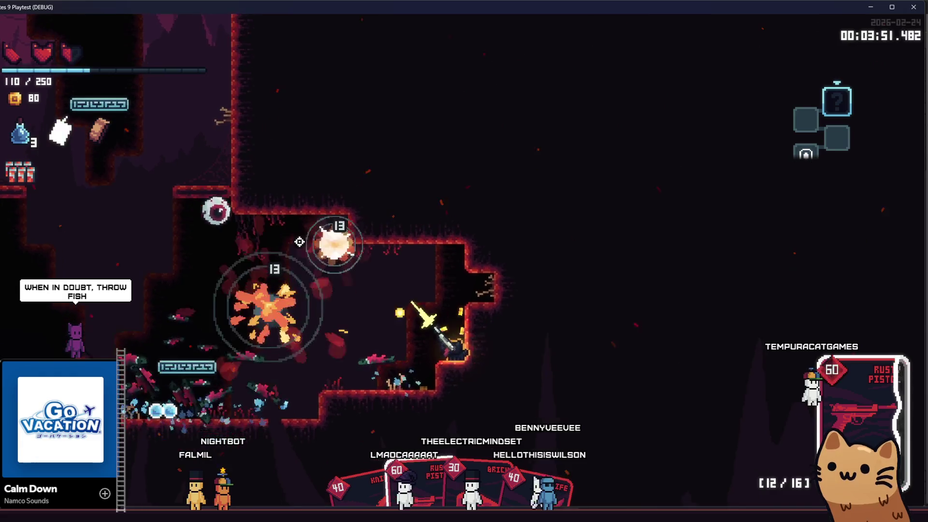
click(283, 317)
click(284, 316)
key(space)
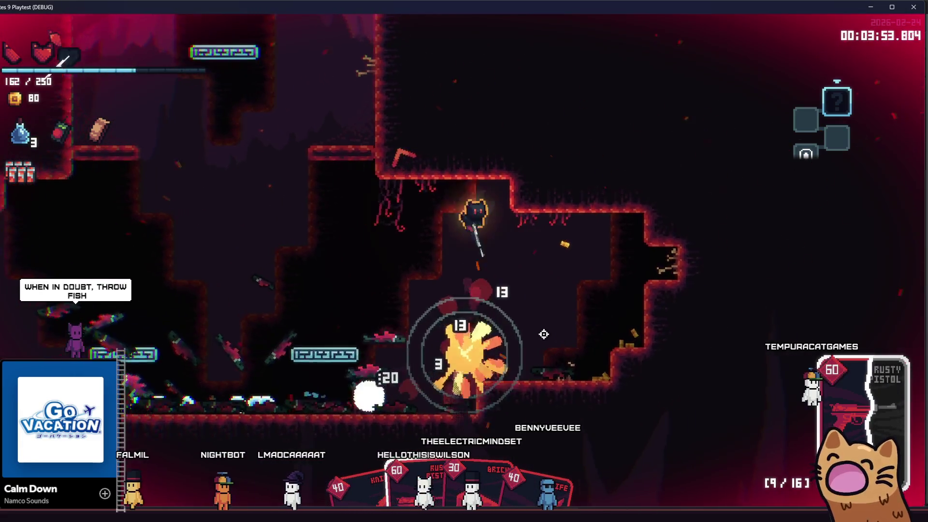
click(545, 332)
click(419, 384)
key(r)
key(space)
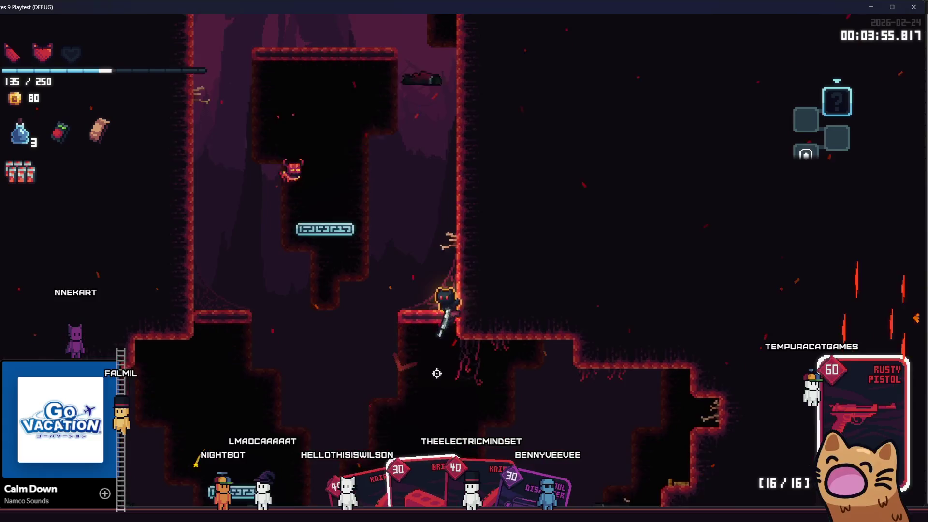
Switch to the Brick card, clear the lower cave enemies, and reach the chest
key(a)
key(e)
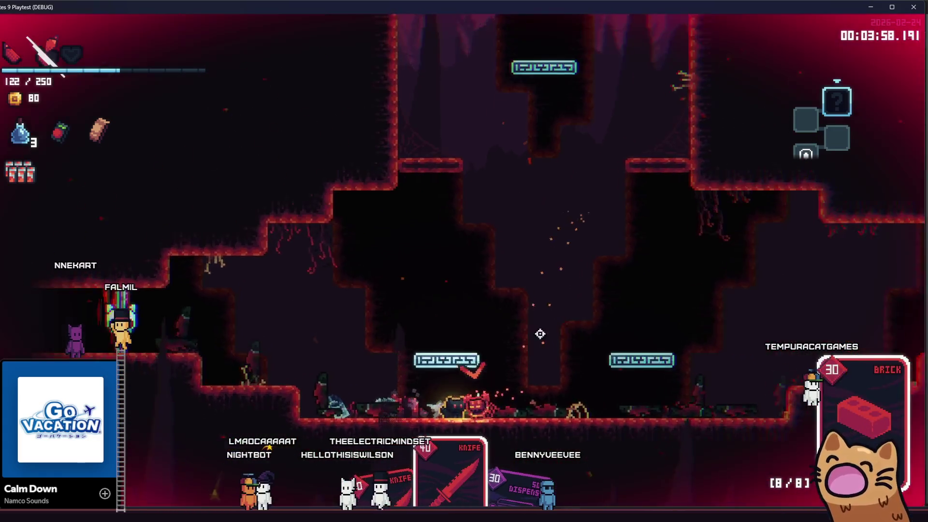
click(544, 332)
click(254, 346)
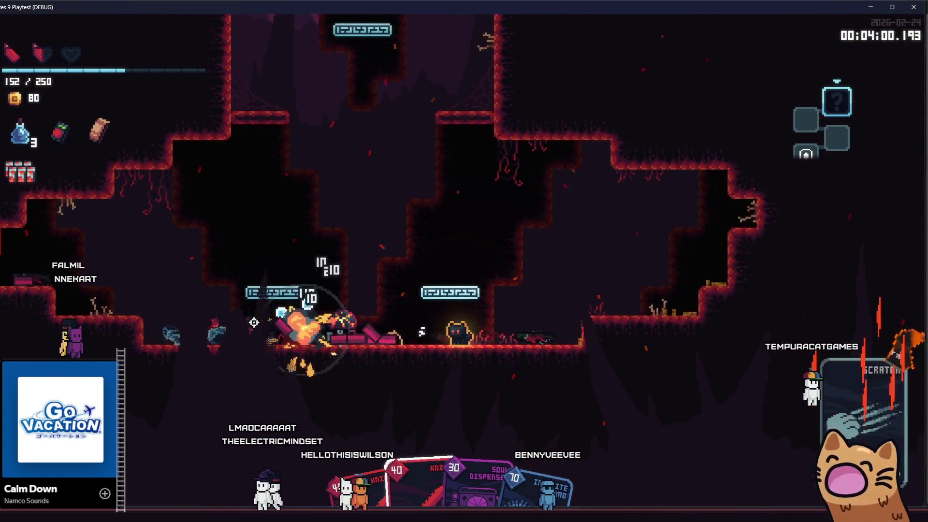
key(space)
key(d)
Collect the Phoenix Feather from the chest and climb the shaft to the upper room's platform
key(e)
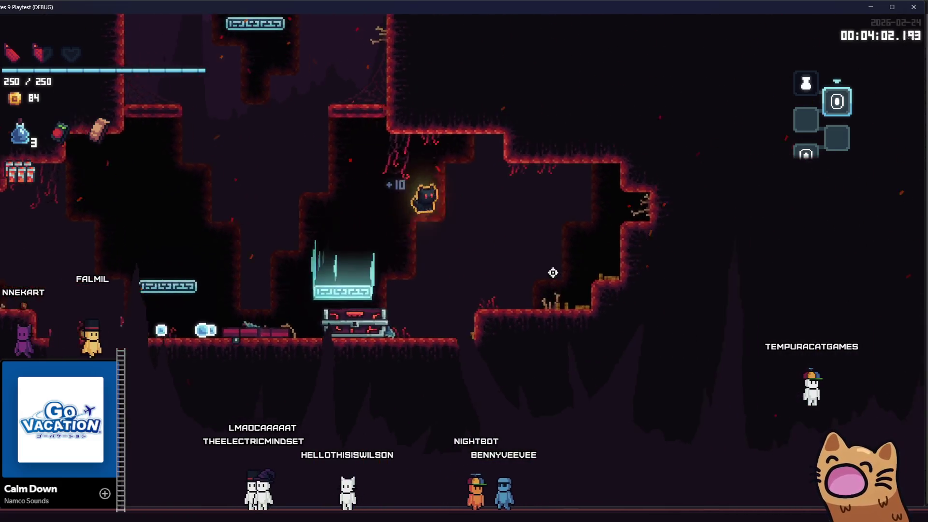
key(a)
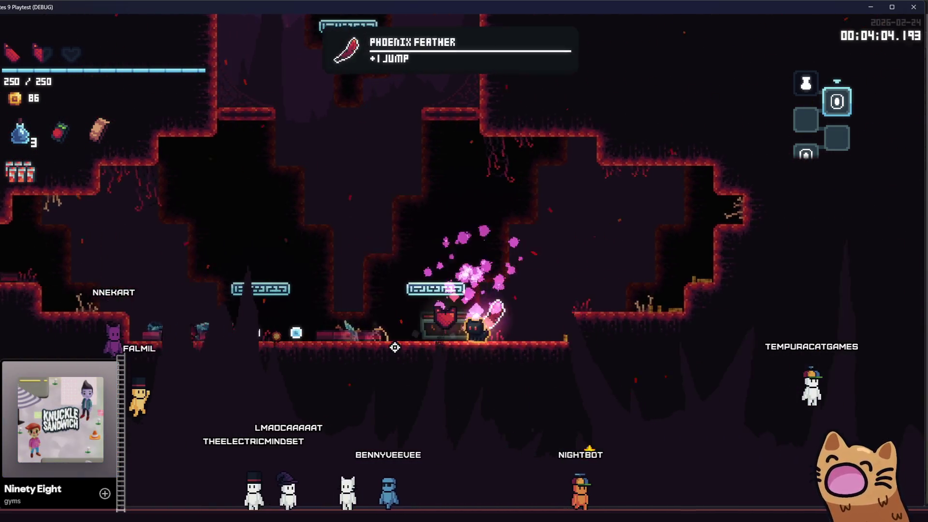
key(a)
key(space)
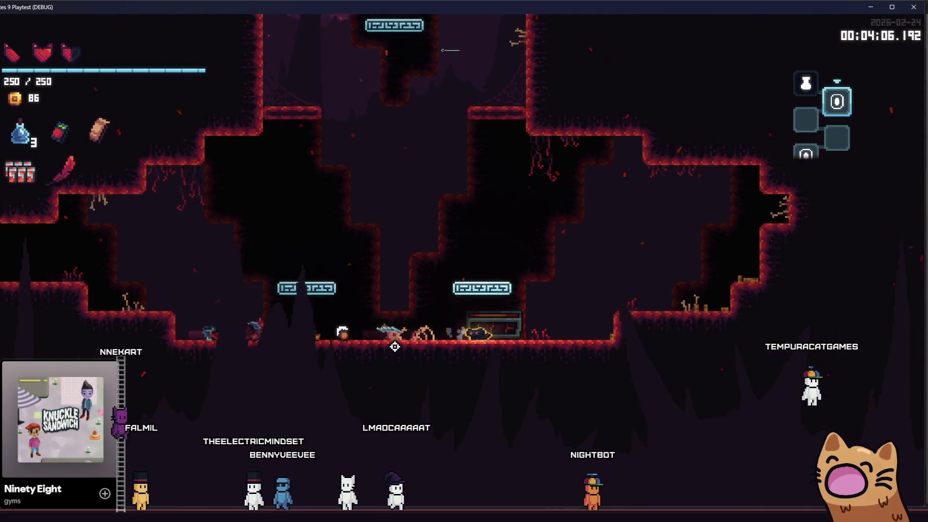
key(space)
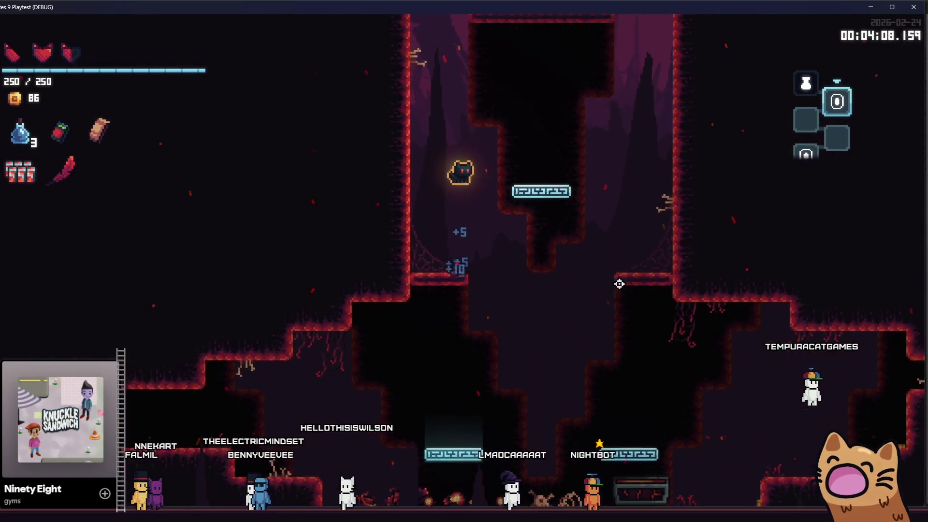
key(space)
key(space)
key(space)
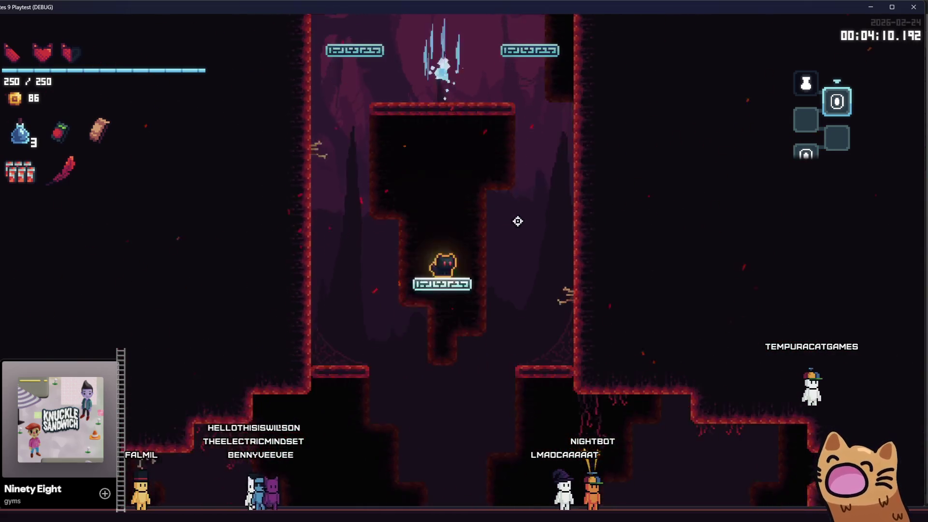
key(space)
key(space)
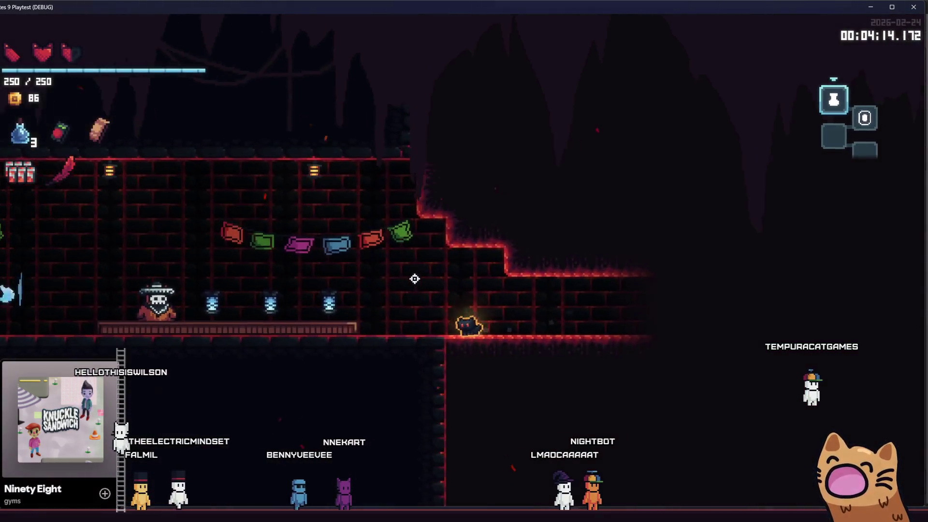
Walk along the shop counter to the forge and bring up its card list
key(Right)
key(Left)
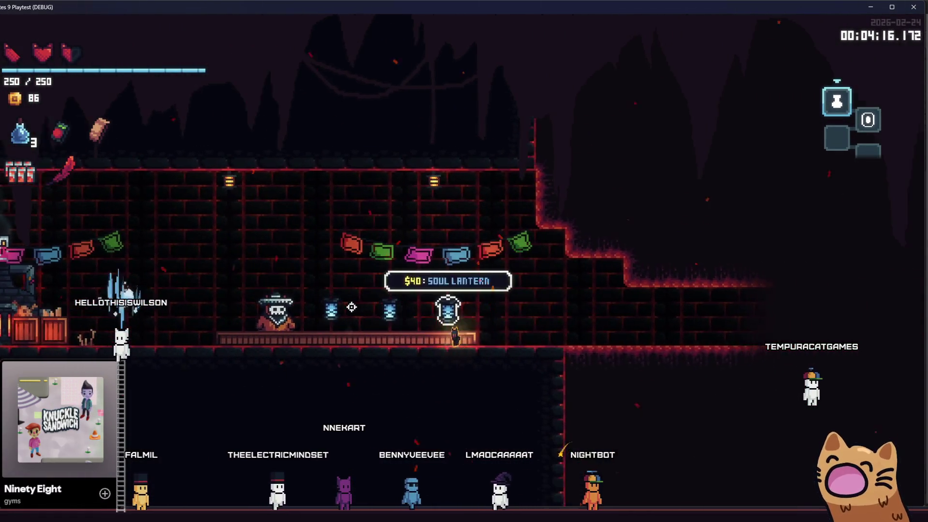
key(Left)
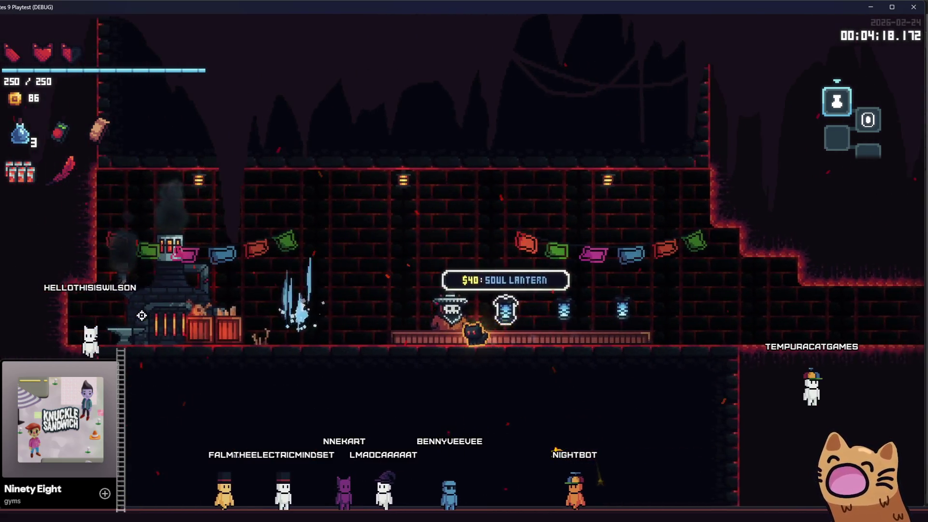
key(e)
scroll(482, 331, down, 3)
scroll(366, 331, up, 1)
scroll(166, 373, down, 1)
scroll(321, 276, up, 3)
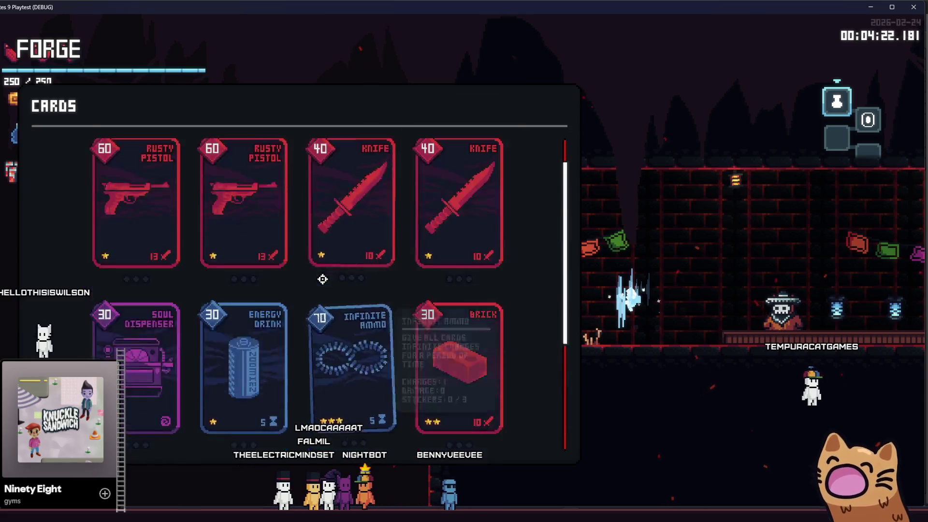
Stick a sticker onto Salmon Storm, then pick the second Rusty Pistol for the next one
key(Escape)
key(e)
scroll(197, 375, down, 3)
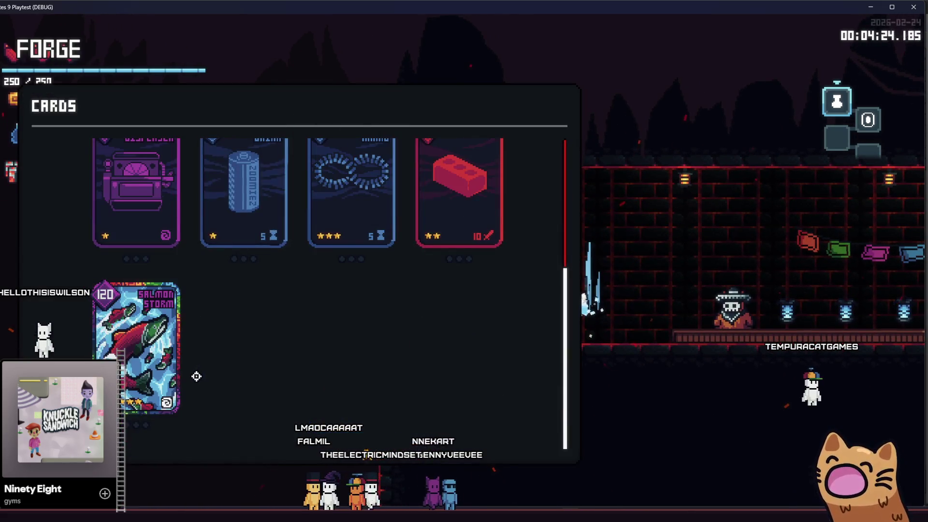
click(150, 358)
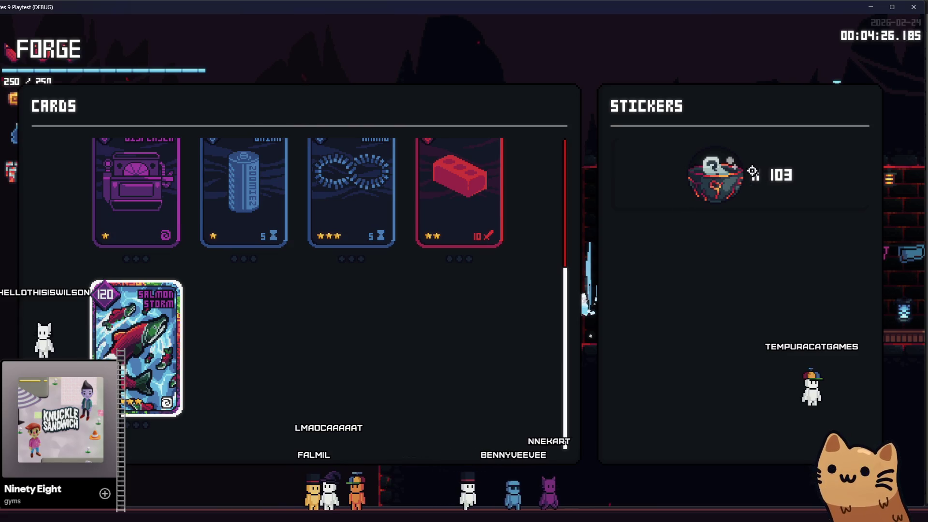
click(757, 177)
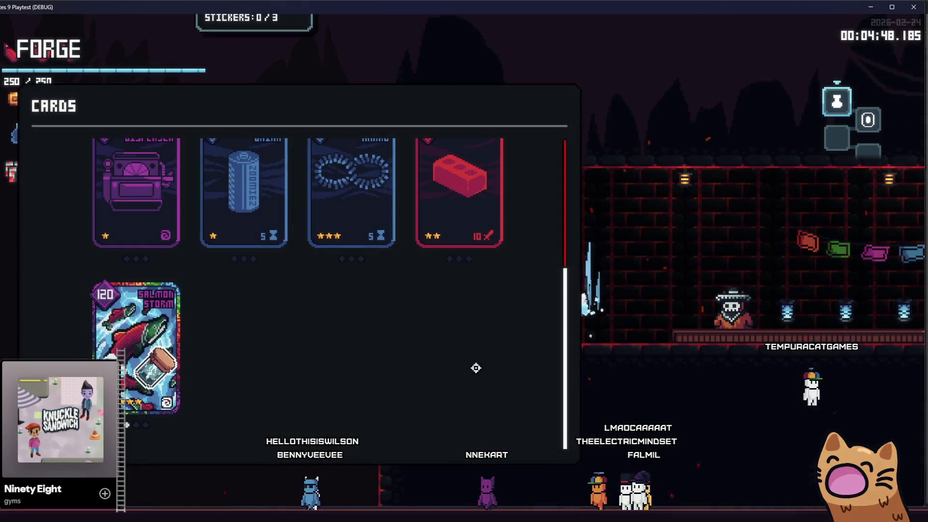
scroll(375, 276, up, 3)
click(244, 239)
Apply the dark Negative sticker to the second Rusty Pistol, leaving 101 stickers
click(717, 177)
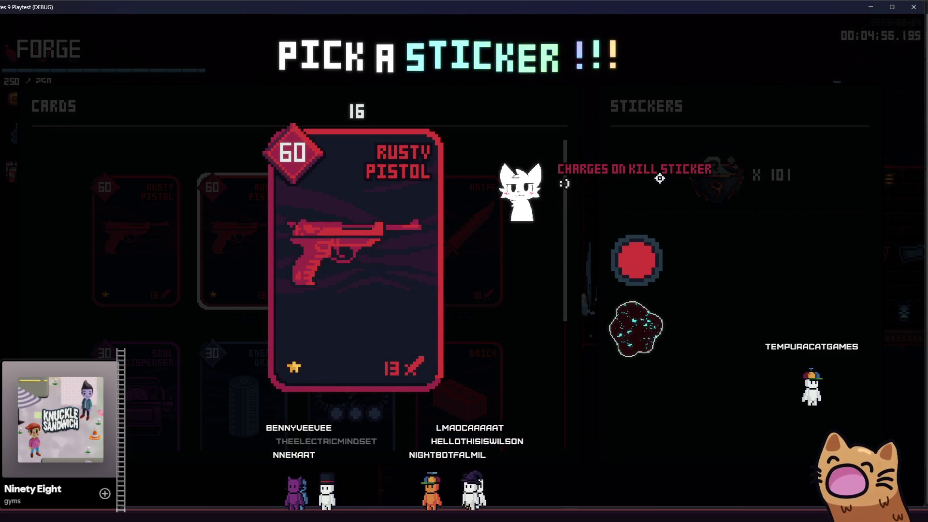
key(Return)
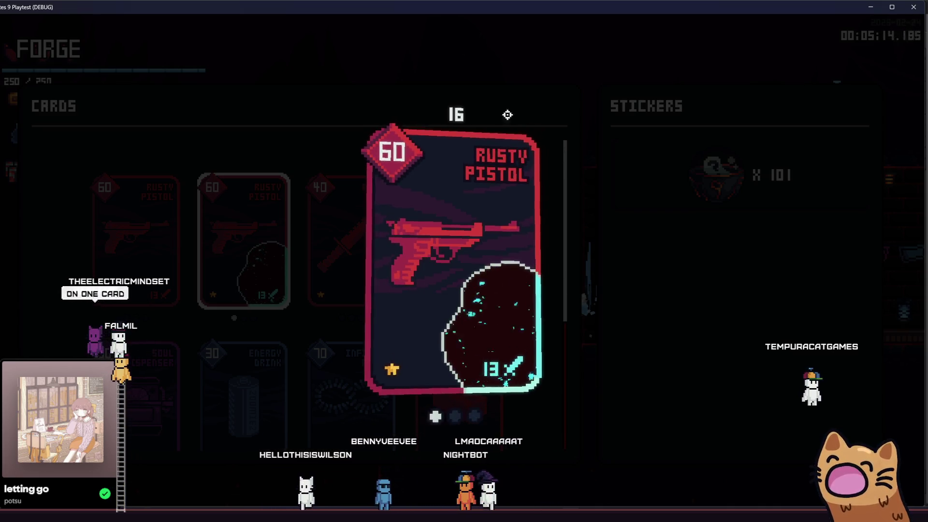
click(630, 238)
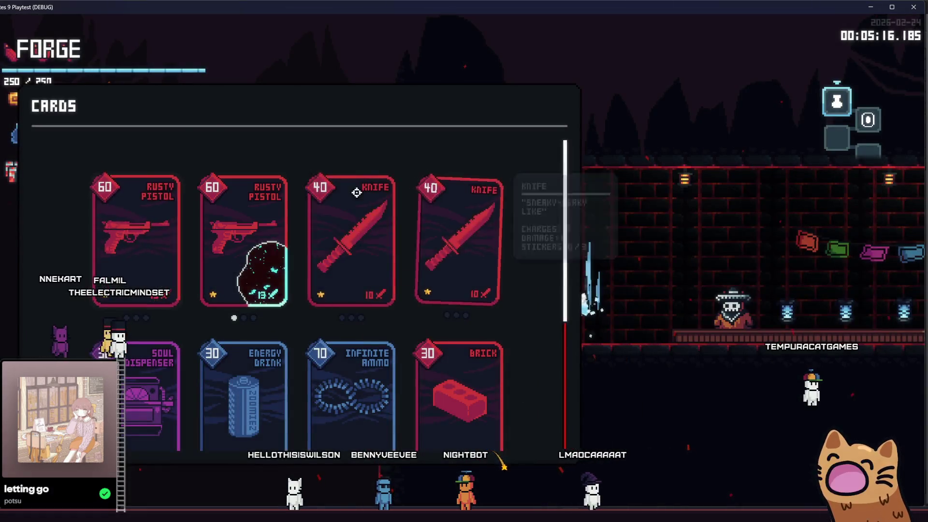
Start a new sticker pick for the Negative-stickered Rusty Pistol, leaving 100 stickers
click(250, 225)
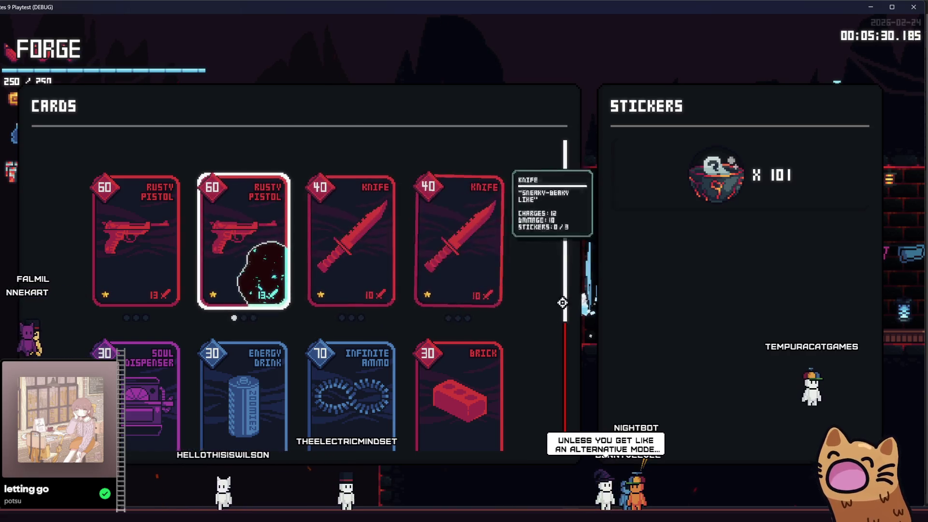
scroll(518, 279, down, 2)
scroll(517, 279, up, 2)
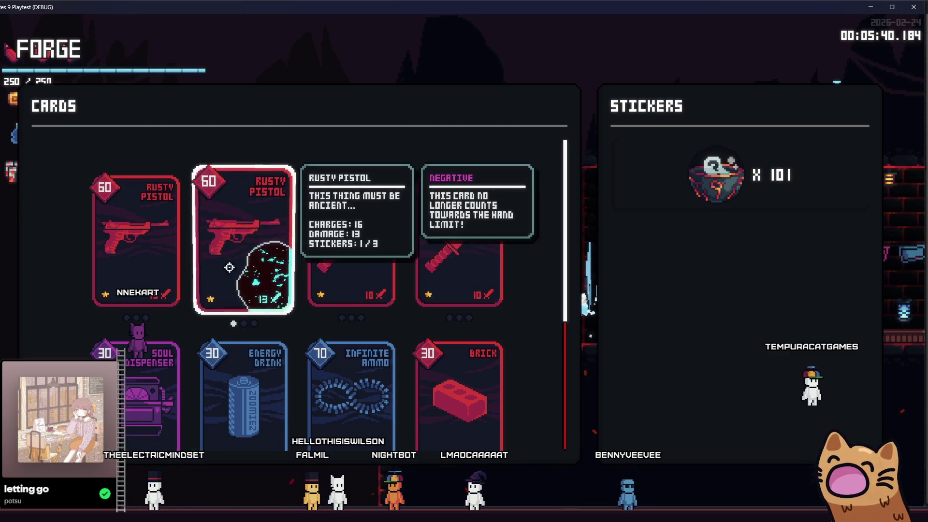
mouse_move(243, 240)
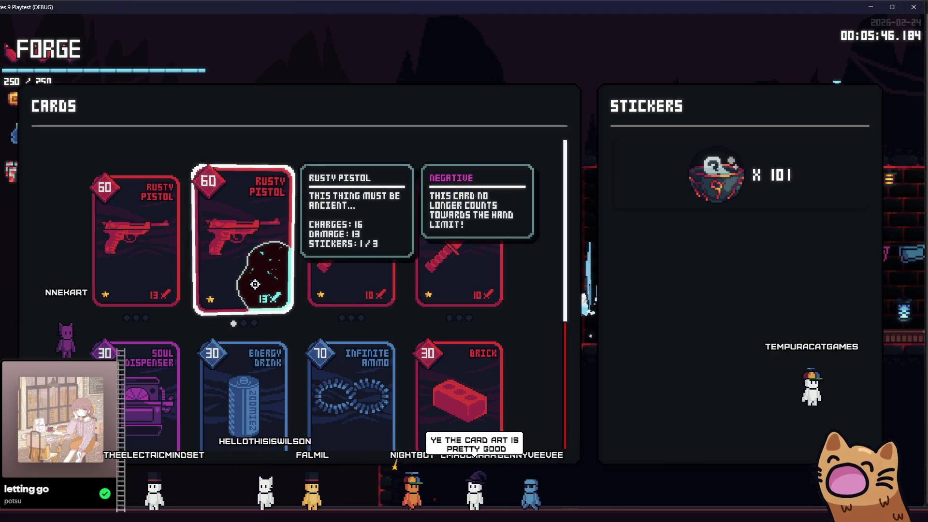
click(459, 254)
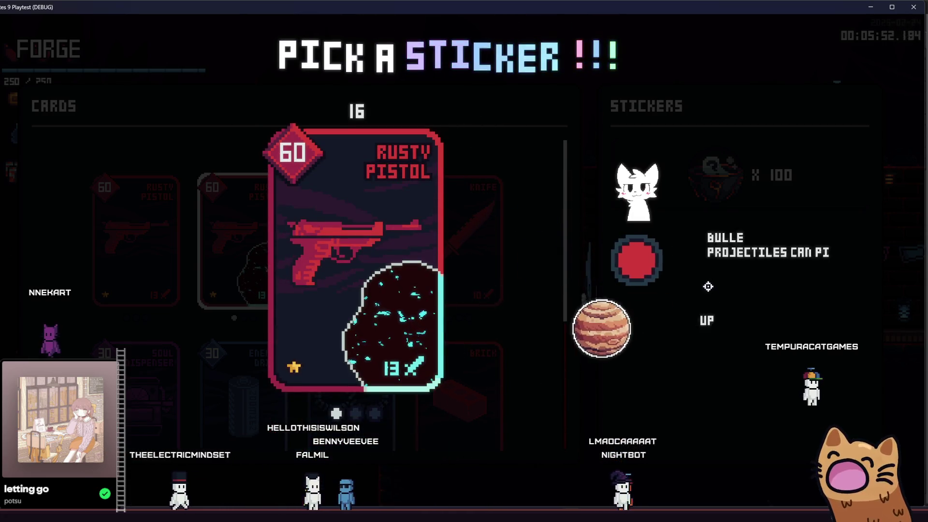
Place Jupiter on the second Rusty Pistol and the golden gun sticker on another, leaving 99
click(672, 334)
click(418, 203)
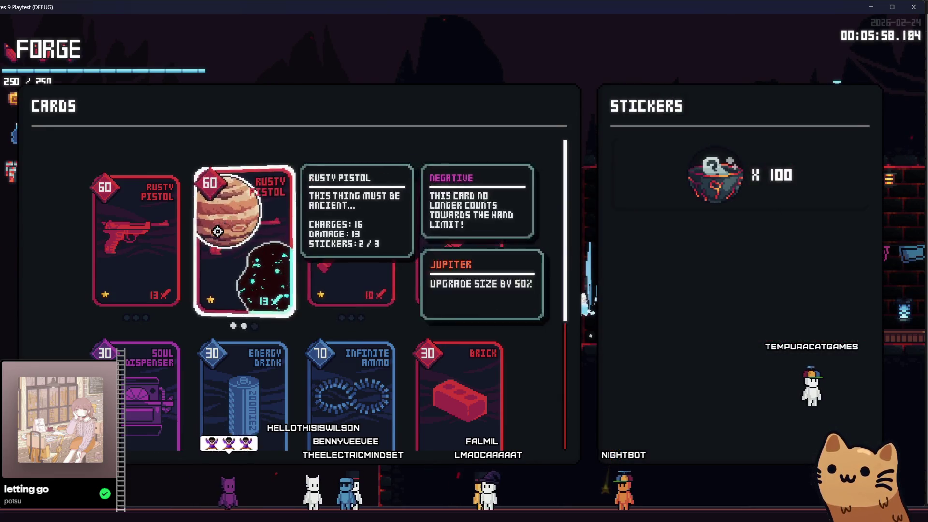
click(458, 239)
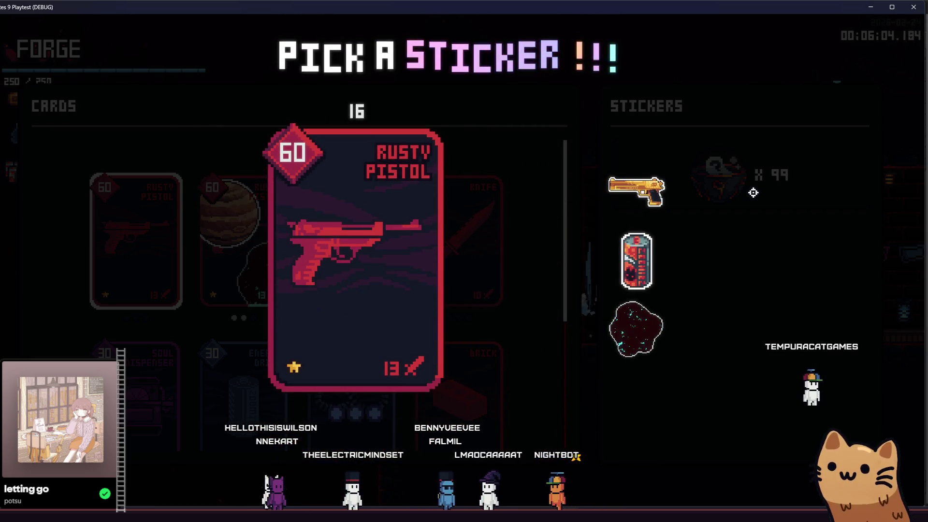
click(667, 170)
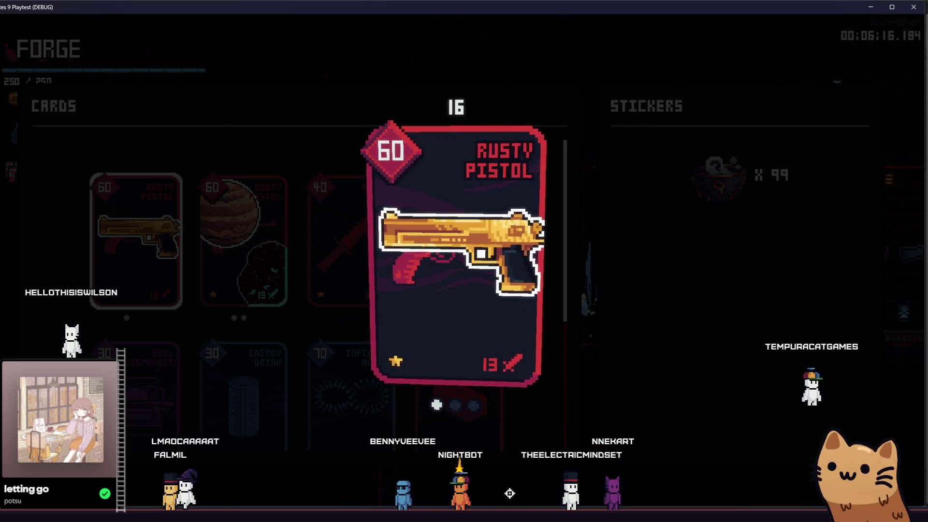
click(309, 225)
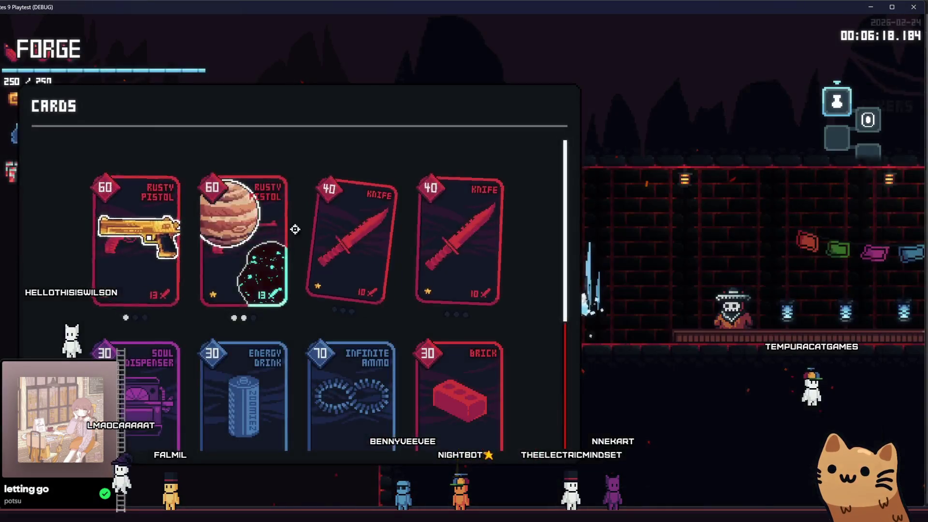
Leave the forge, cross the next cave rooms, and teleport onward via the dungeon map
key(Escape)
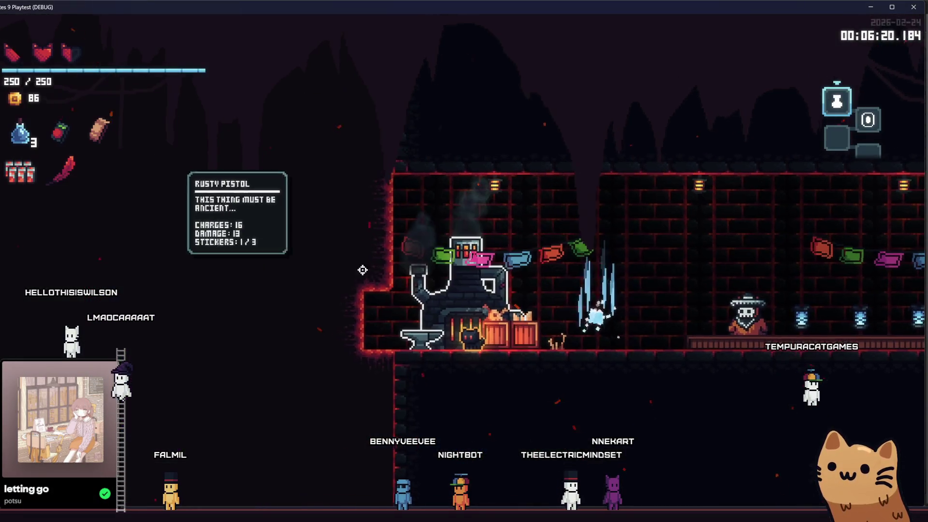
key(d)
key(Tab)
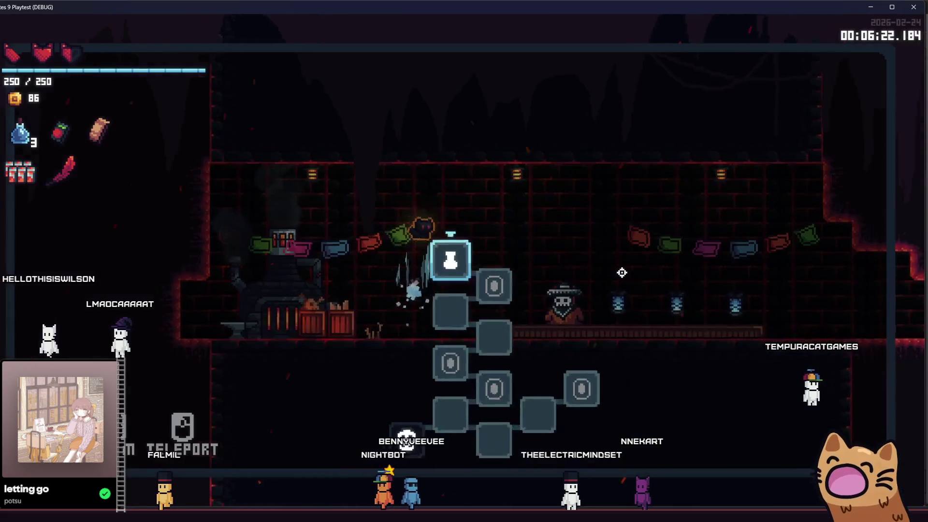
key(d)
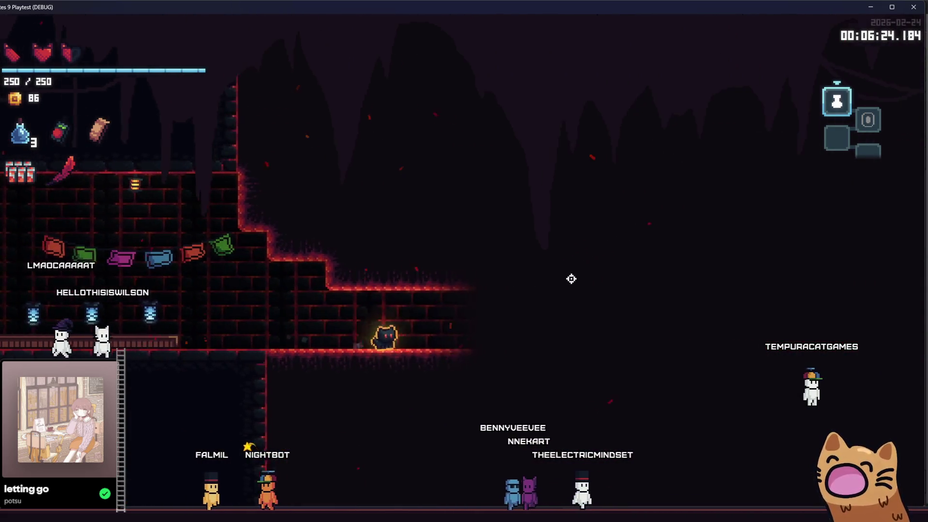
key(d)
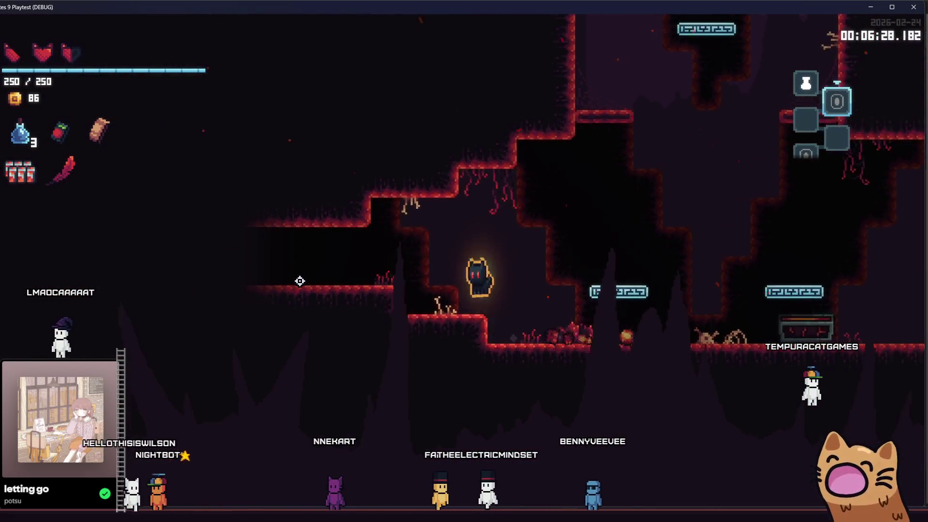
key(Tab)
key(e)
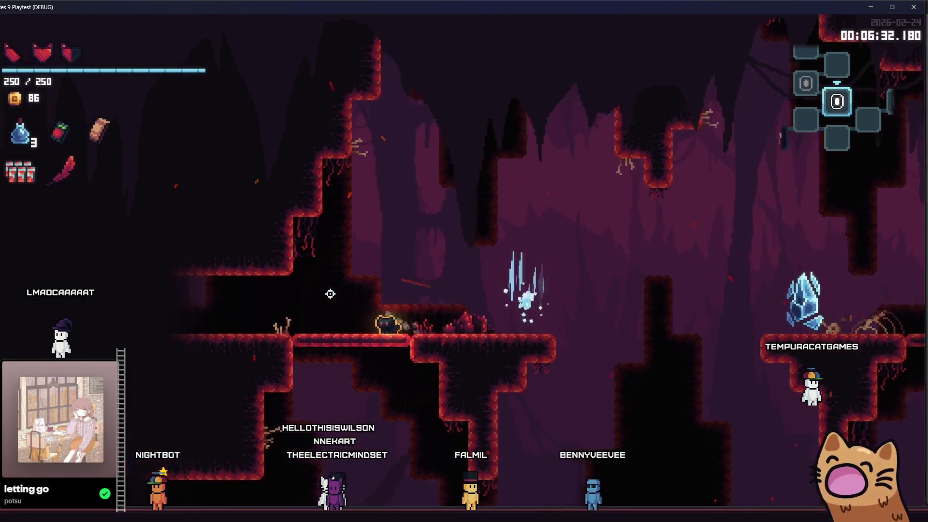
Dash right through the cave collecting coins into the boss room
key(d)
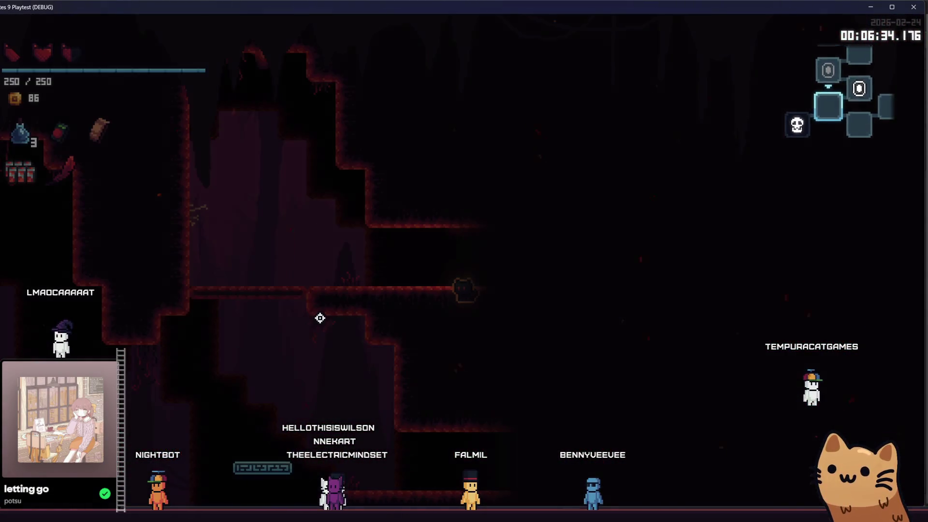
key(d)
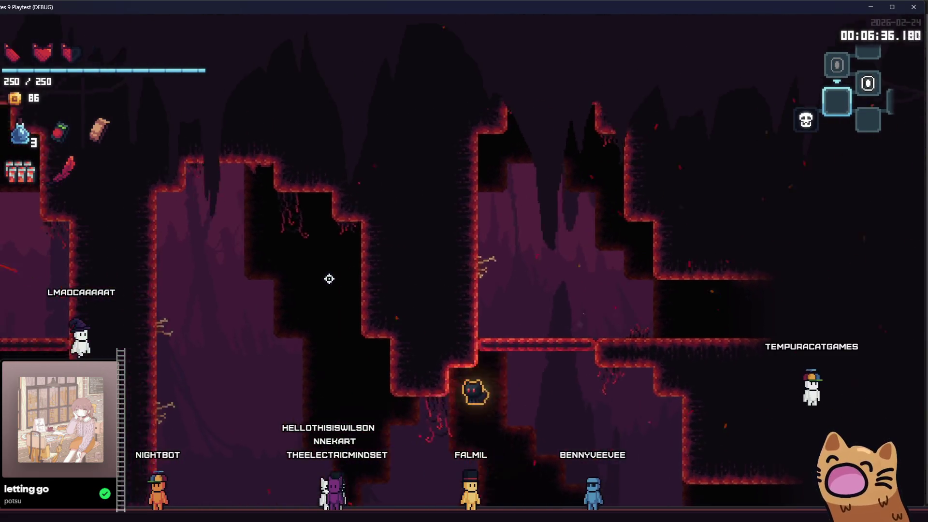
key(d)
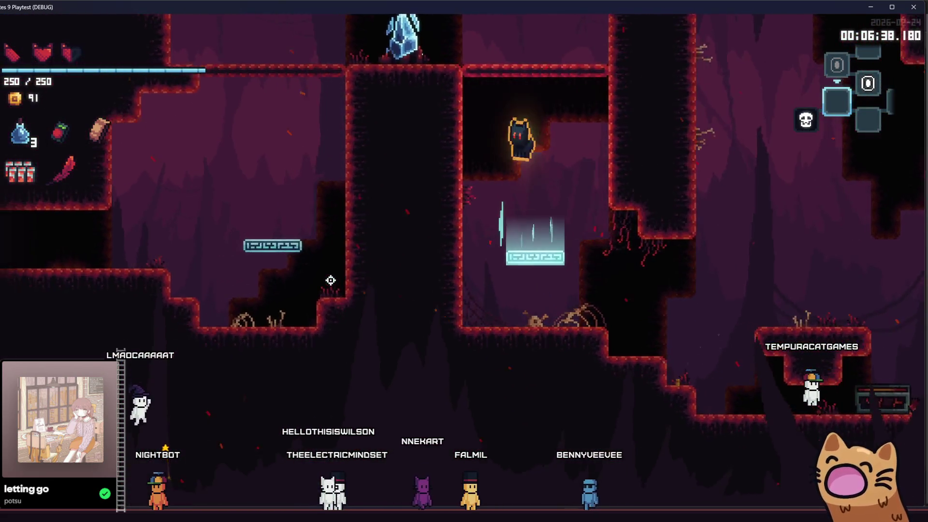
key(d)
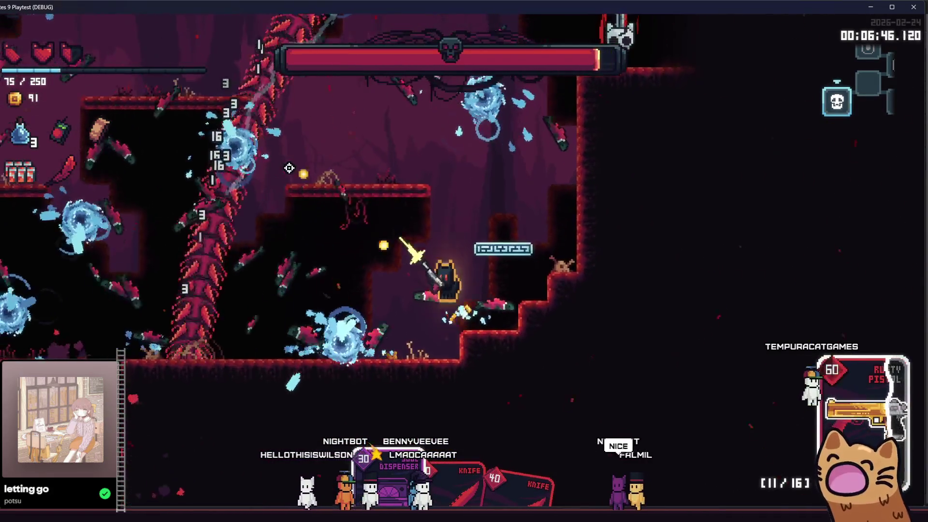
Fire the rusty pistol at the boss and climb into the next arena
click(267, 162)
click(312, 188)
click(353, 207)
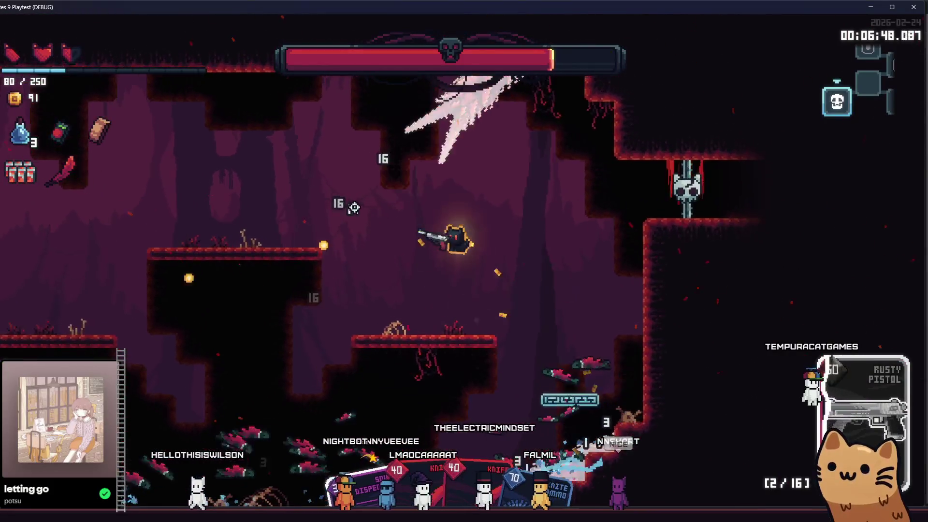
key(space)
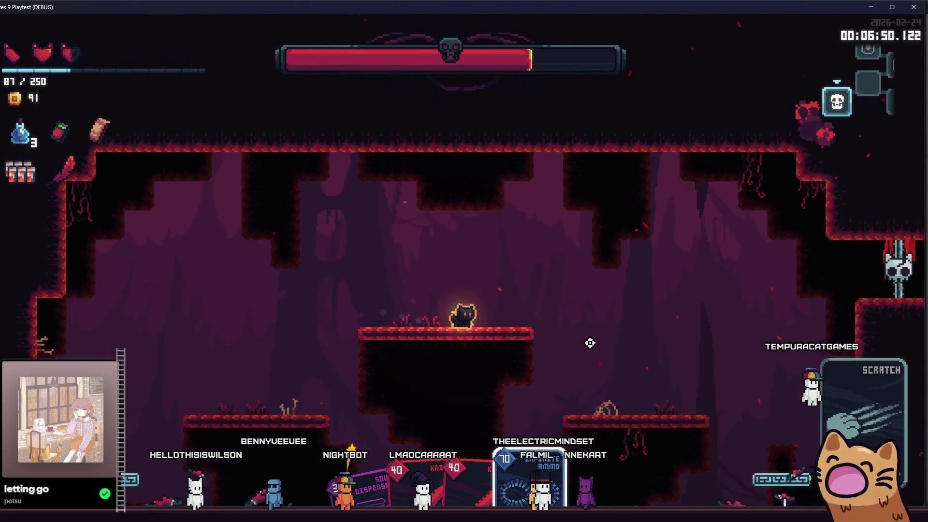
drag(591, 341, 609, 224)
key(space)
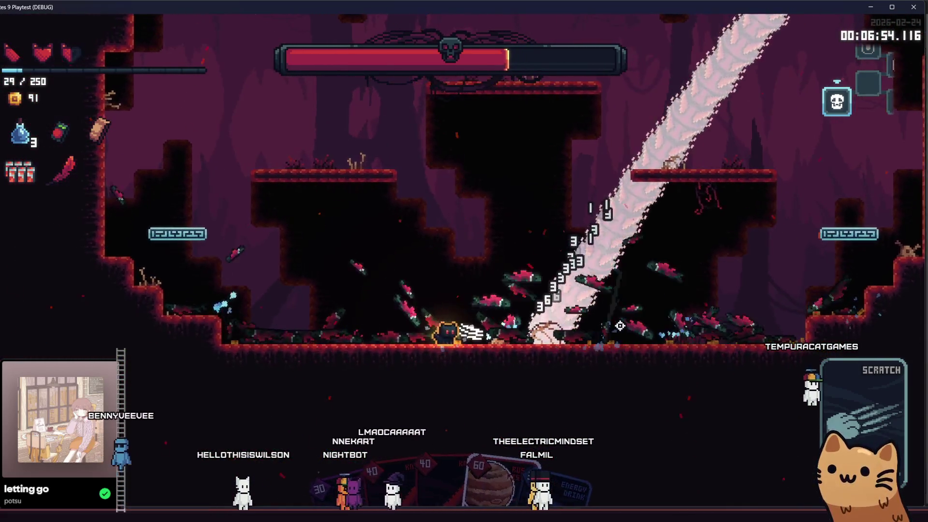
key(d)
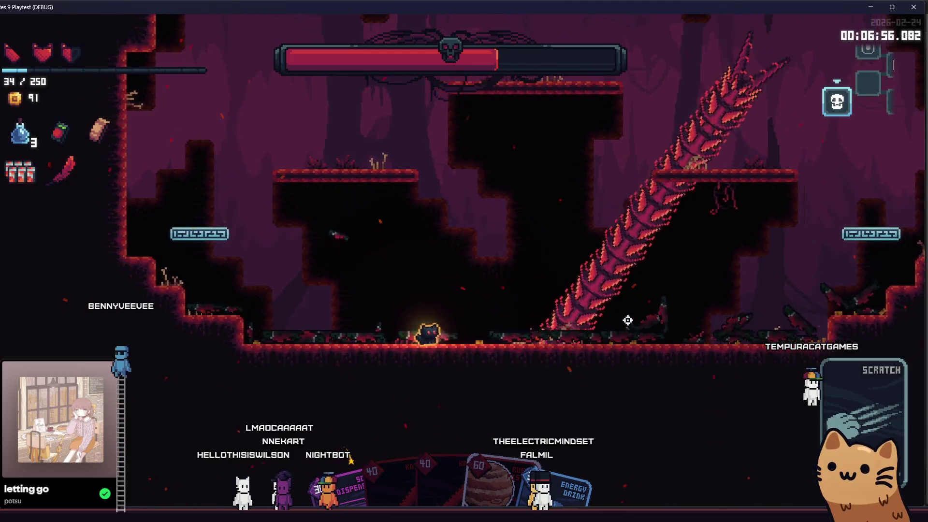
Dodge across the arena and throw the brick at the worm boss from the higher platform
key(a)
key(space)
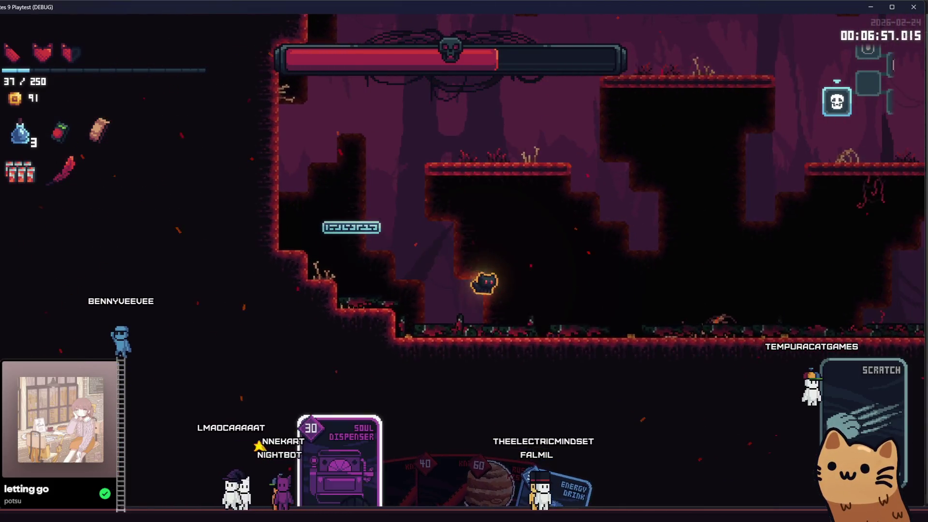
key(d)
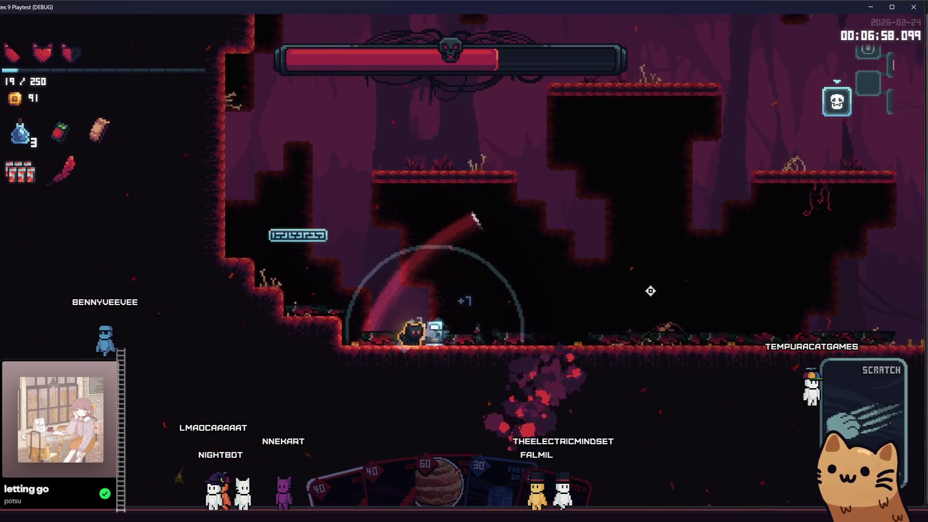
key(d)
drag(612, 280, 176, 259)
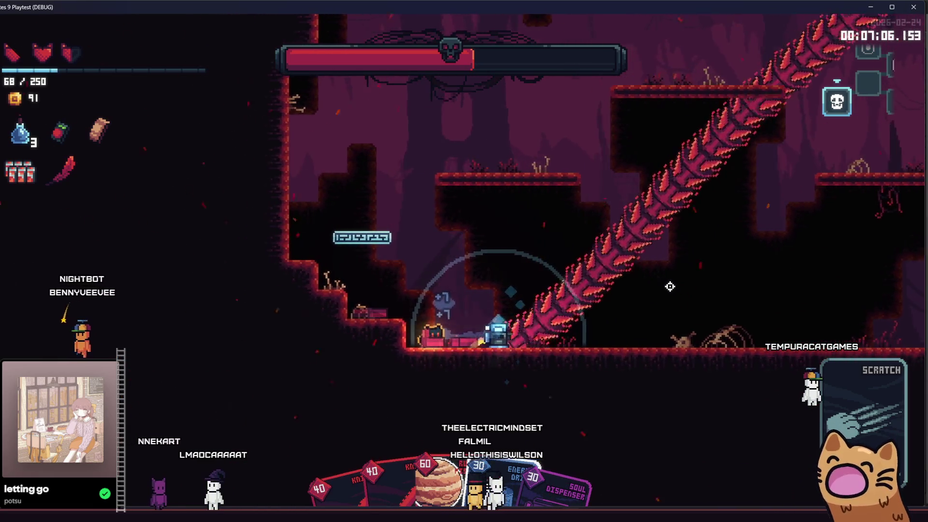
key(space)
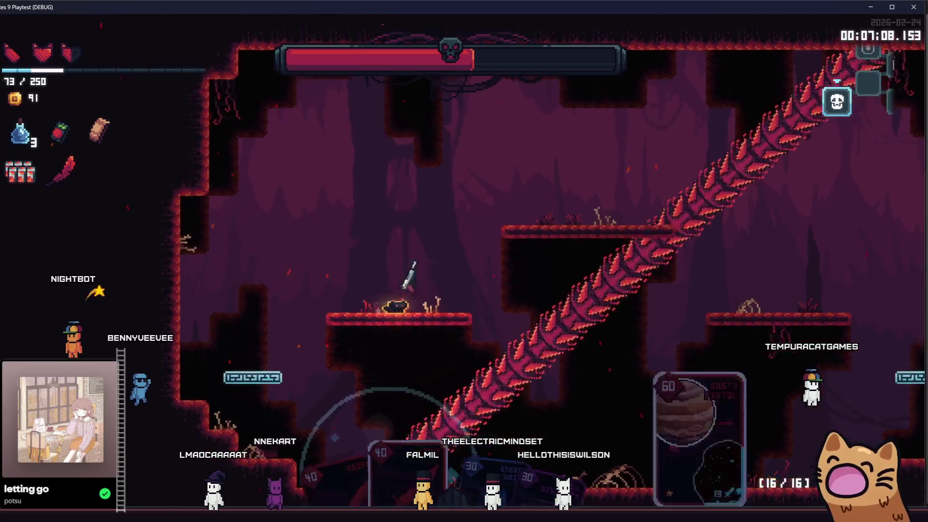
drag(669, 285, 375, 383)
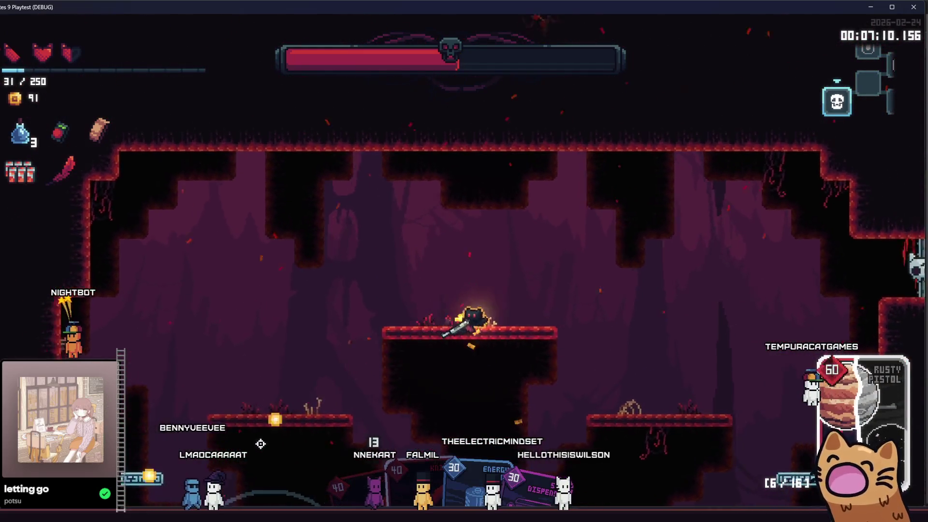
key(d)
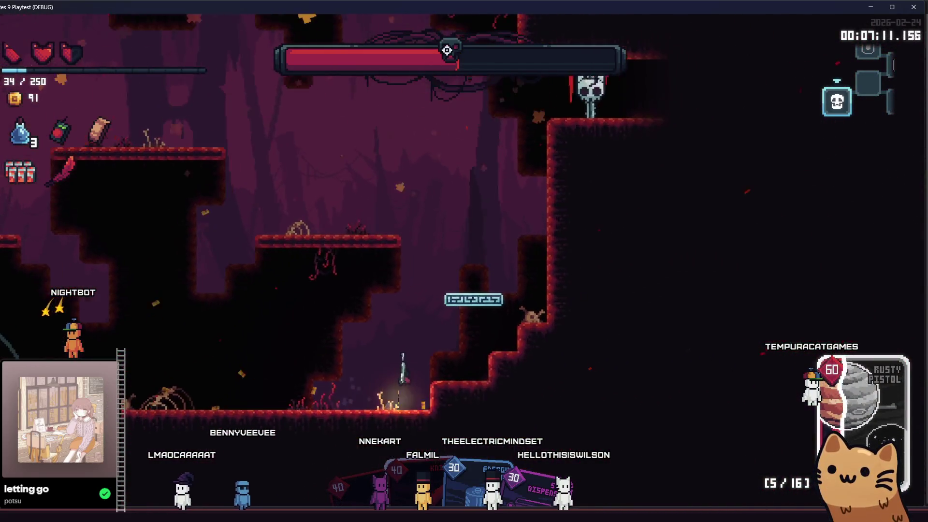
key(d)
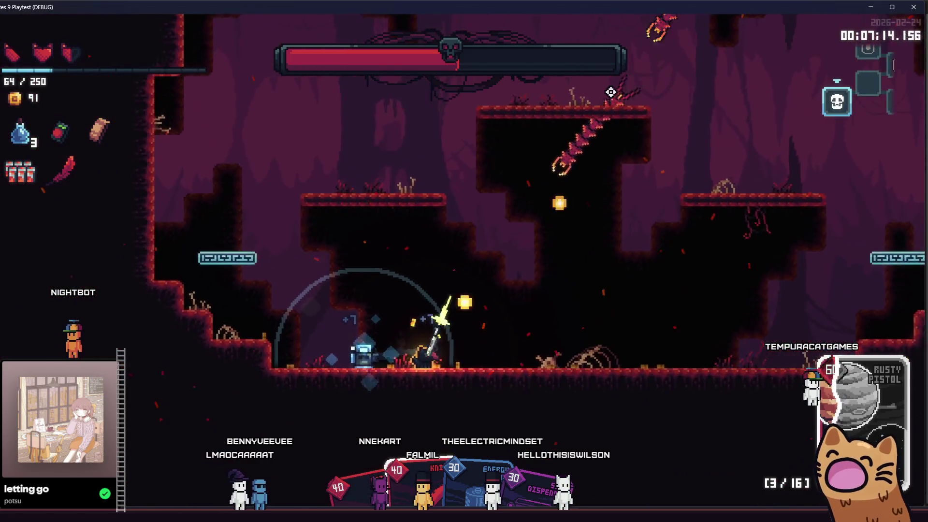
Shoot the worm boss with the pistol, dash left, then throw knives at enemies on the right
click(610, 92)
click(612, 113)
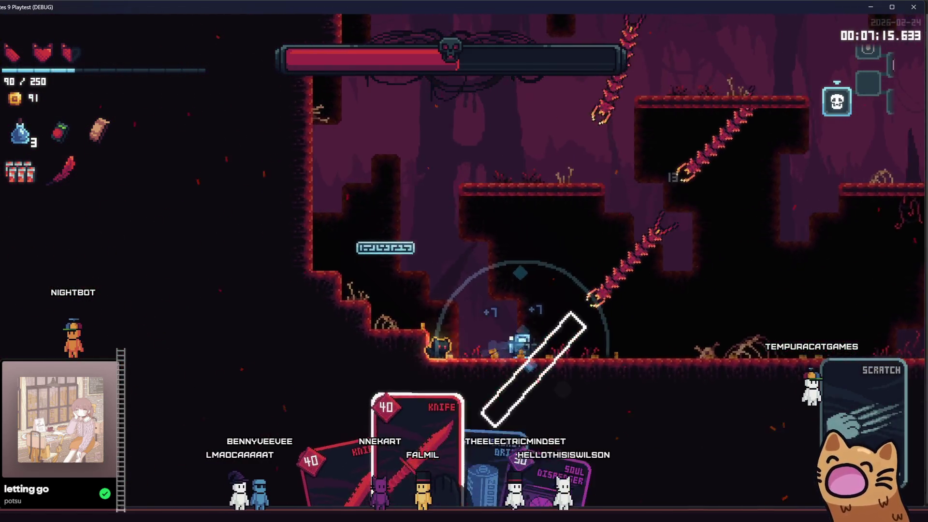
key(a)
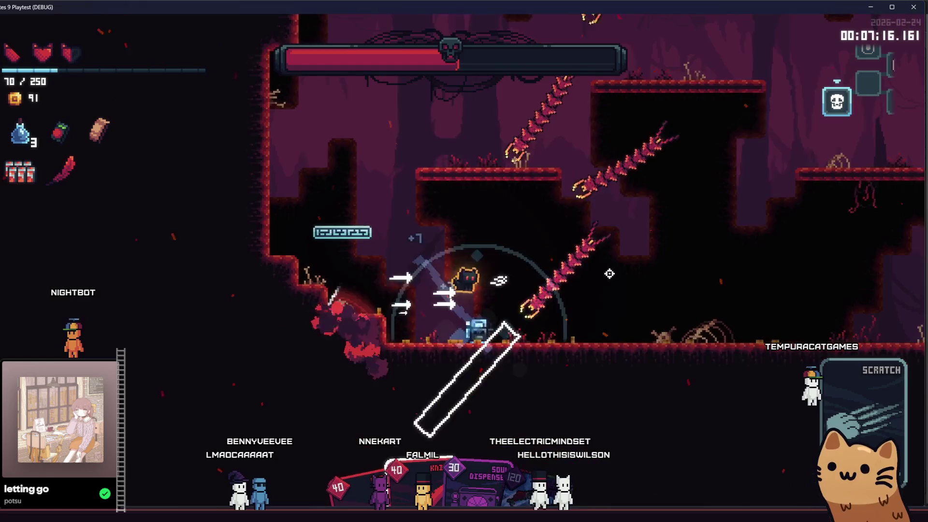
key(a)
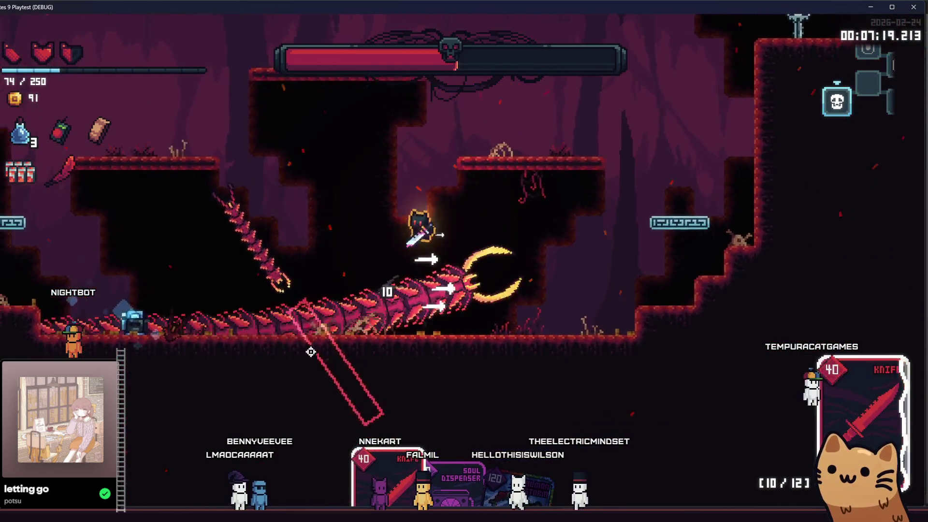
mouse_move(311, 351)
mouse_down()
mouse_move(480, 346)
mouse_move(651, 356)
mouse_up()
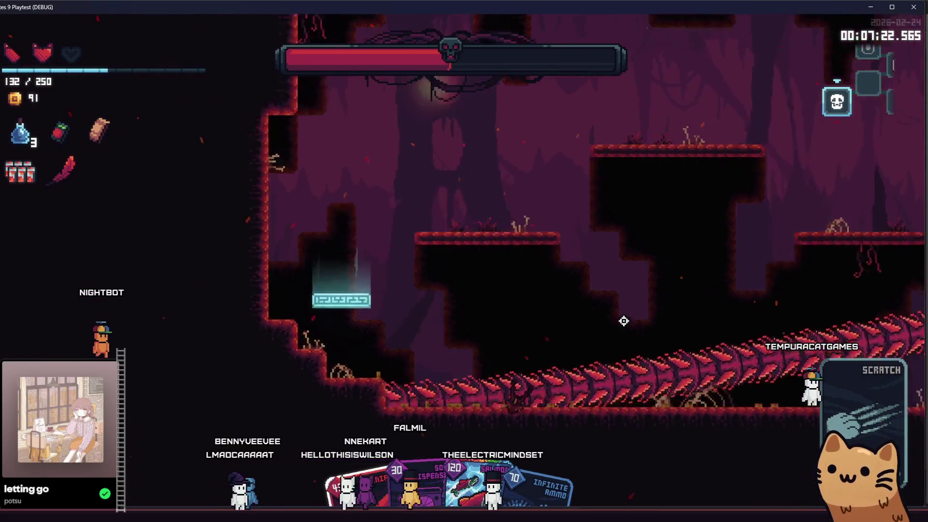
Dodge the worm boss through the side areas and drop into the left cavern
key(a)
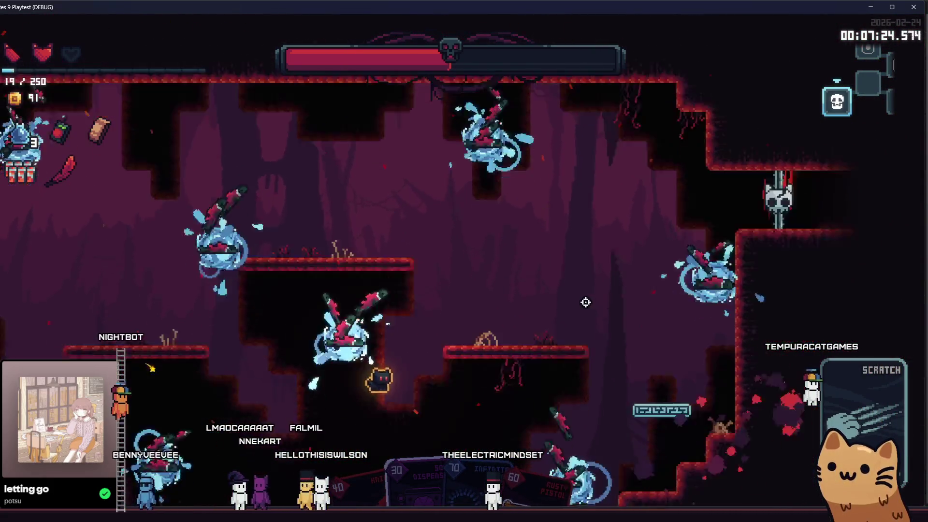
key(s)
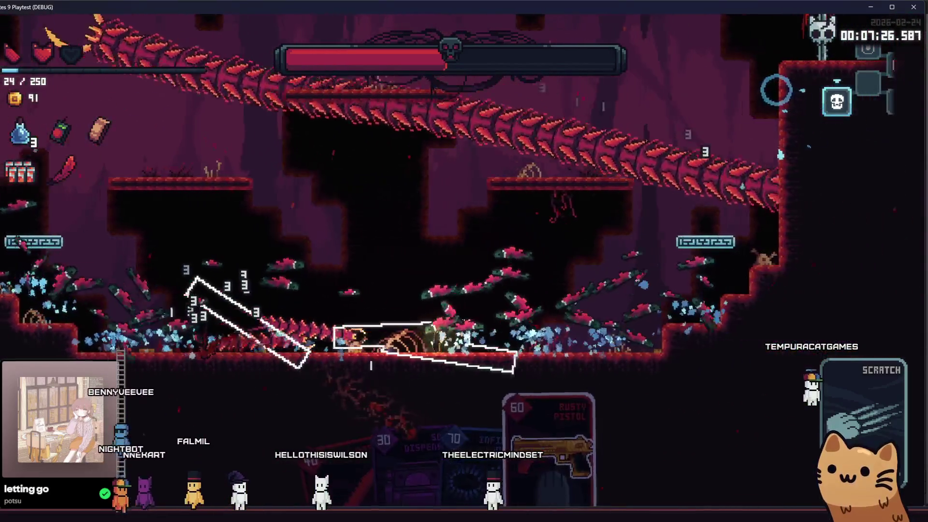
key(a)
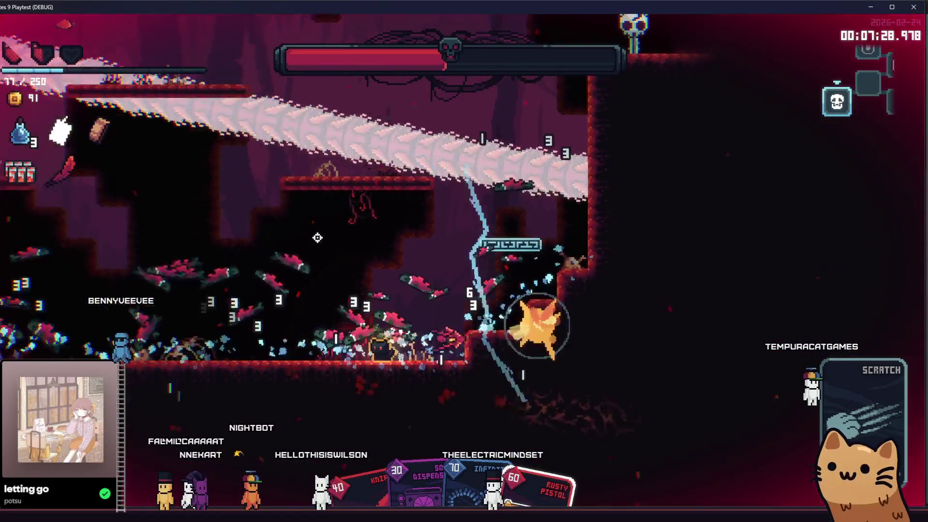
key(d)
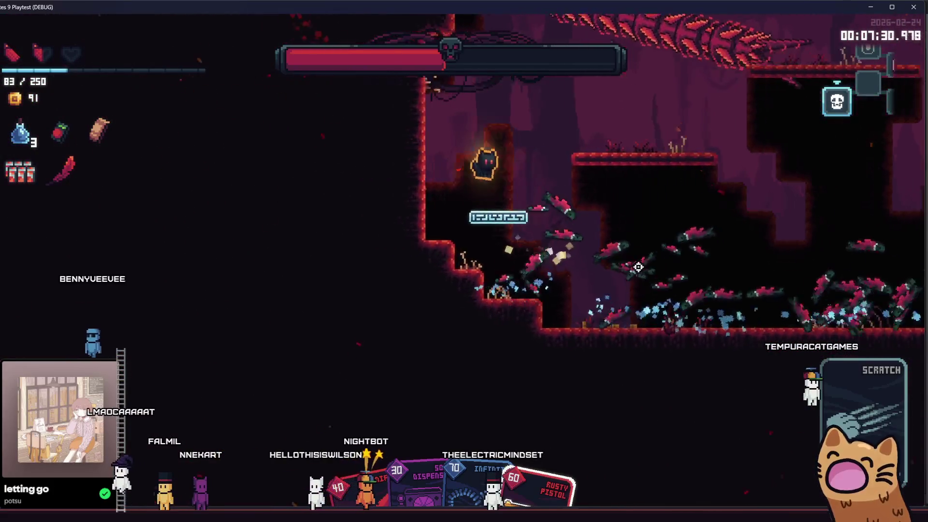
key(a)
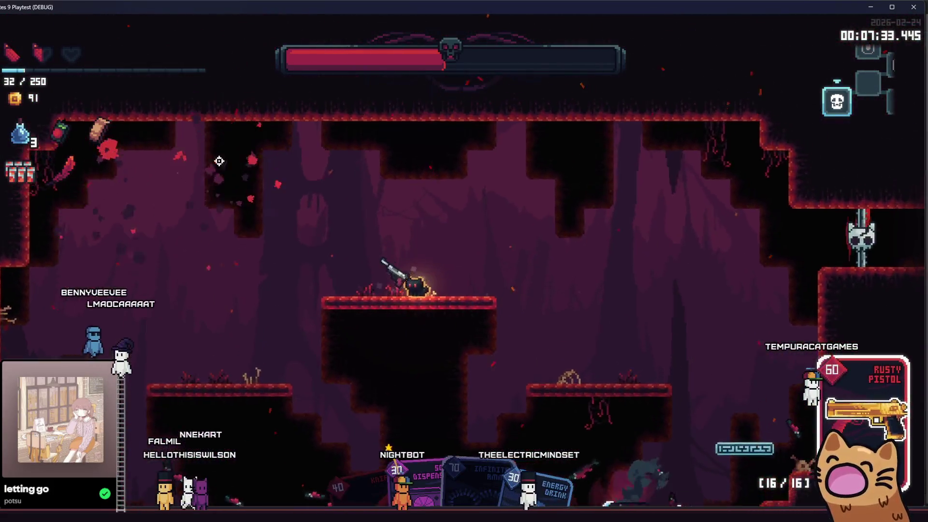
Fire the Rusty Pistol at the worm boss, climb to the higher platform and ready the Knife card
click(219, 160)
click(211, 217)
click(200, 305)
click(185, 392)
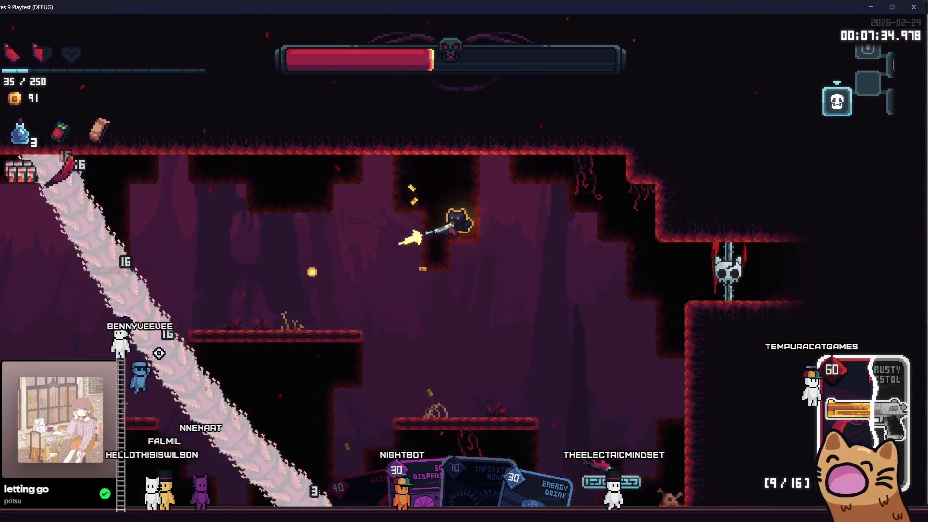
key(a)
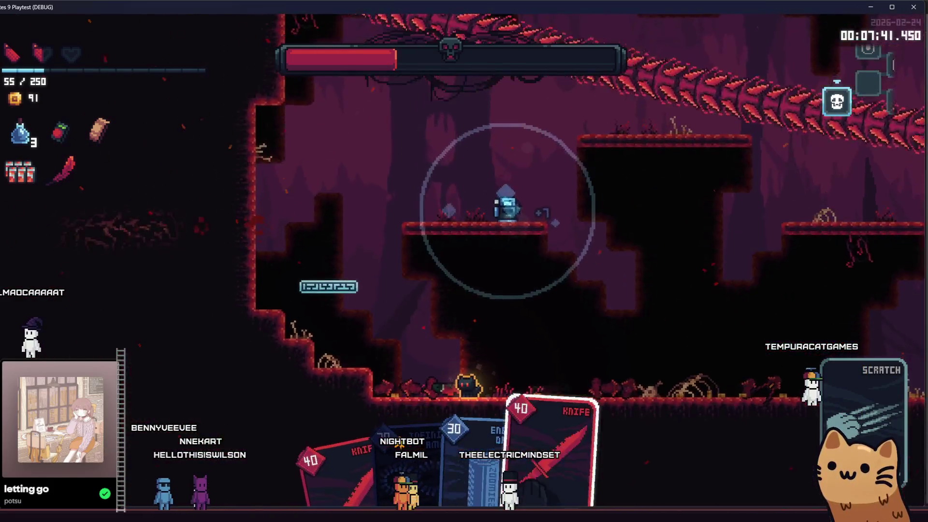
key(e)
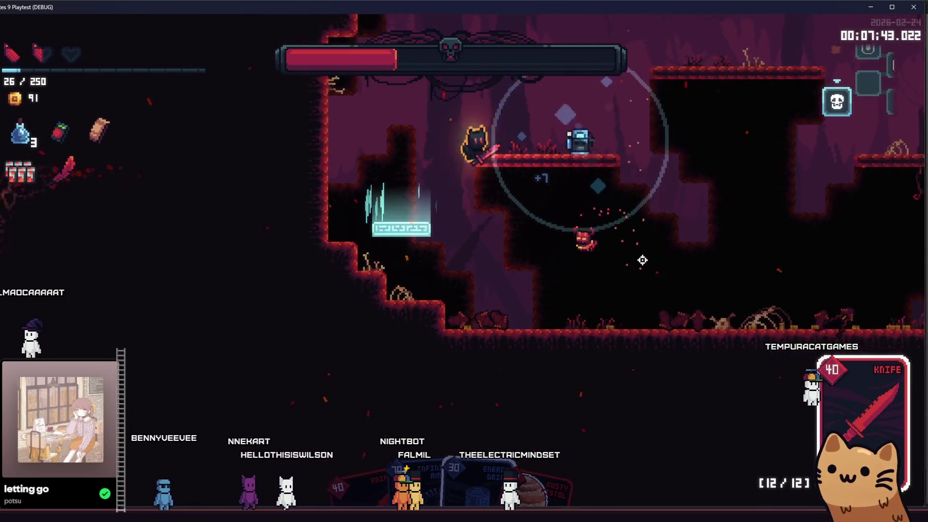
Throw knives and bricks at the enemies below while running left
click(421, 363)
click(323, 353)
key(a)
click(309, 333)
click(371, 317)
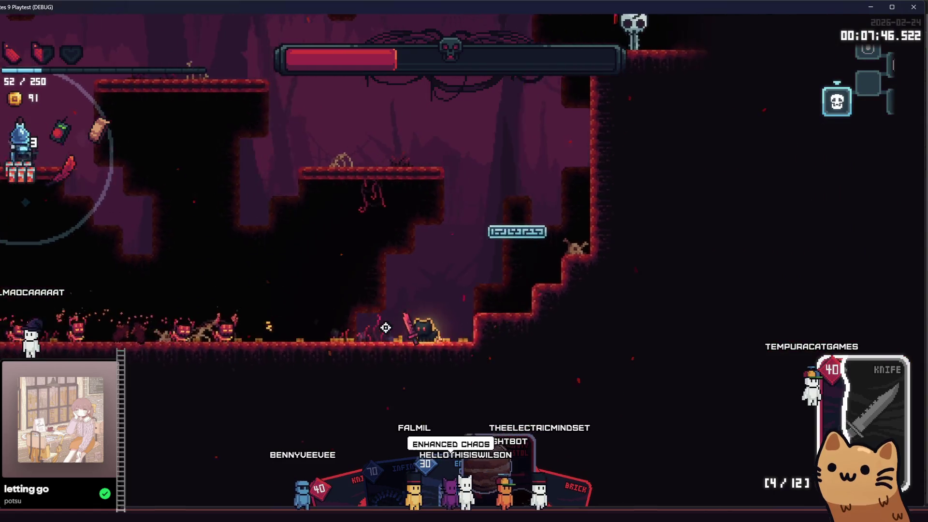
click(384, 327)
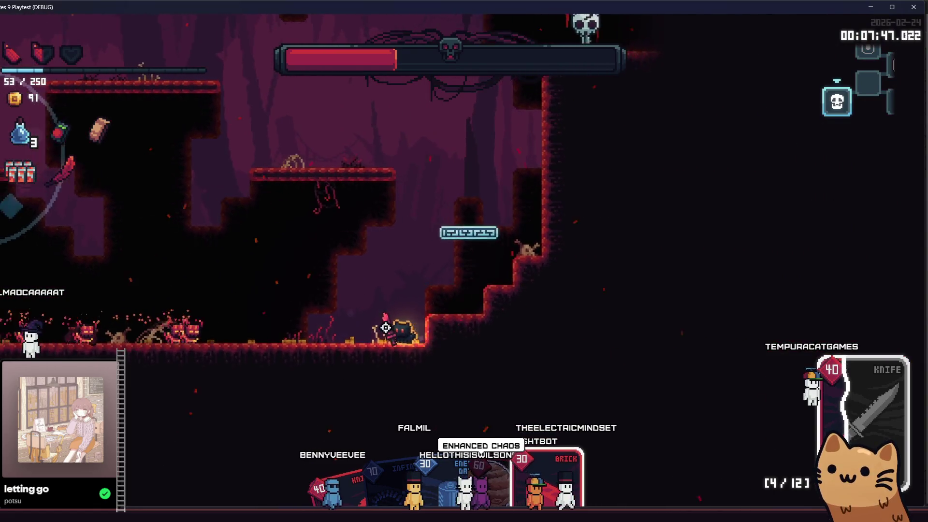
click(221, 309)
Attack while climbing up and right along the platform, then fire the Rusty Pistol
click(208, 323)
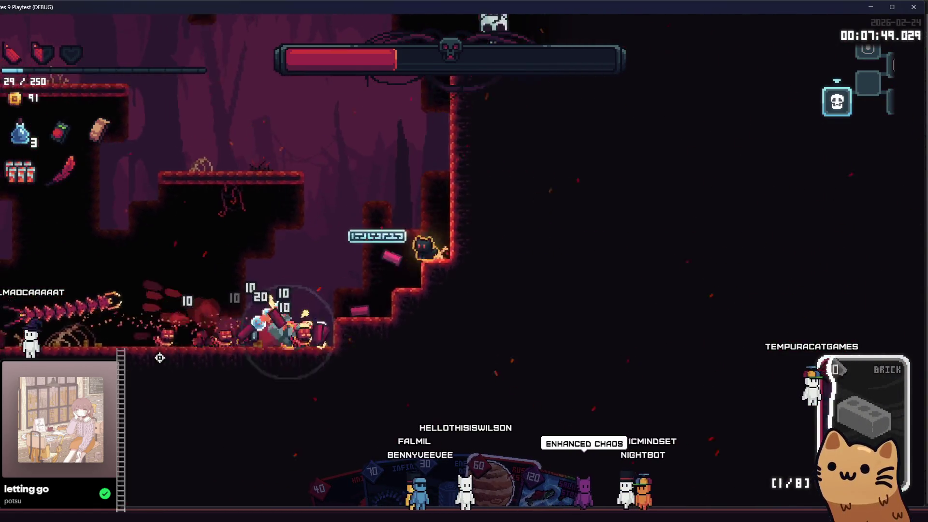
key(d)
click(556, 373)
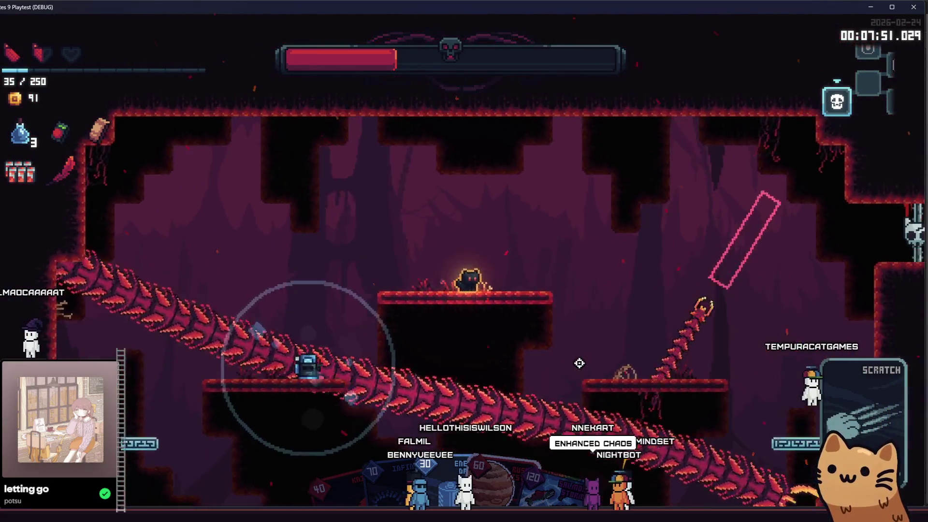
key(space)
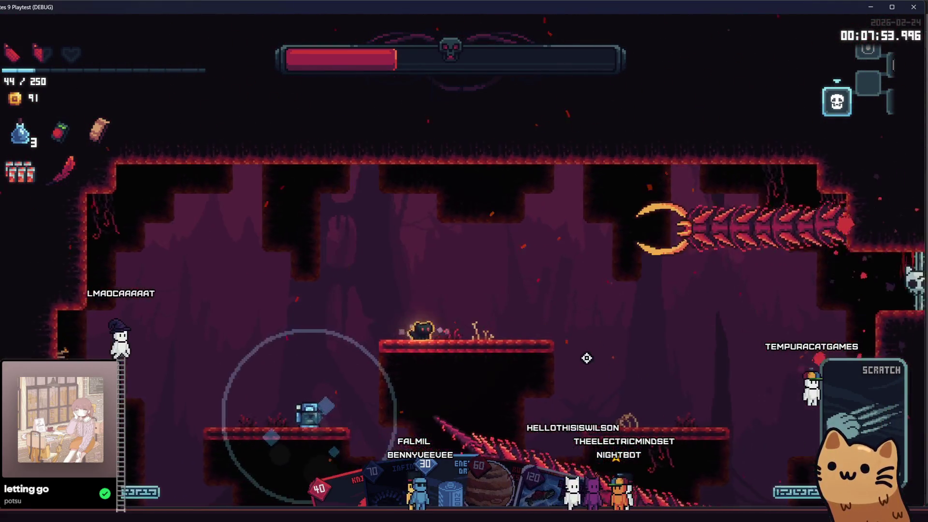
key(d)
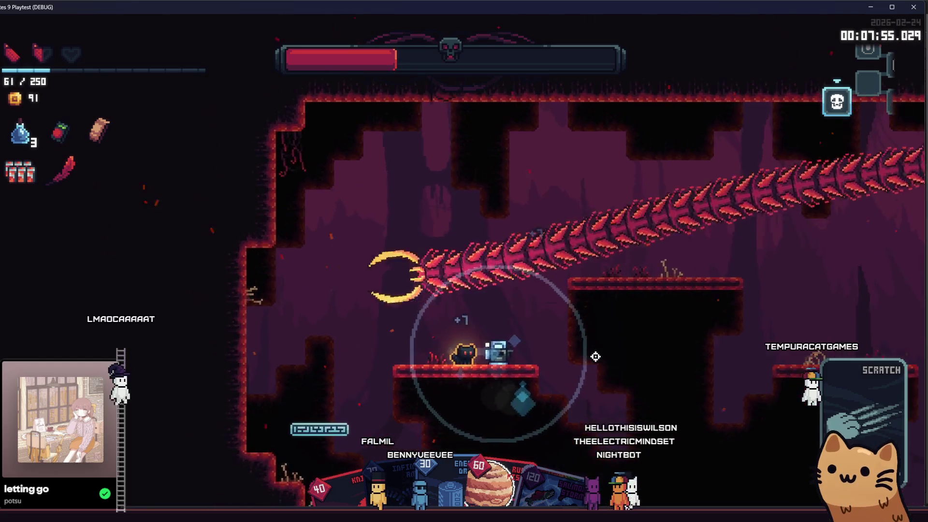
click(524, 228)
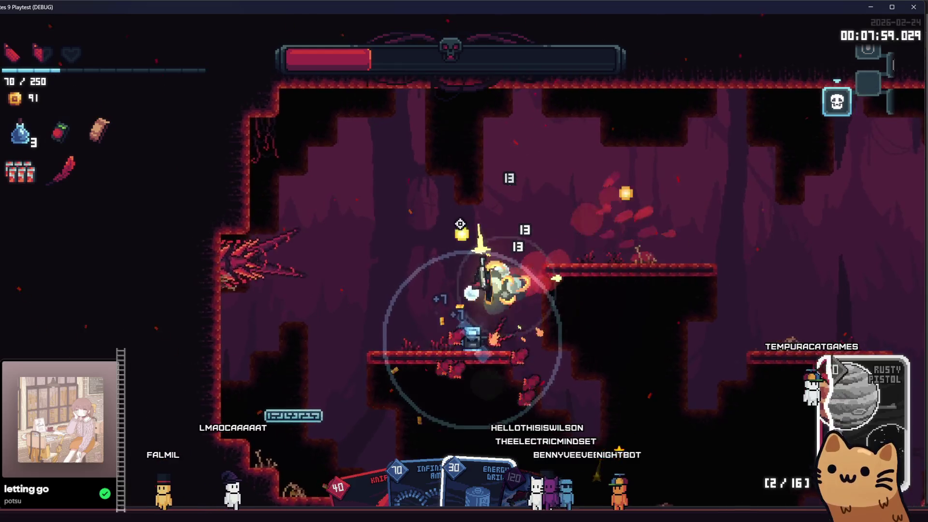
click(450, 246)
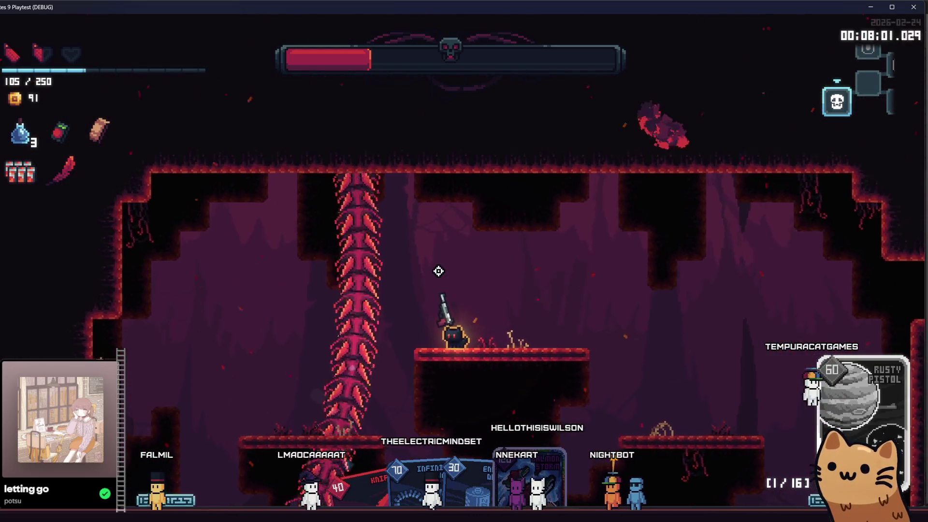
Run right, jump to the high ledge and fire at the blue enemies from the lower platform
key(d)
click(342, 173)
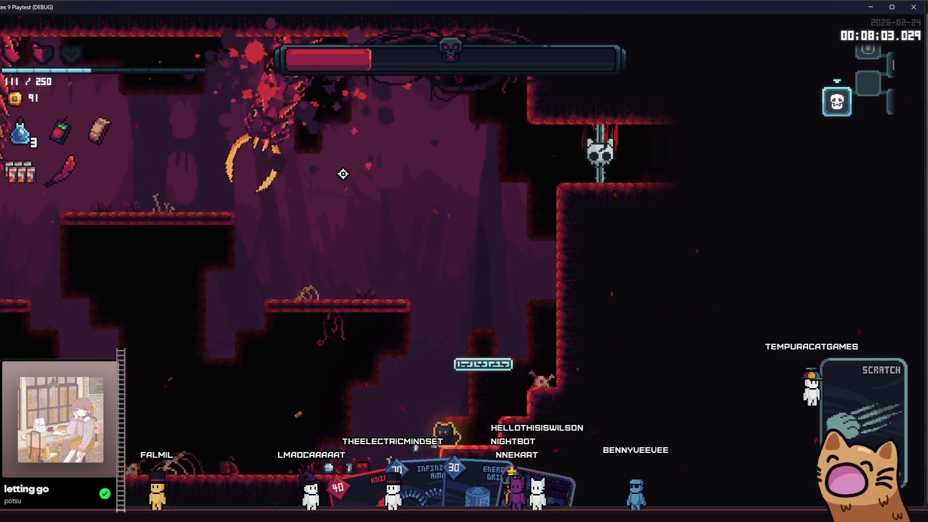
key(space)
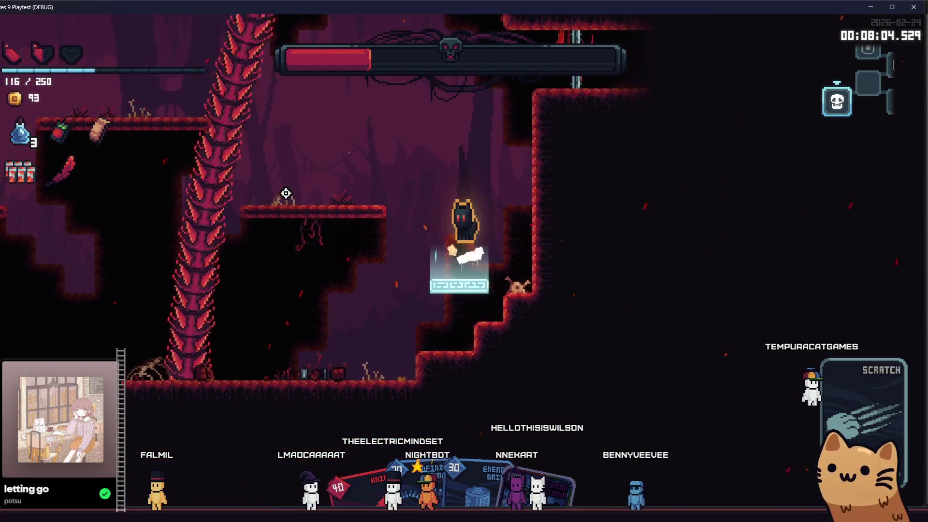
key(a)
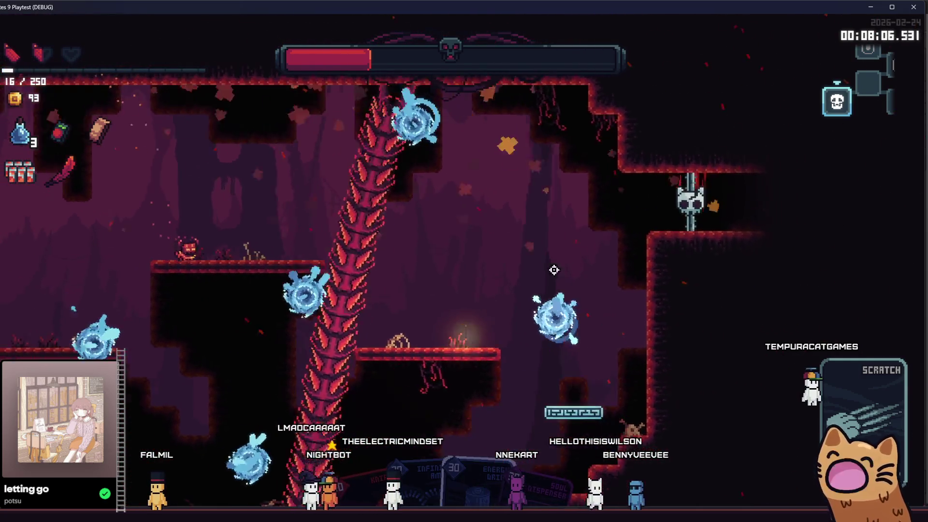
click(554, 269)
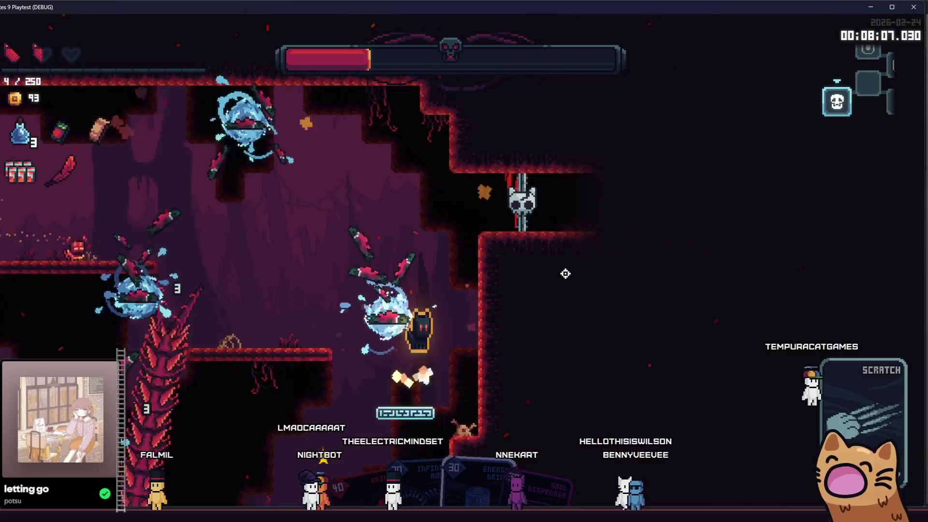
key(d)
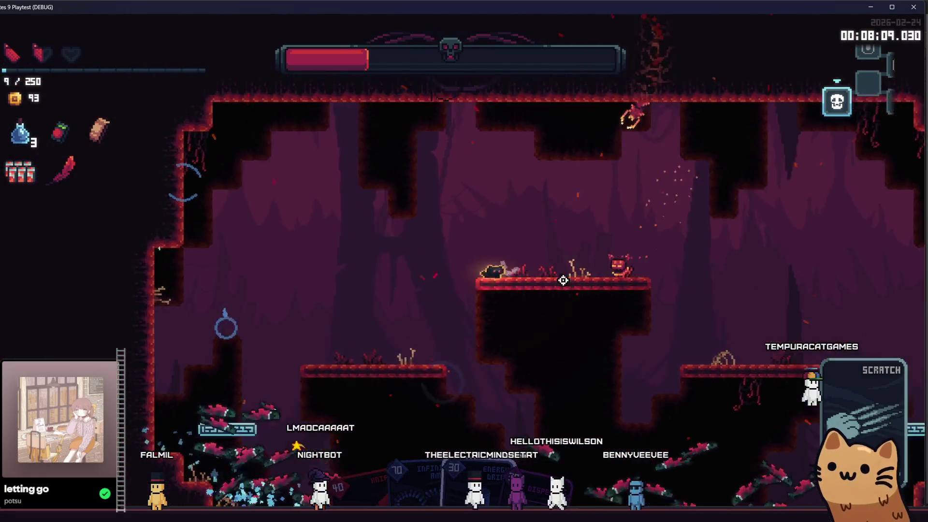
key(a)
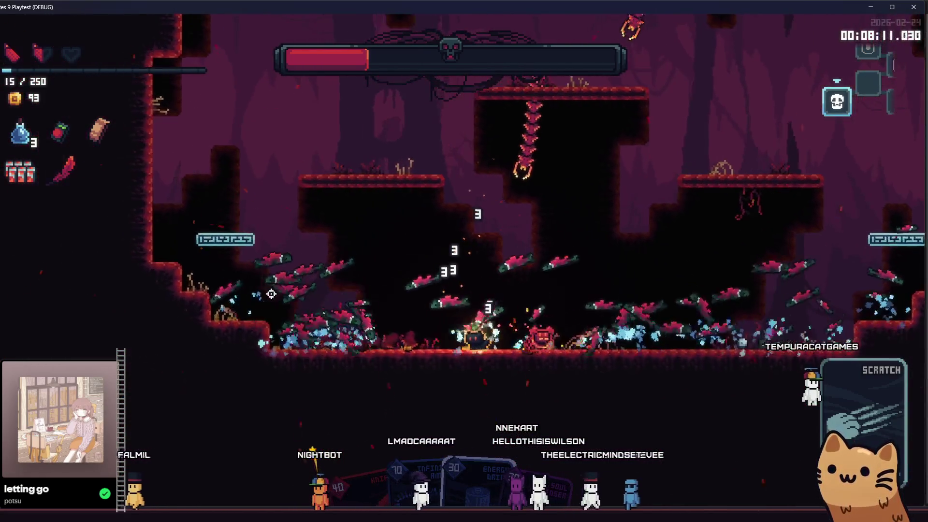
Cross into the new area firing rightward and jump off the ledge toward the centipede boss
key(d)
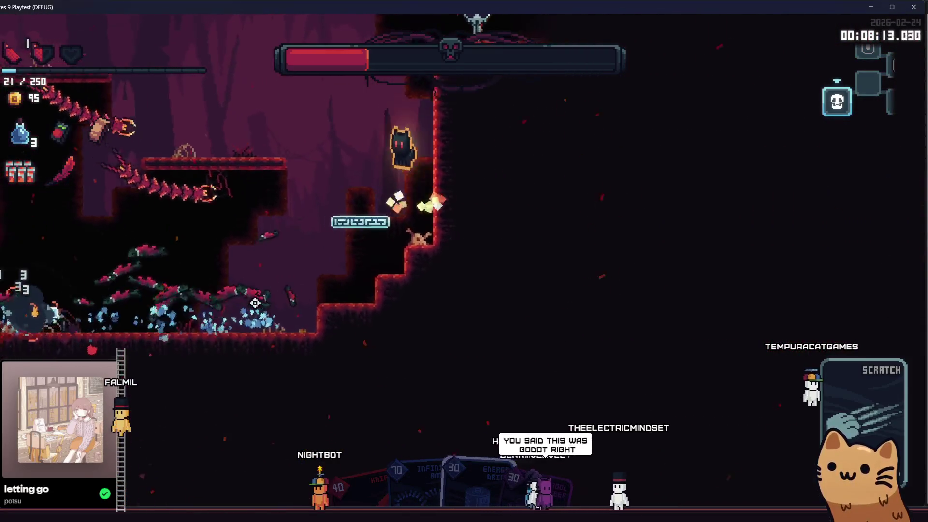
key(d)
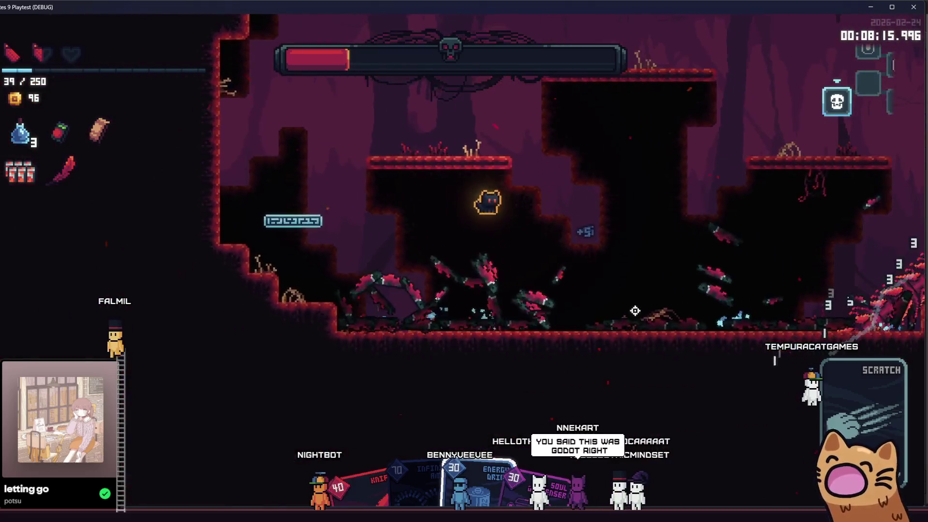
key(a)
click(635, 311)
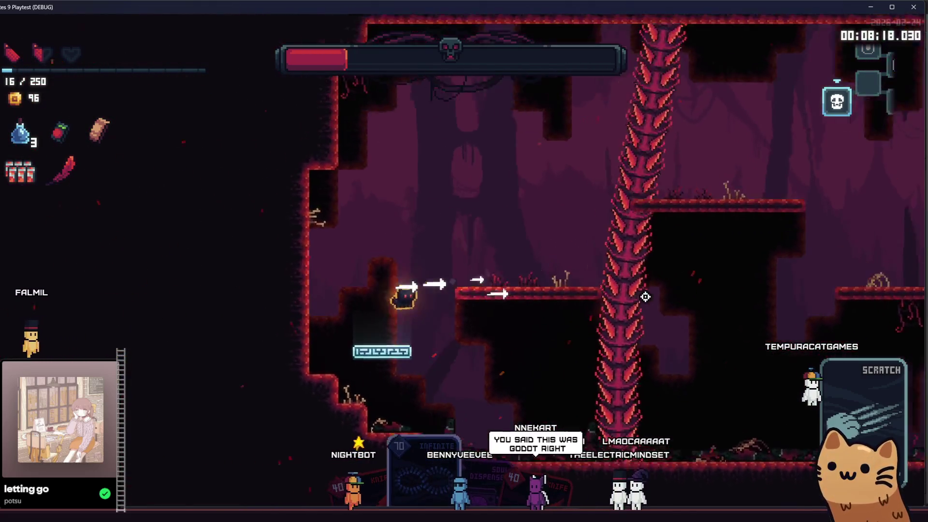
key(space)
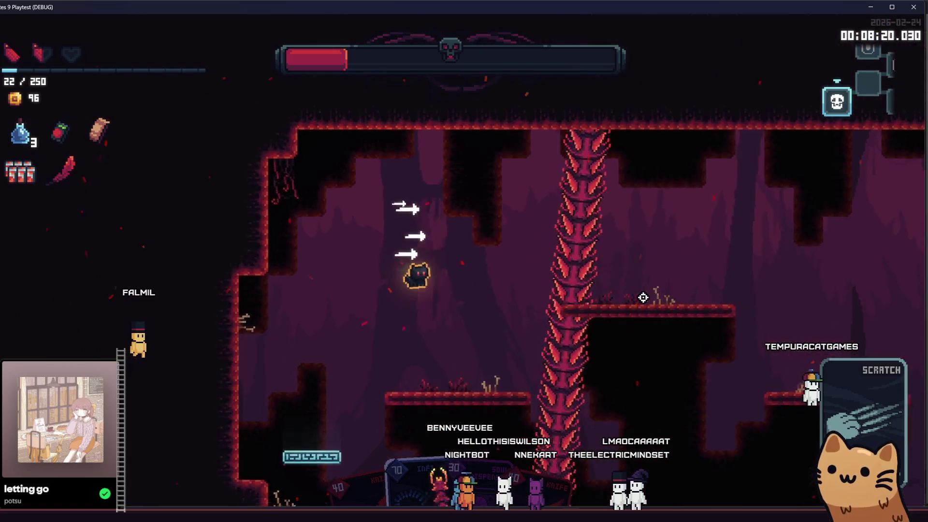
key(d)
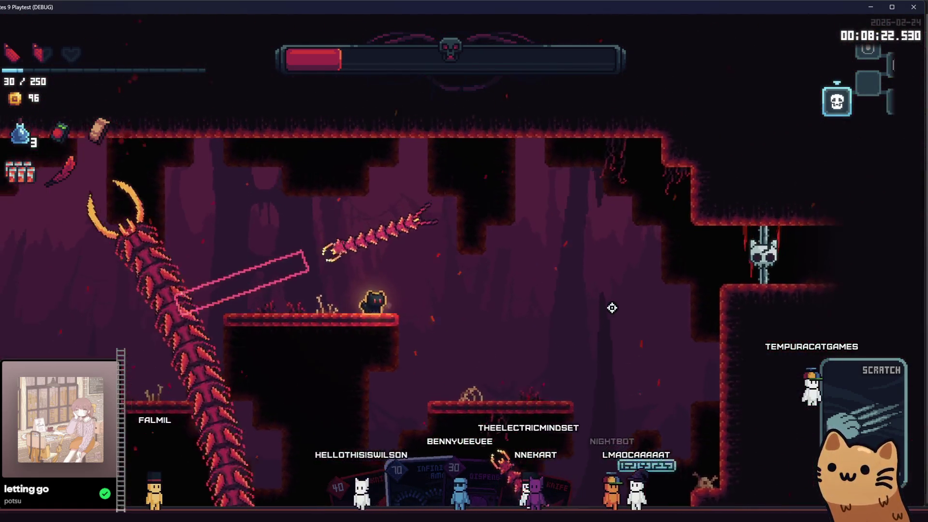
key(space)
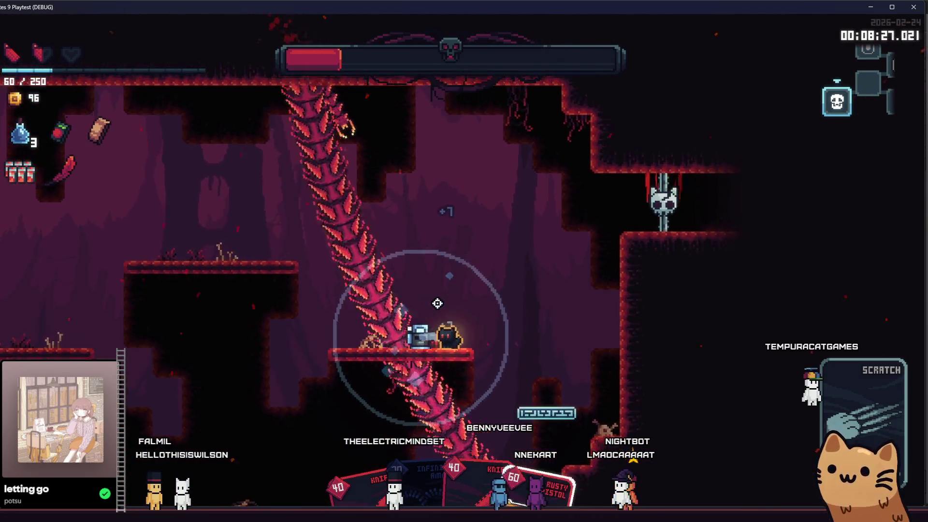
Dash along the centipede attacking with knife and Rusty Pistol while dropping to the lower floor
key(space)
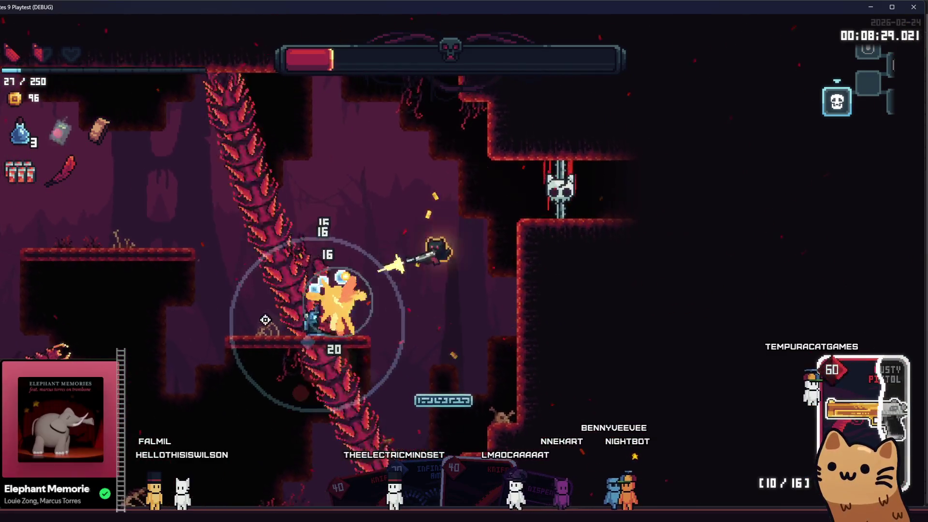
drag(406, 255, 320, 387)
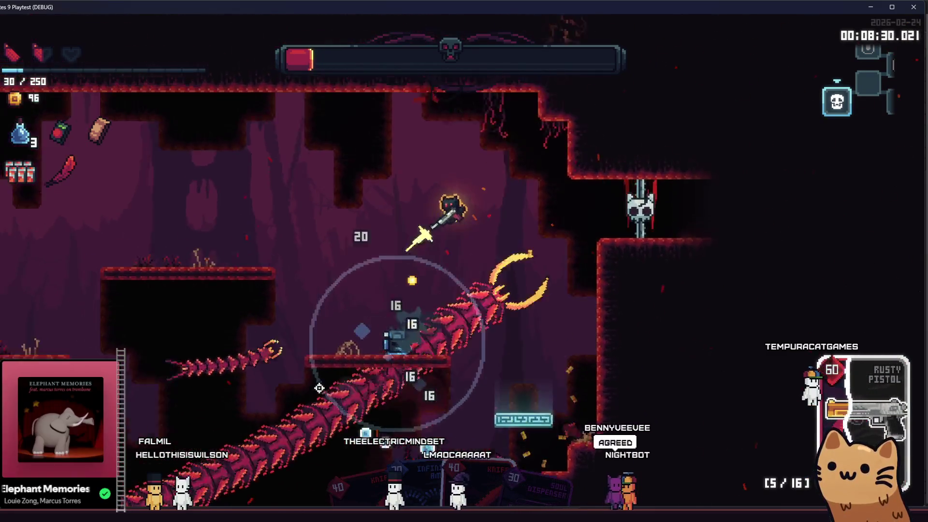
key(shift)
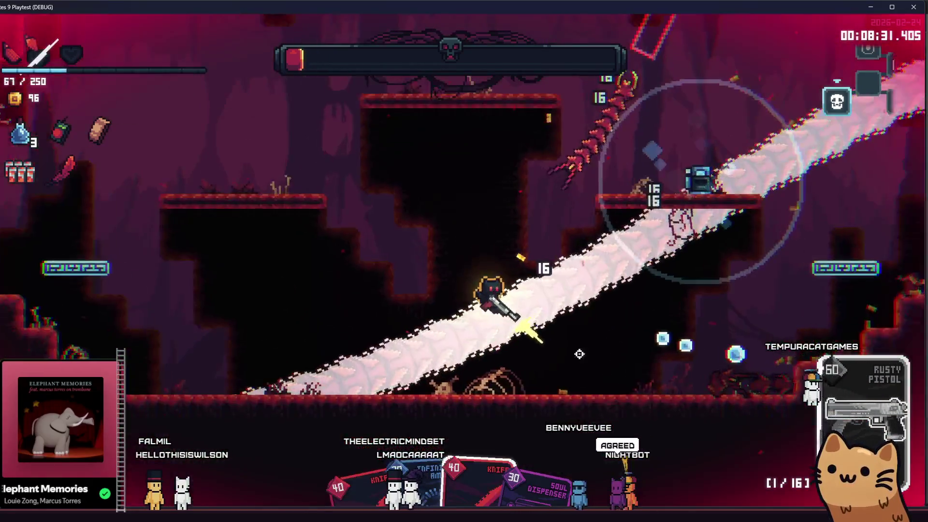
key(d)
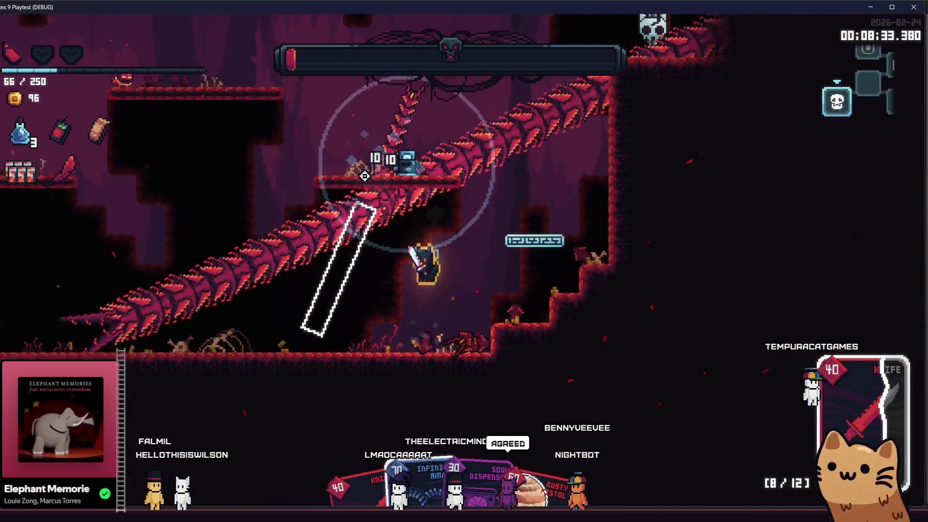
drag(399, 179, 400, 118)
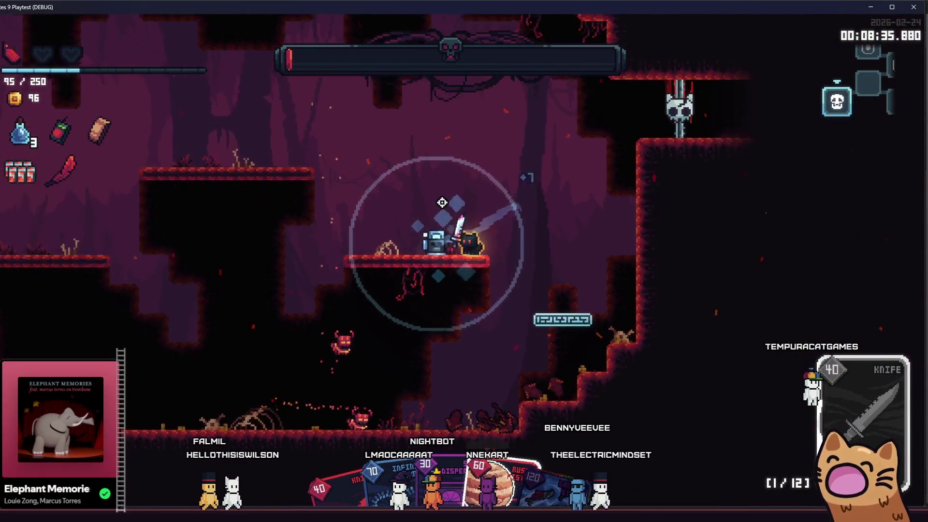
key(d)
click(611, 168)
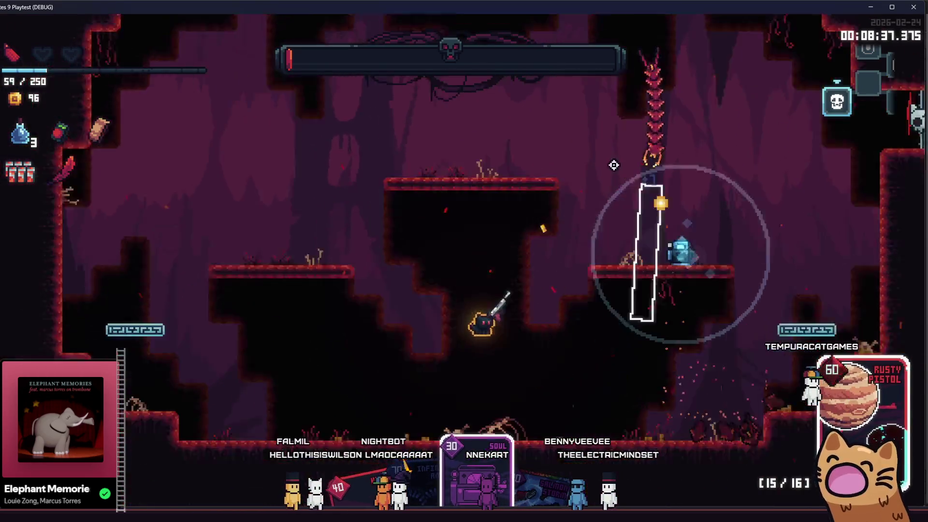
drag(611, 169, 727, 345)
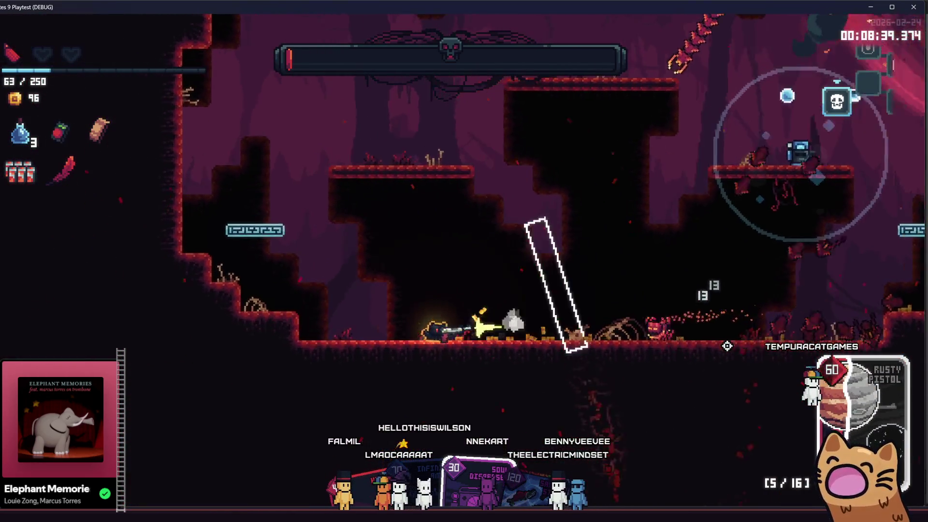
Switch to the Scratch card and run through the cave down the shaft to the lower floor
key(a)
key(space)
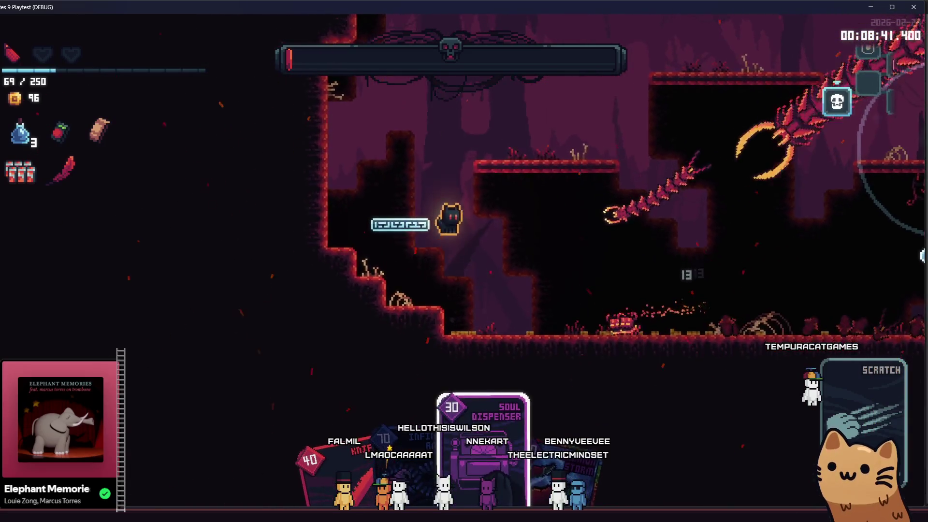
key(space)
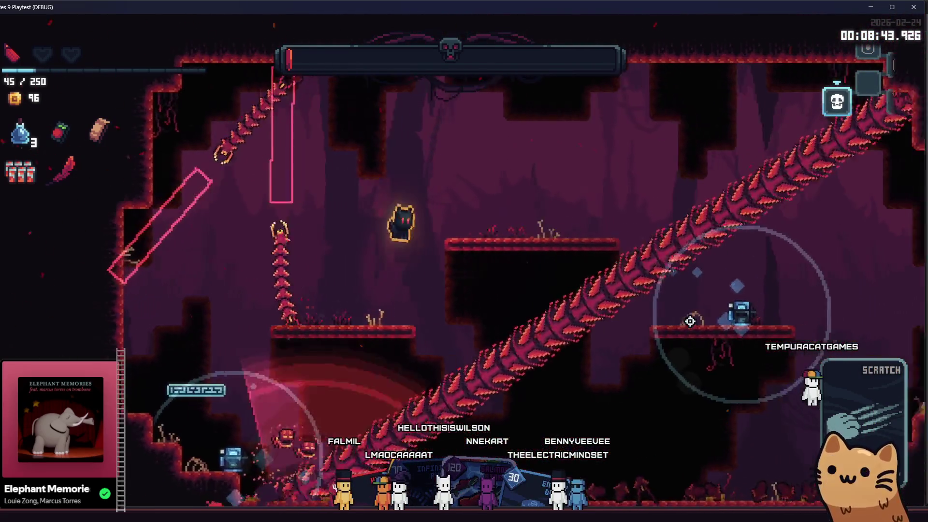
key(a)
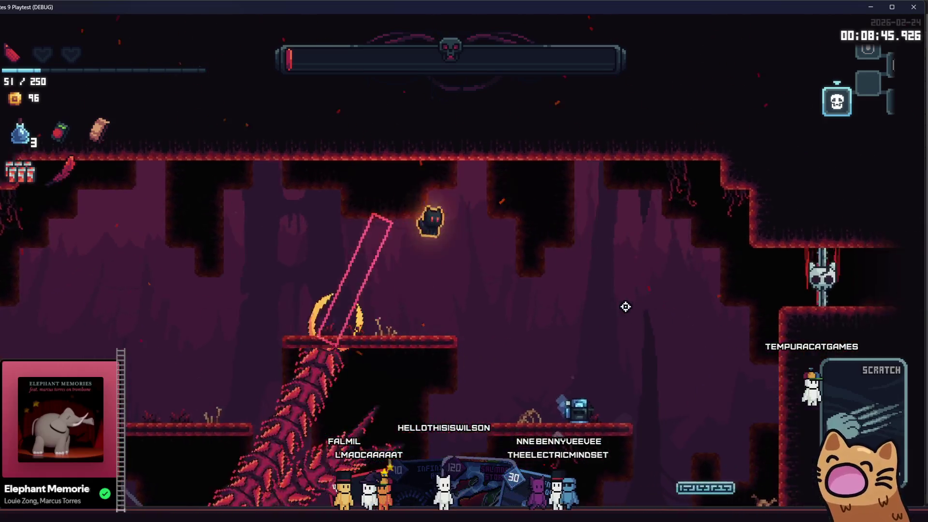
key(d)
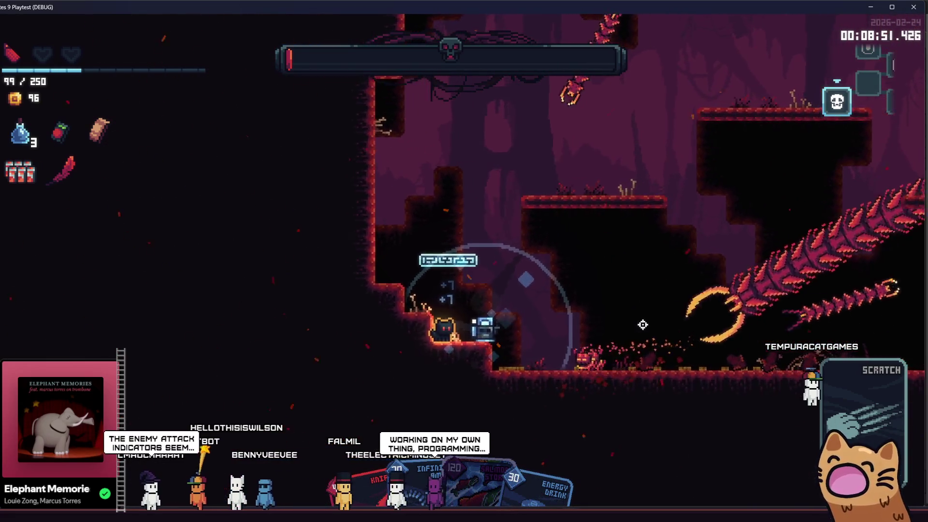
Unleash the blue vortex ability to empty the boss bar and land beside the cyan pedestal
key(a)
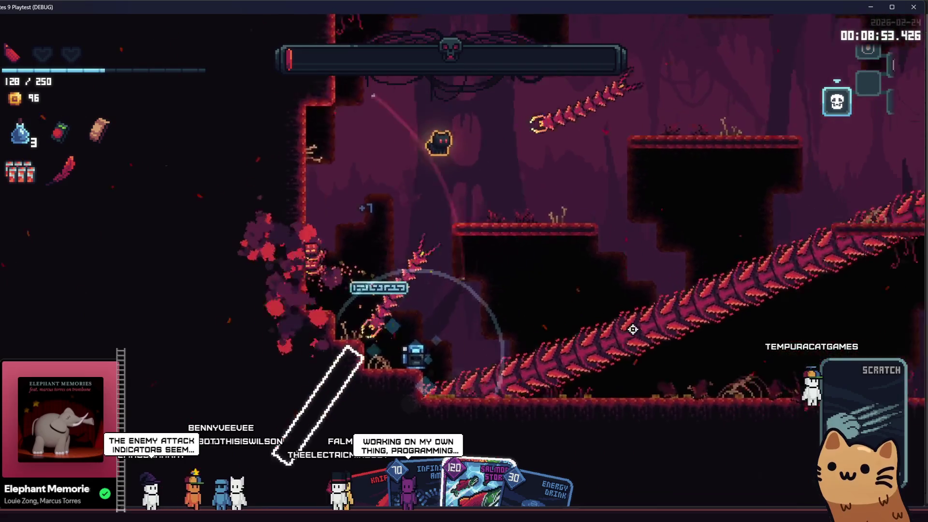
click(629, 331)
key(a)
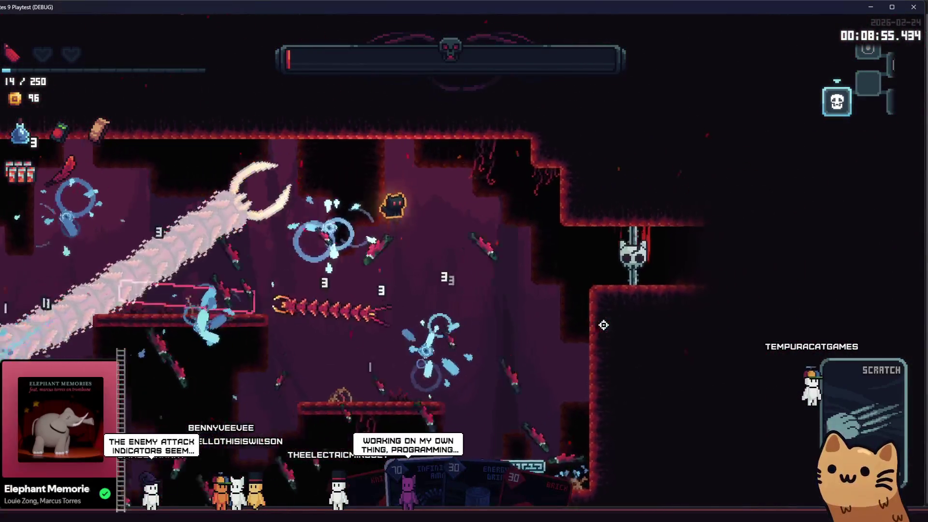
key(space)
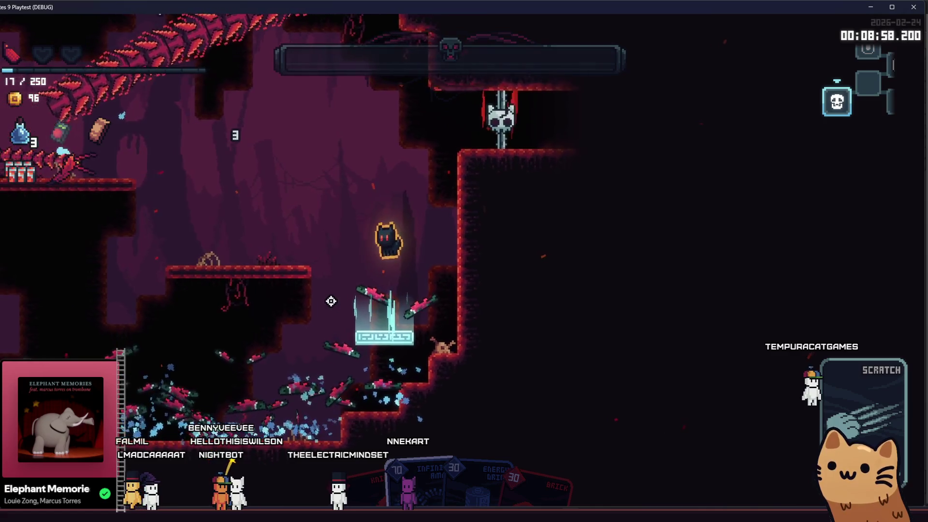
key(a)
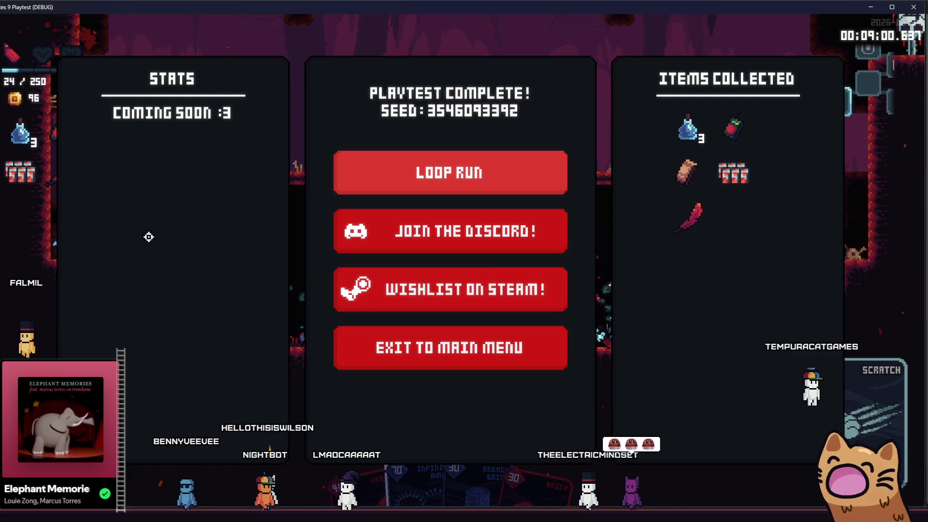
Close the Playtest Complete summary, resume in the cave, view the summary again and dismiss it
key(Return)
key(Right)
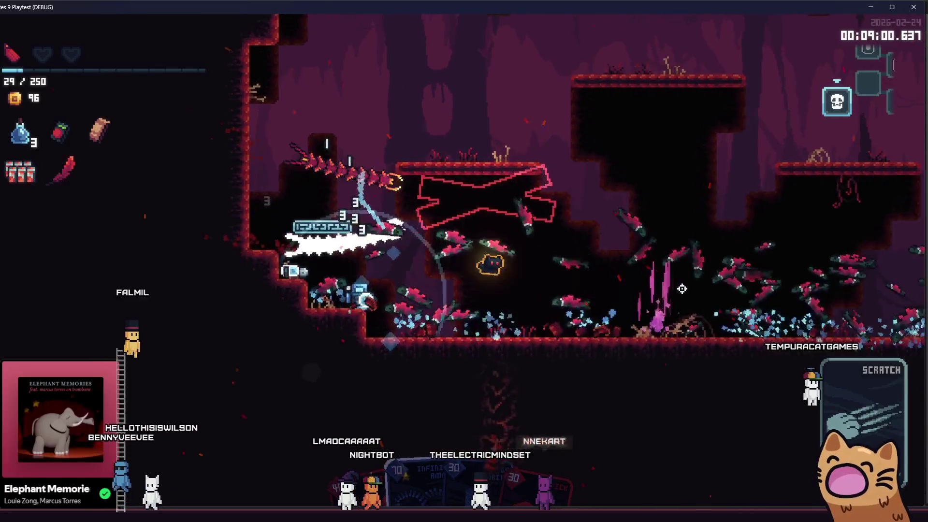
key(e)
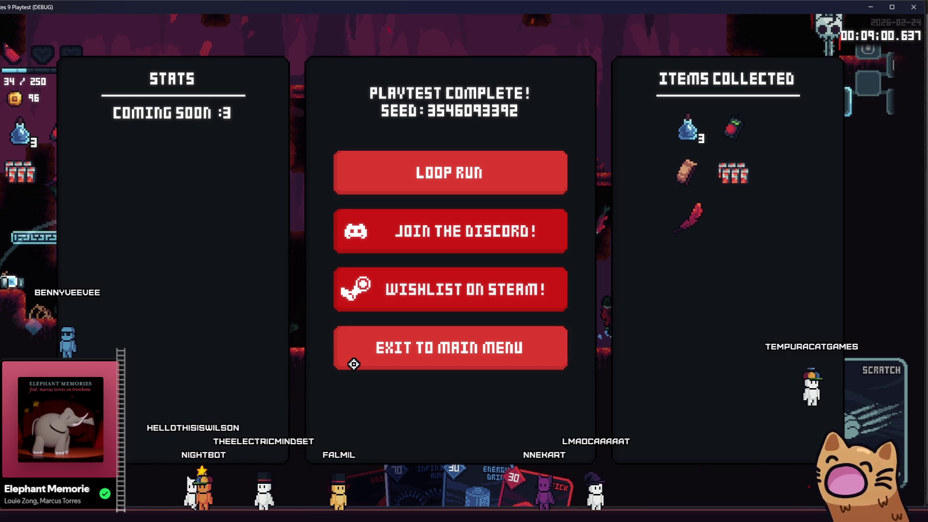
key(Escape)
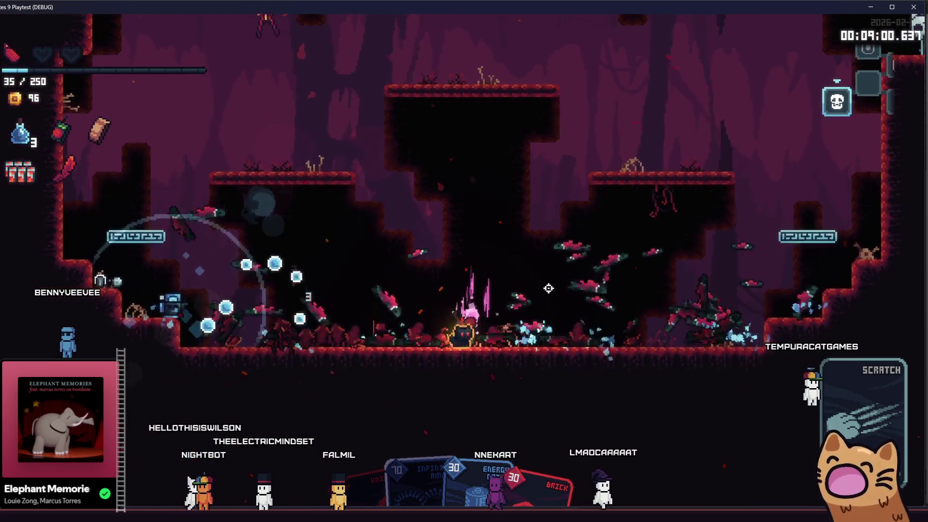
Run the cat right through a series of cave rooms and shafts past the crystal
key(d)
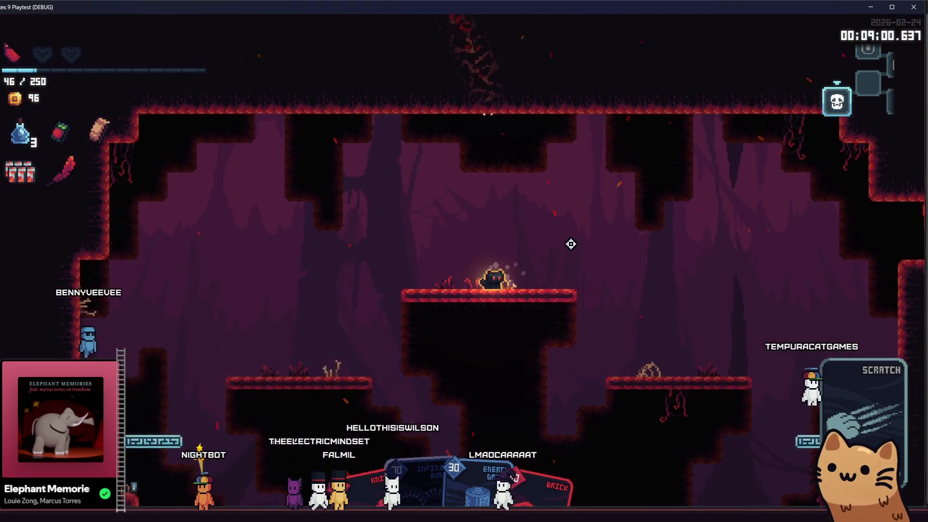
key(d)
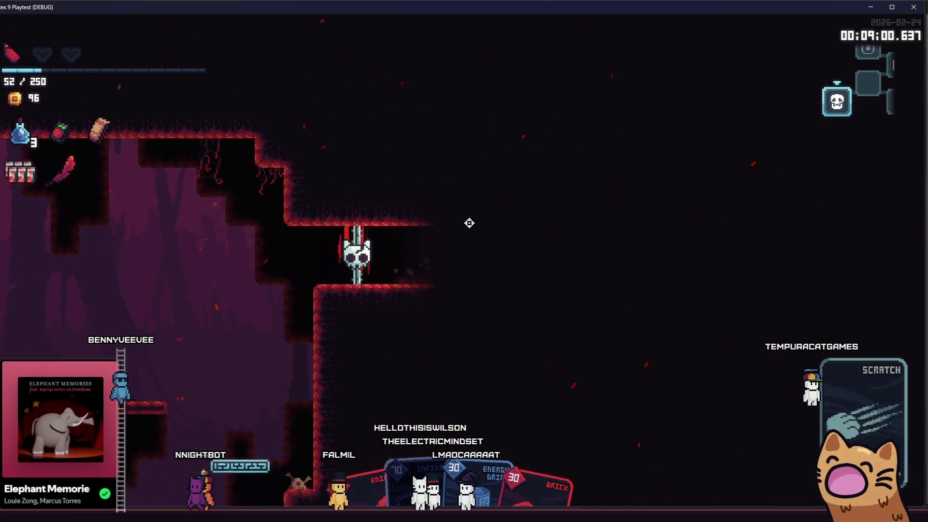
key(d)
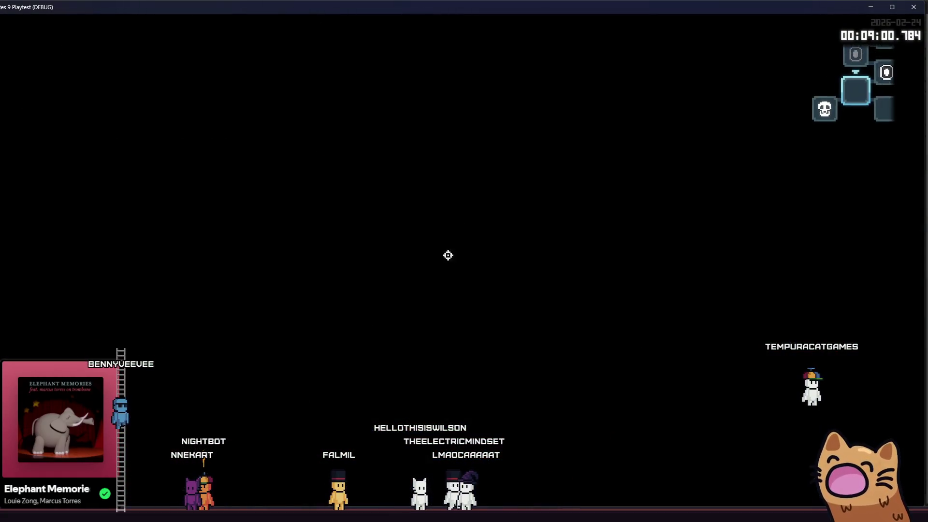
key(d)
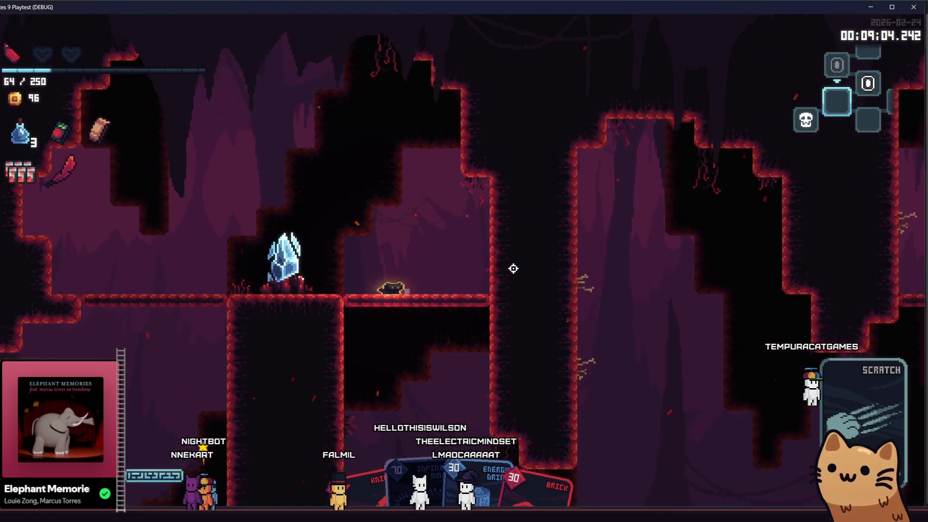
key(d)
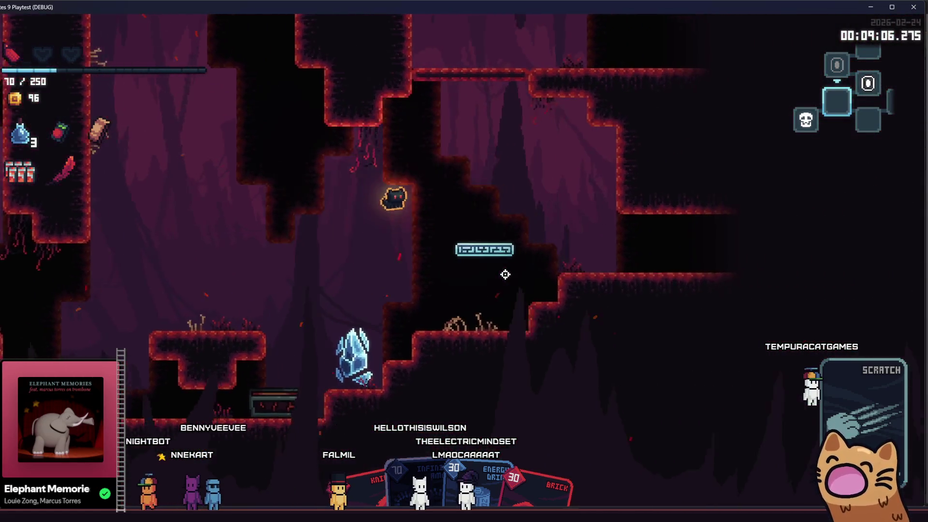
key(d)
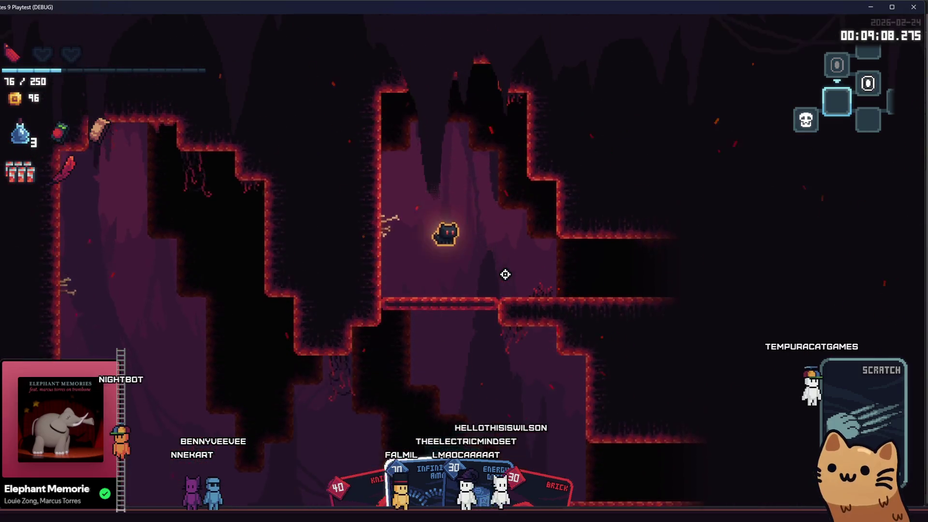
key(d)
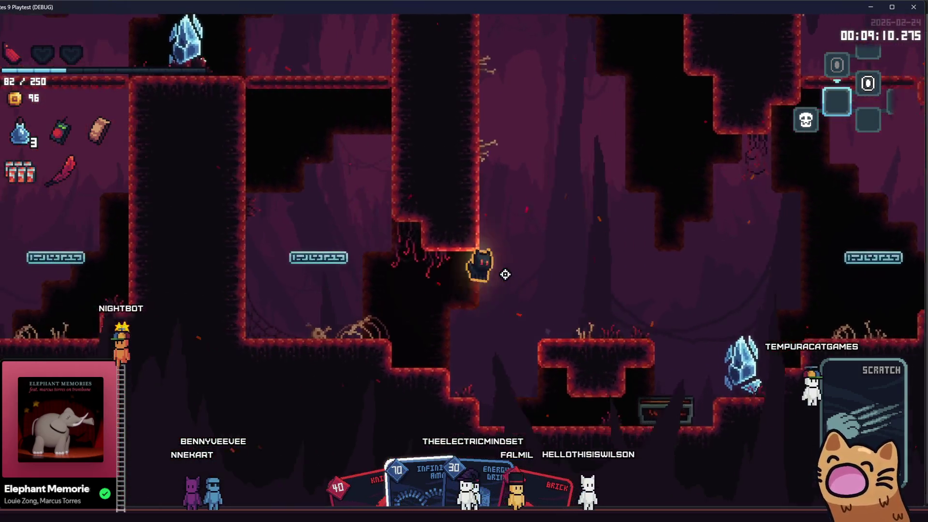
key(d)
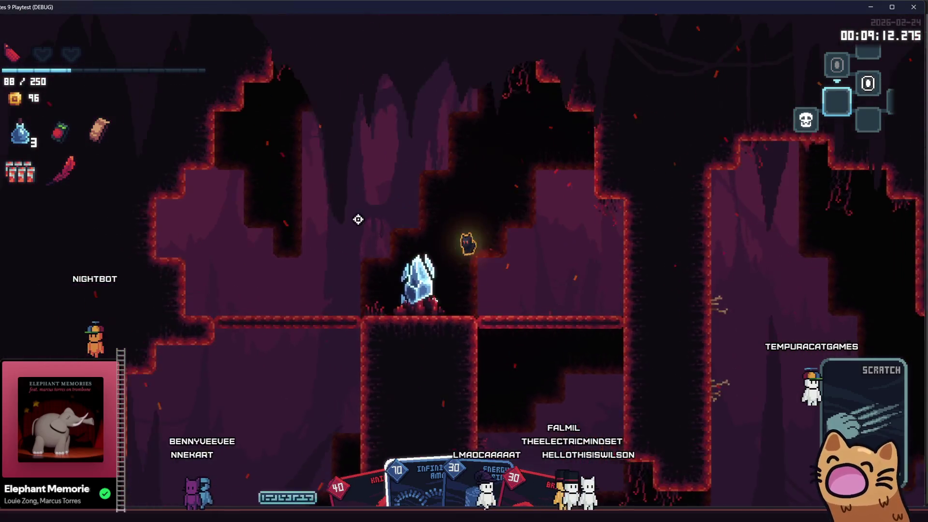
key(d)
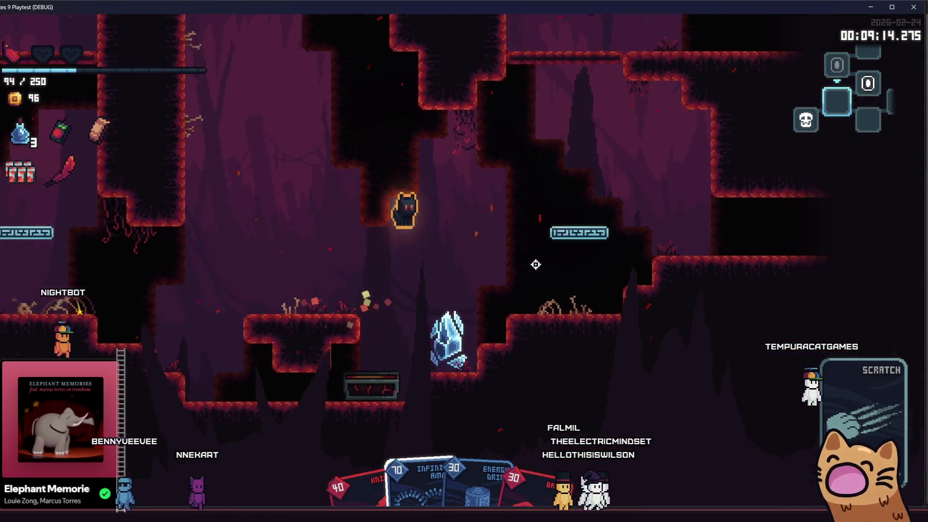
key(d)
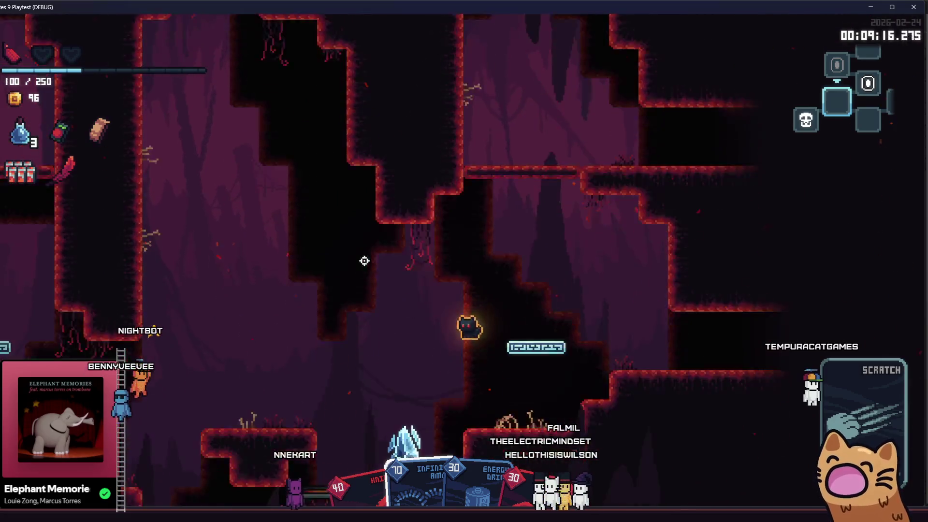
key(d)
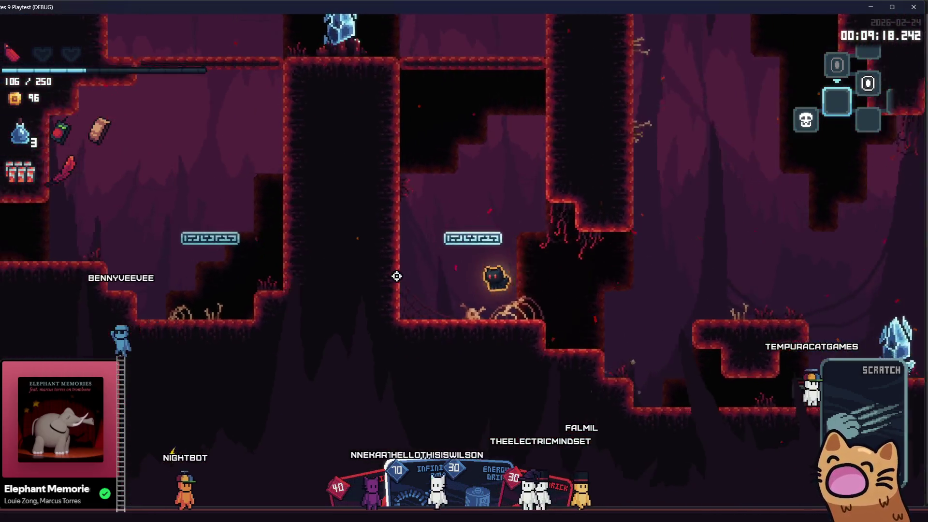
Jump into the upper chamber by the crystal, drop to the lower cave and bring up the debug menu
key(space)
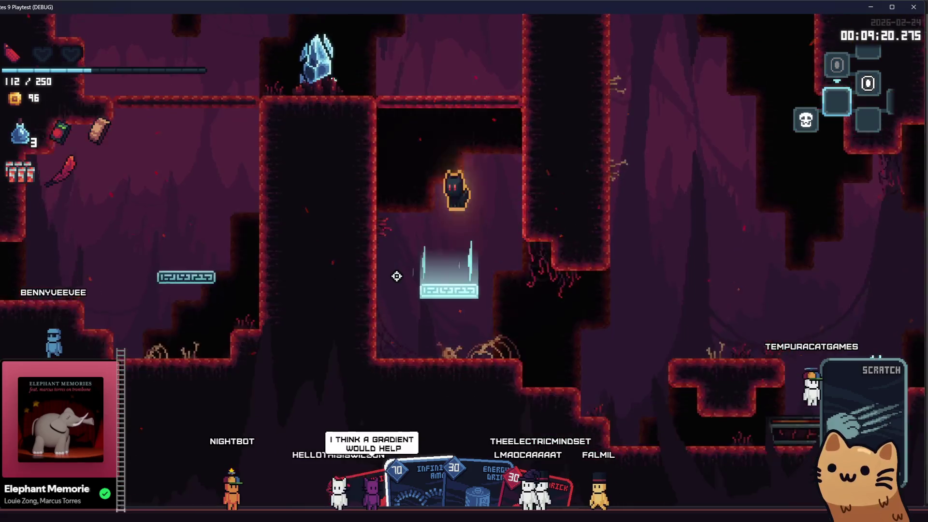
key(space)
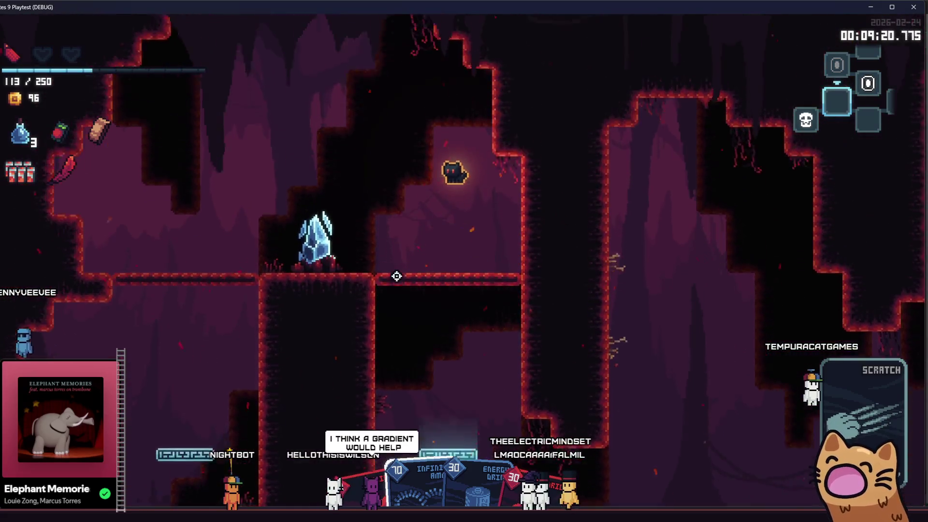
key(a)
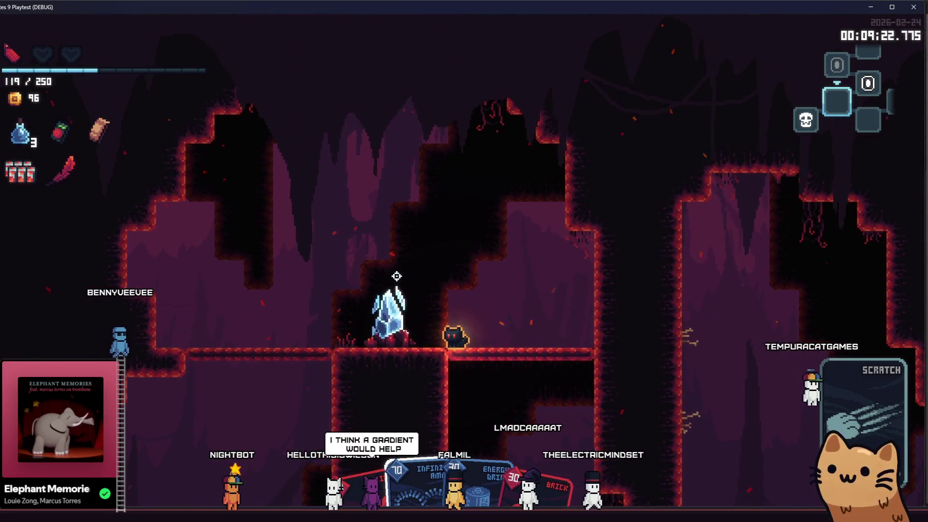
key(d)
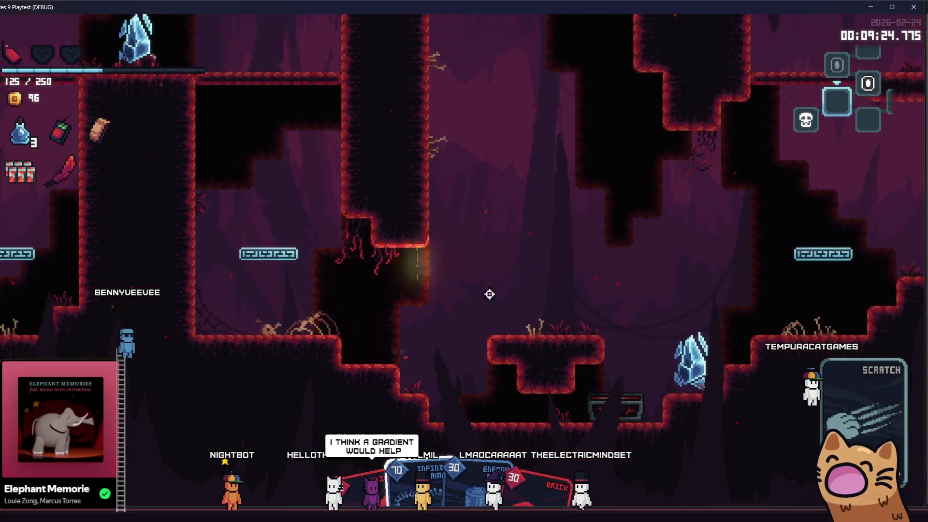
key(F1)
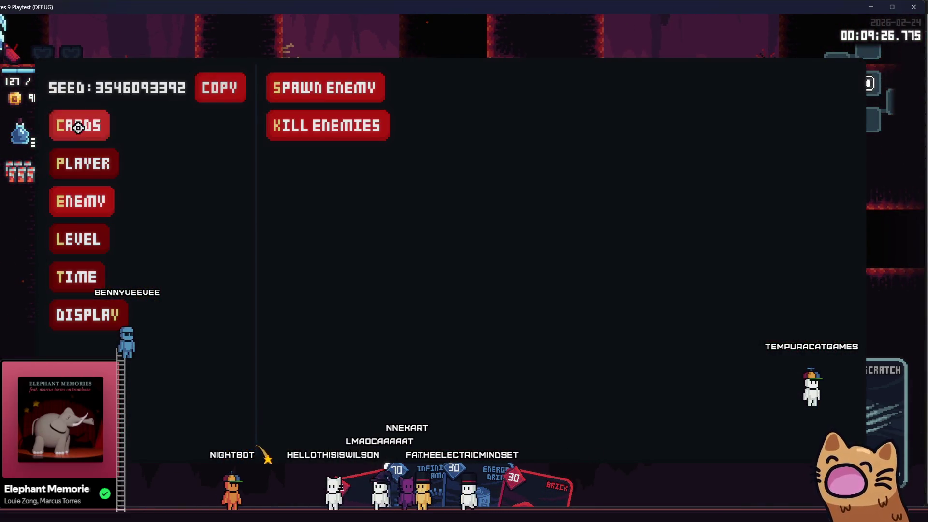
Check Player > Health in the debug menu to restore health to 250/250
click(113, 158)
click(299, 87)
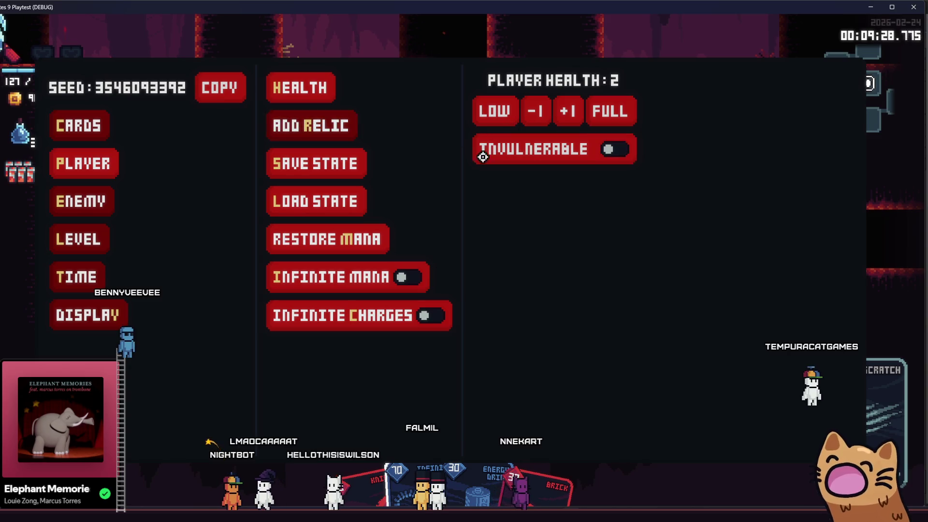
key(F1)
key(F1)
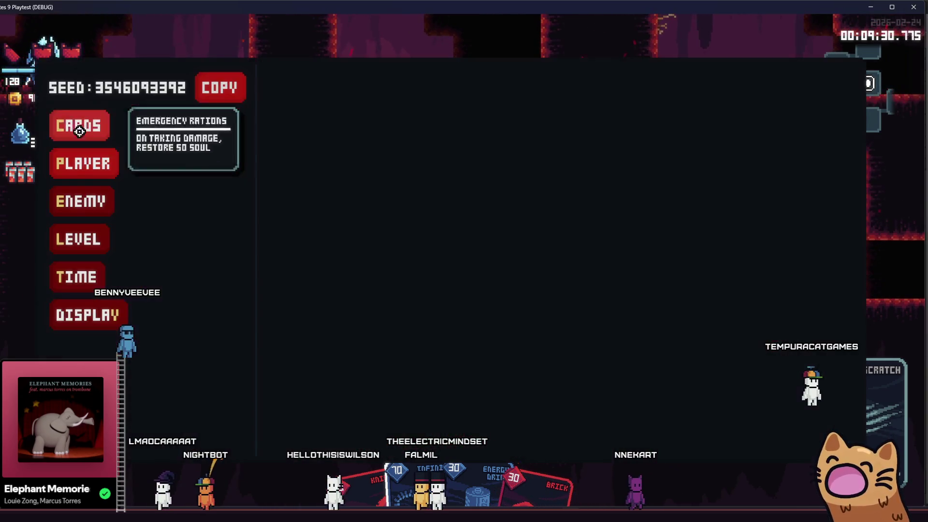
click(87, 165)
Spawn Eyeball enemies via Enemy > Spawn Enemy and place them in the cave
click(91, 190)
click(325, 87)
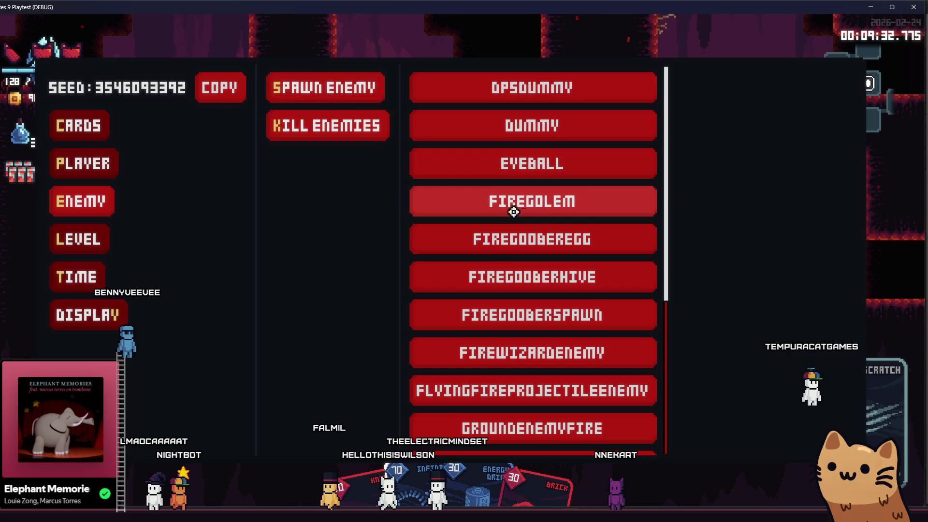
scroll(584, 297, down, 3)
scroll(578, 319, down, 3)
scroll(580, 326, up, 2)
scroll(565, 254, up, 5)
click(544, 199)
click(507, 276)
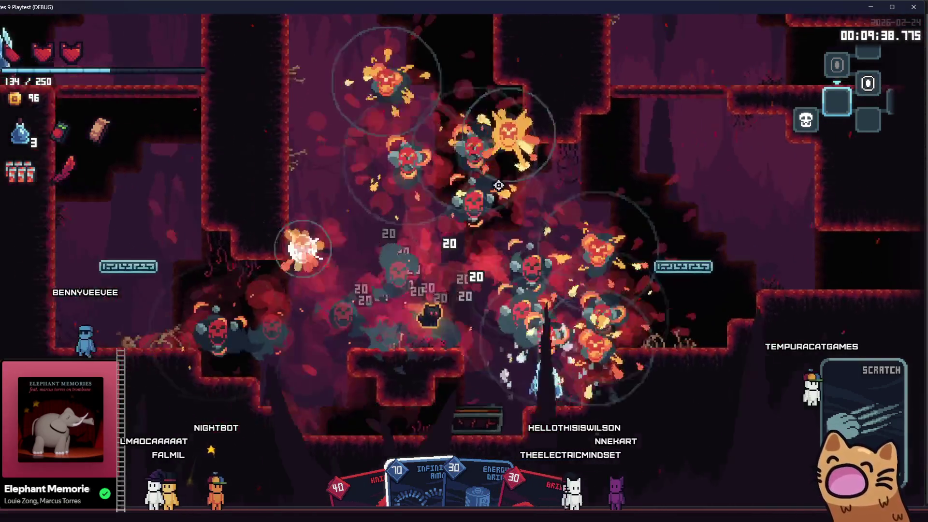
Browse the card list, then spawn FireWizardEnemy and place the fire wizards in the level
key(F1)
click(78, 124)
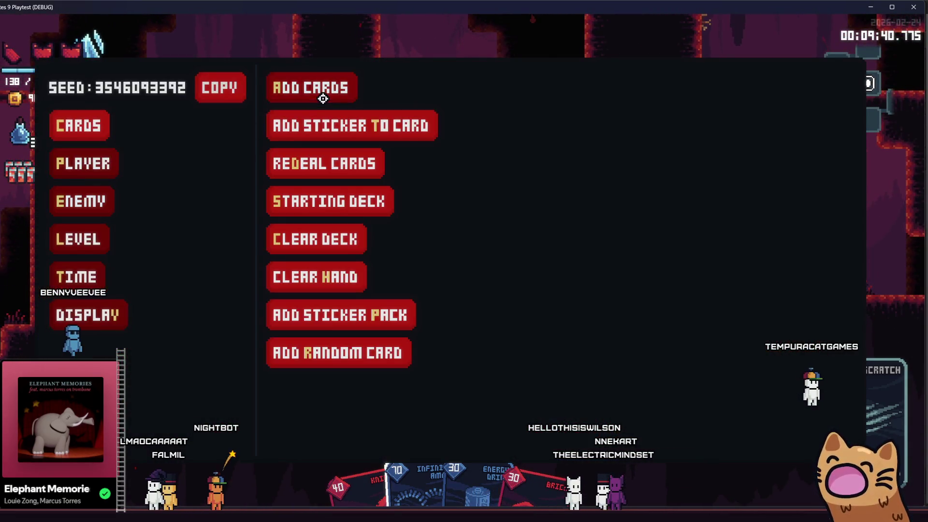
click(323, 97)
scroll(589, 254, down, 5)
scroll(540, 214, down, 5)
scroll(541, 213, down, 2)
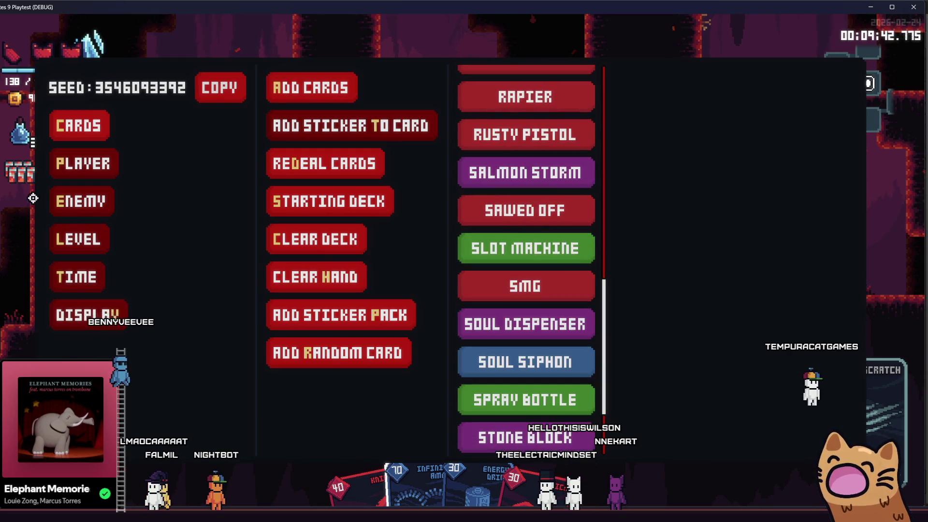
click(80, 201)
click(362, 87)
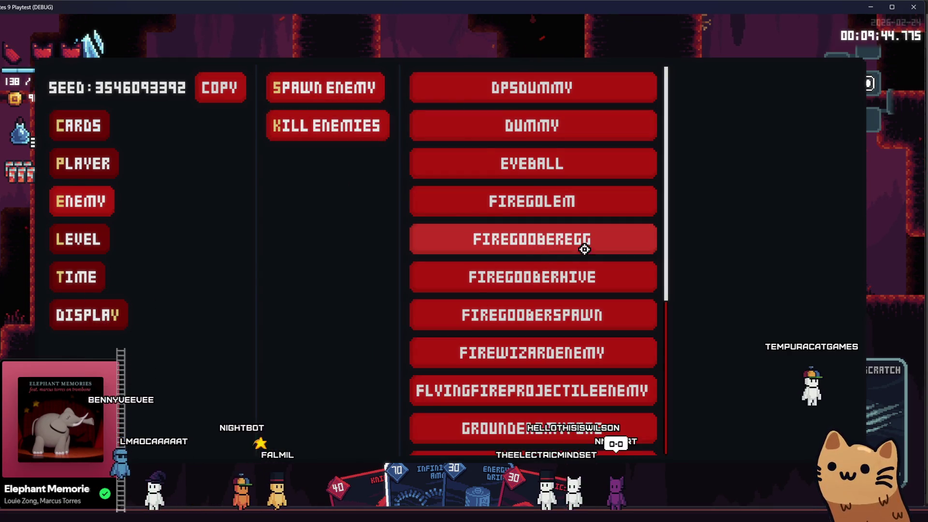
click(557, 345)
click(697, 267)
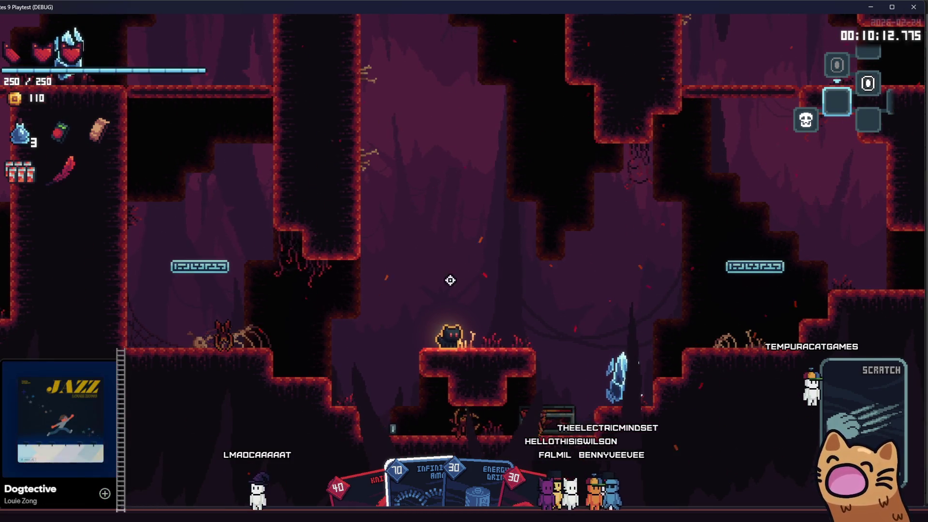
Spawn FireGooberSpawn from the debug enemy list and place the swarm in the cave
key(F1)
click(96, 208)
click(275, 87)
scroll(528, 305, down, 3)
scroll(528, 305, down, 1)
click(144, 205)
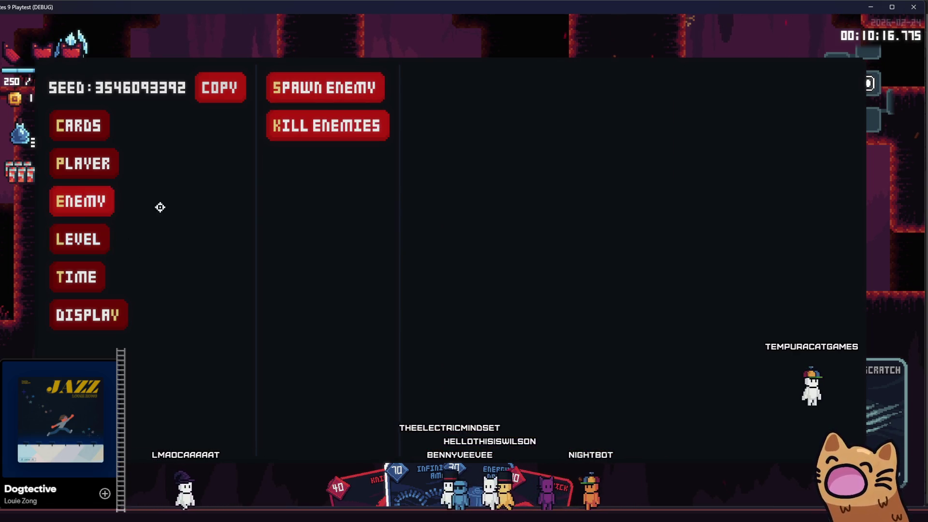
click(304, 97)
scroll(520, 253, down, 2)
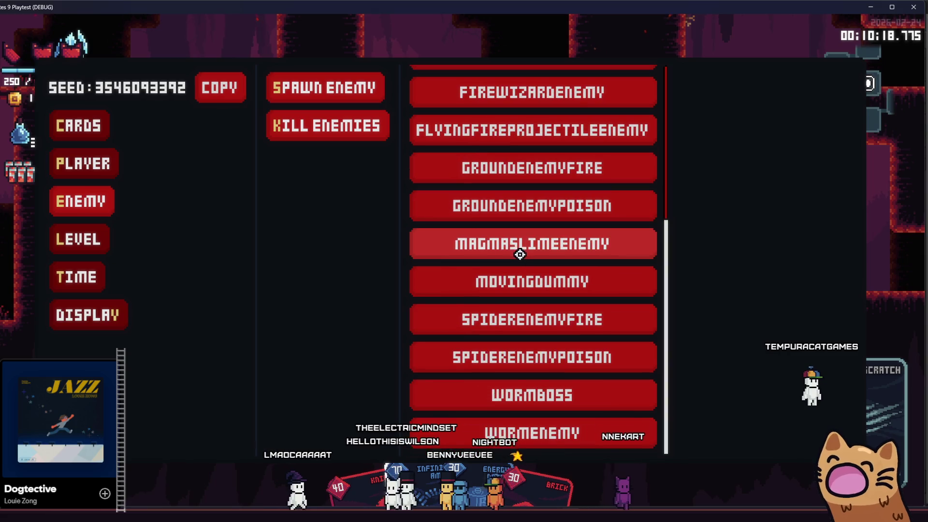
scroll(522, 242, up, 5)
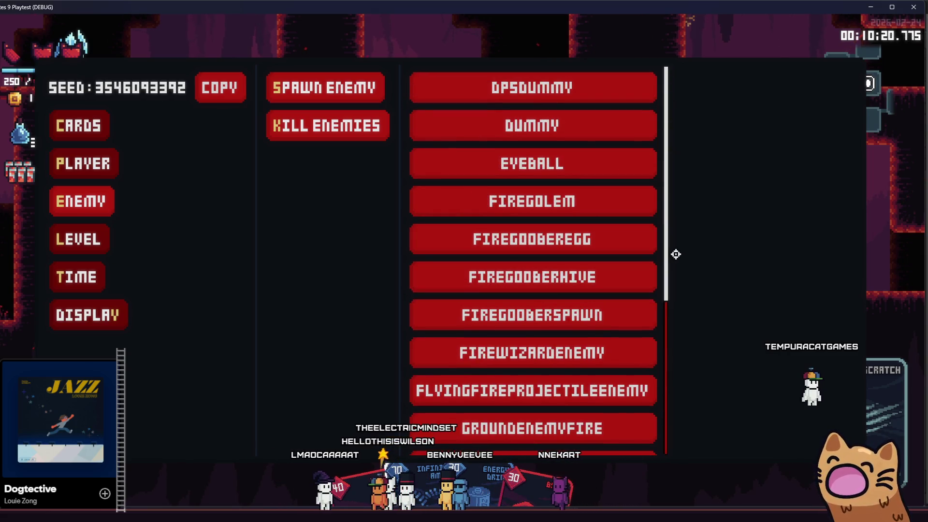
click(559, 315)
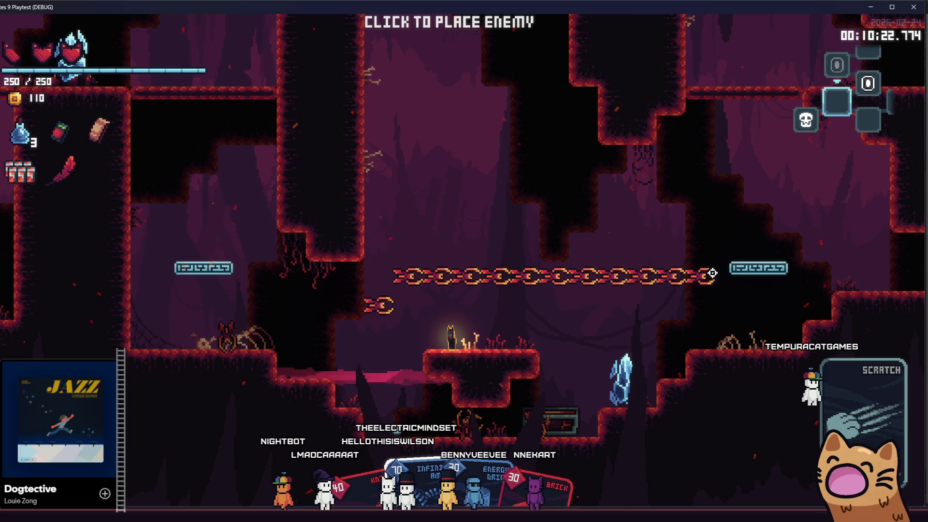
click(609, 313)
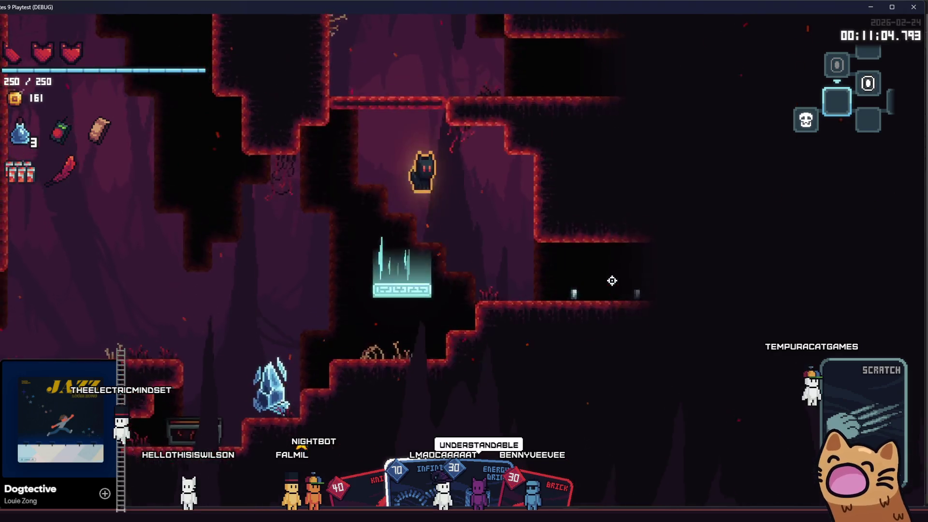
View and close the level map, then leave the game and bring Aseprite to the front
key(Tab)
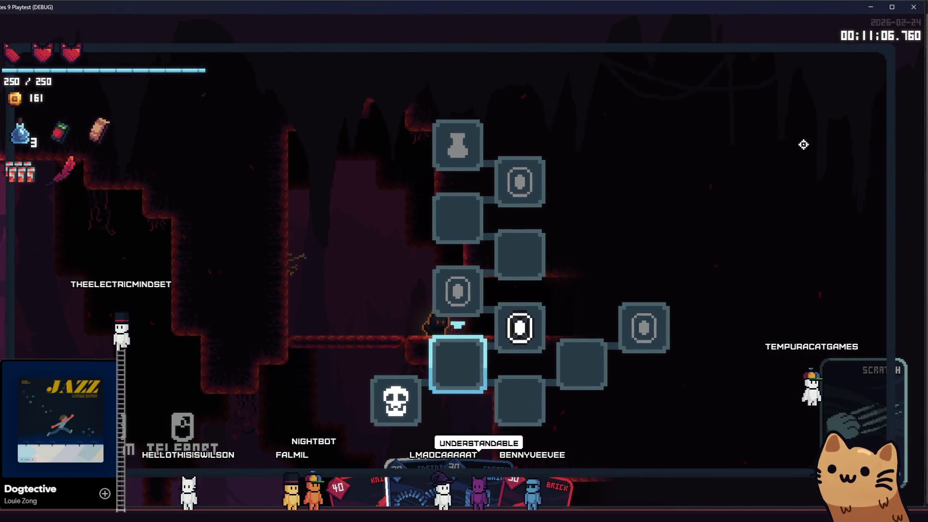
key(Tab)
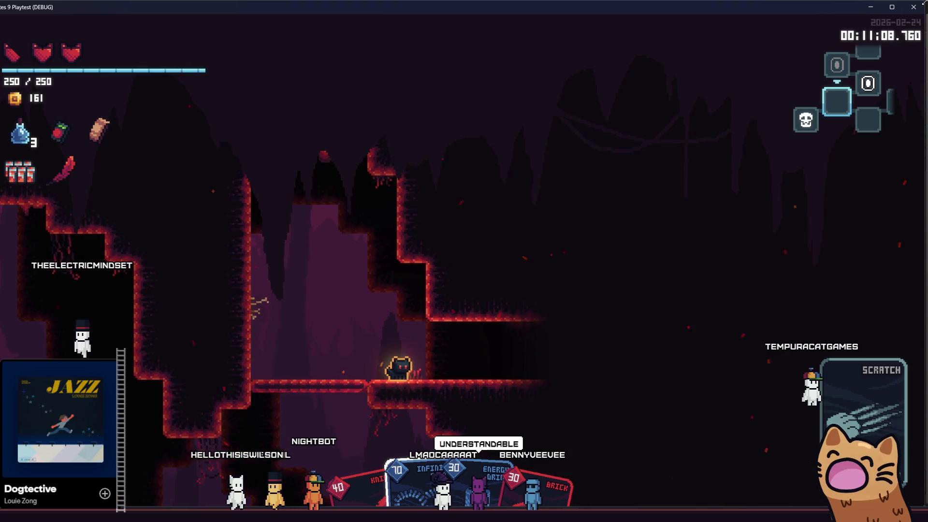
key(alt+F4)
key(alt+Tab)
scroll(471, 241, down, 2)
scroll(450, 246, down, 1)
scroll(418, 254, down, 1)
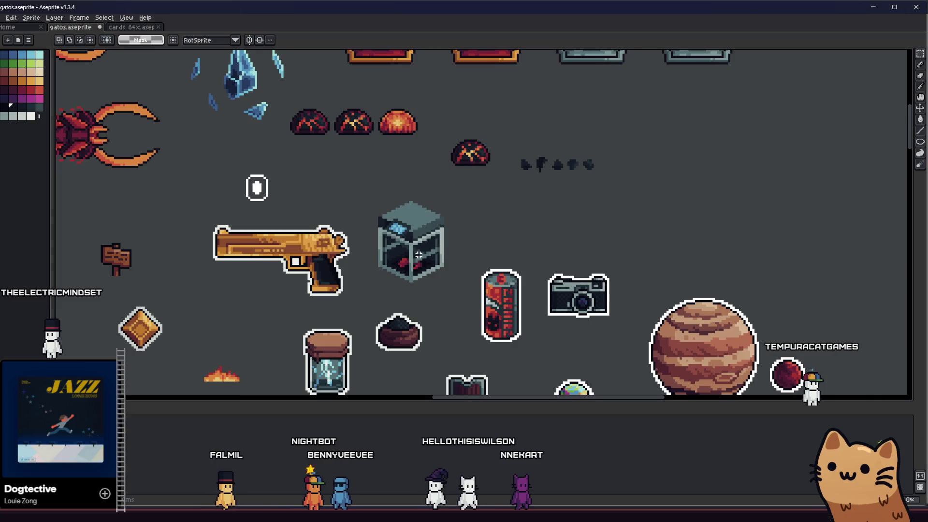
Paste a copy of the red disc onto the sprite sheet and ready the Ellipse tool
key(ctrl+v)
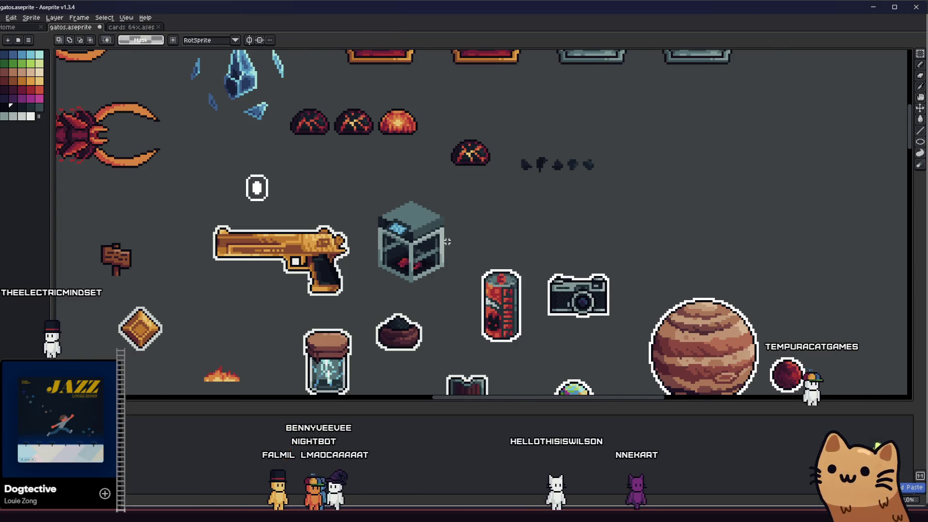
scroll(447, 242, down, 1)
scroll(445, 232, up, 1)
scroll(442, 211, down, 1)
scroll(440, 185, down, 1)
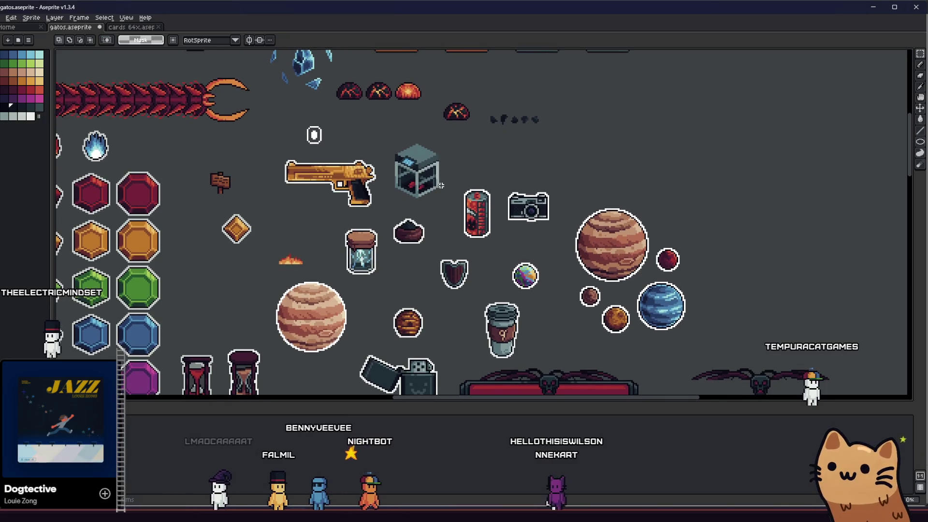
scroll(440, 186, up, 1)
scroll(442, 199, up, 1)
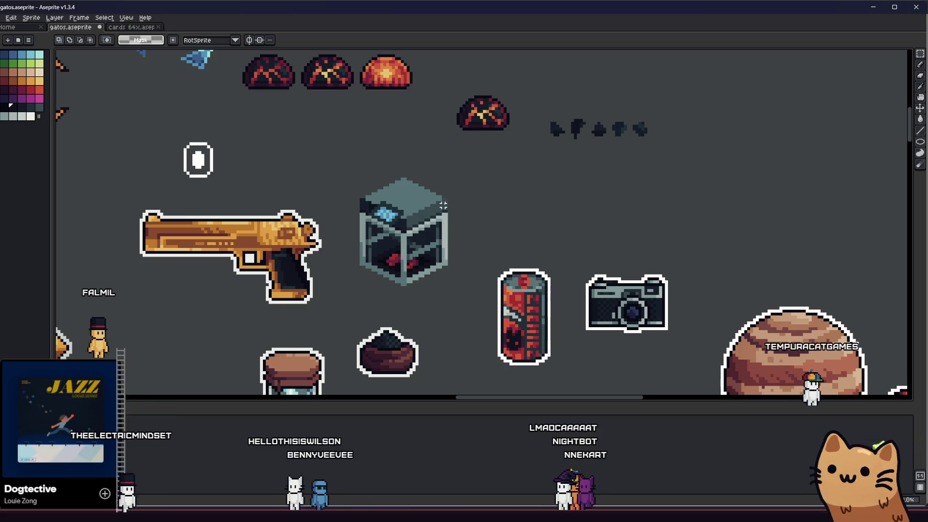
key(b)
Draw a dark circle beside the cube, undo it and redraw a tilted dark oval outline instead
drag(498, 204, 529, 238)
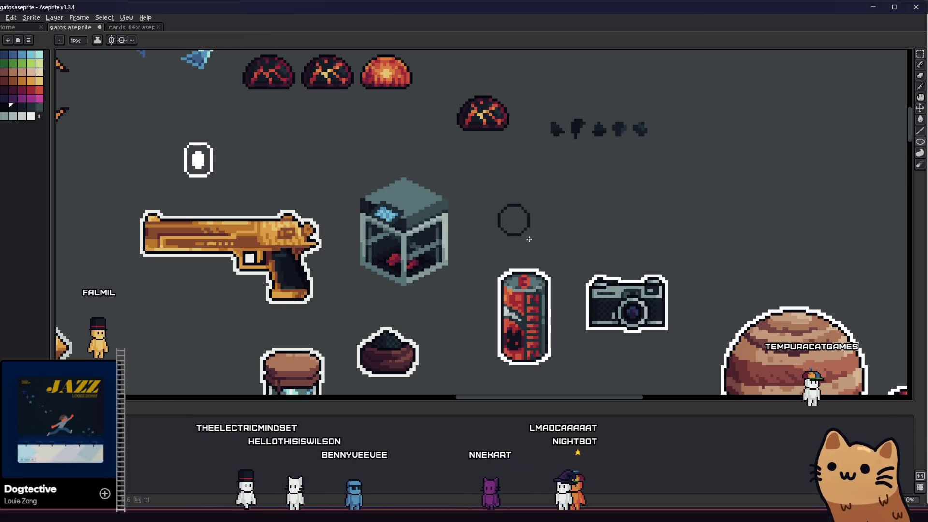
scroll(506, 222, down, 1)
scroll(535, 263, up, 1)
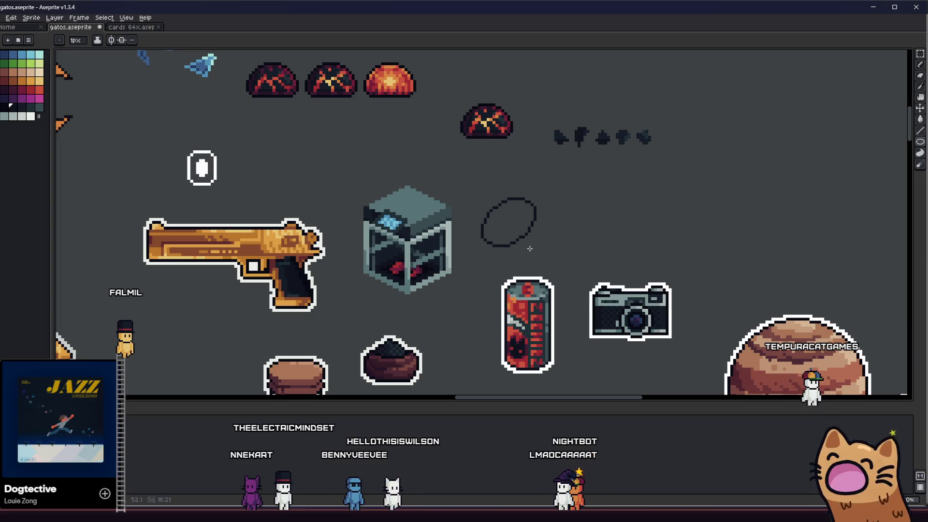
key(ctrl+z)
mouse_move(478, 226)
mouse_down()
mouse_move(537, 223)
mouse_move(505, 211)
mouse_move(543, 240)
mouse_up()
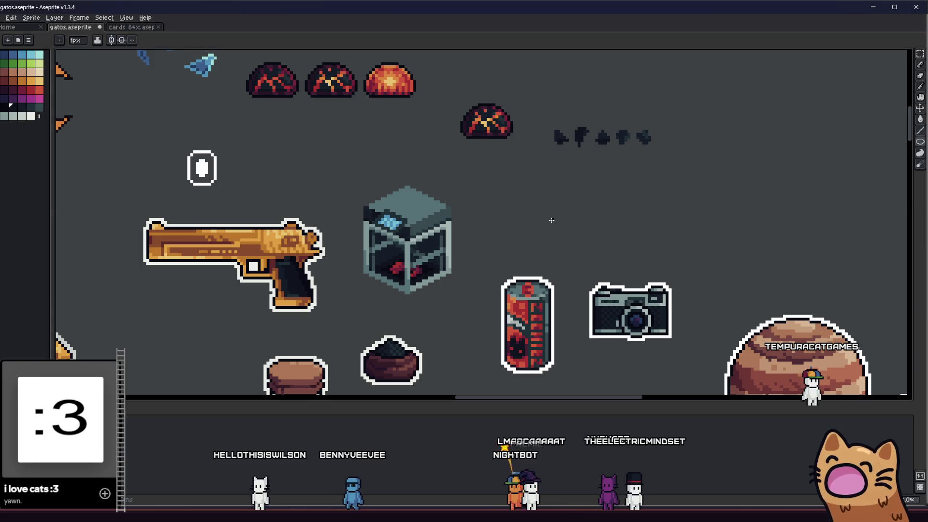
scroll(492, 211, up, 1)
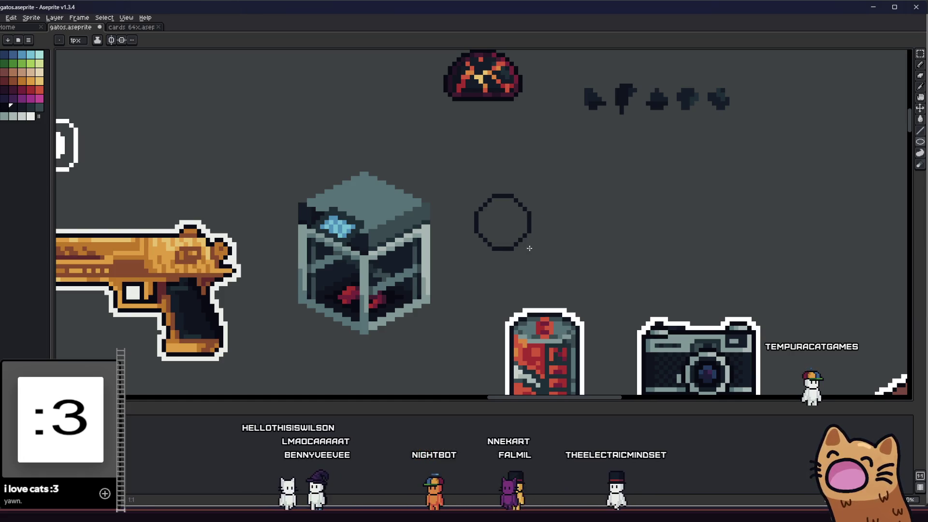
scroll(449, 250, up, 1)
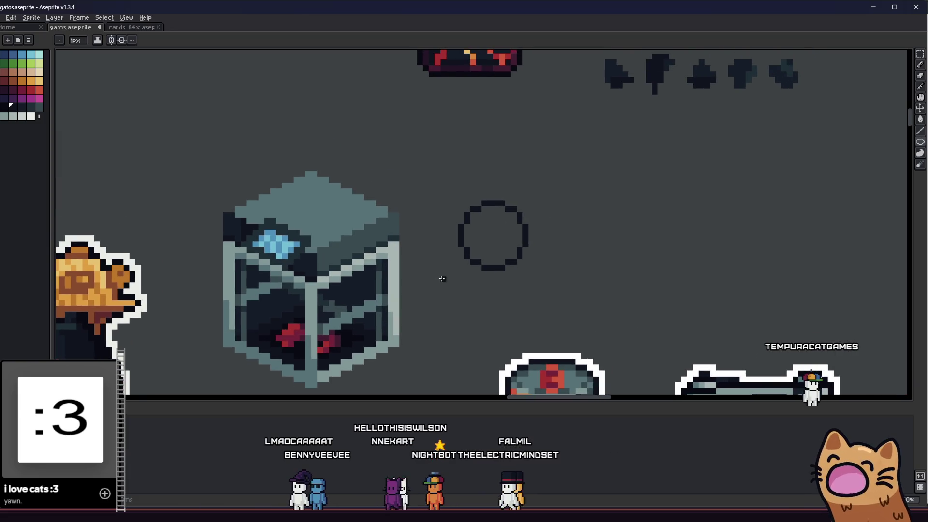
key(m)
scroll(451, 244, up, 1)
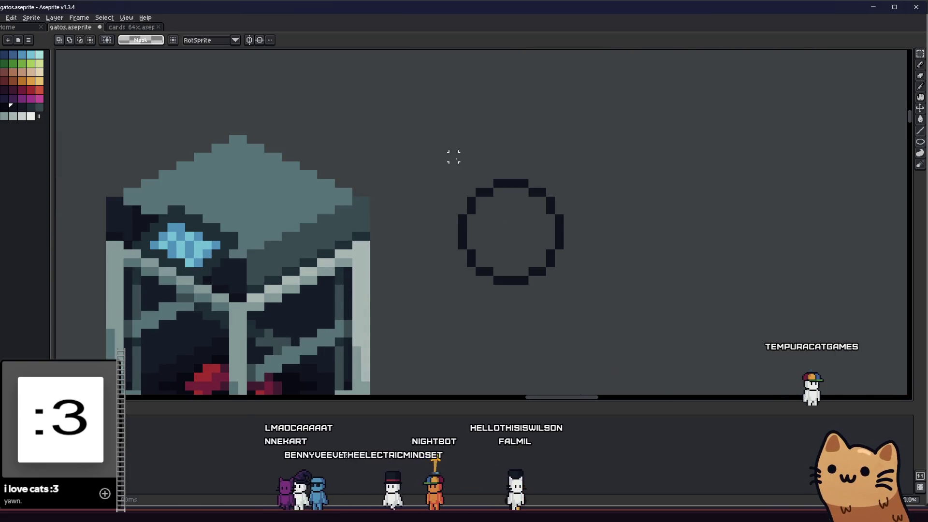
Marquee-select the circle's leftmost pixel column and shift it down a pixel
drag(452, 155, 468, 294)
drag(457, 145, 477, 366)
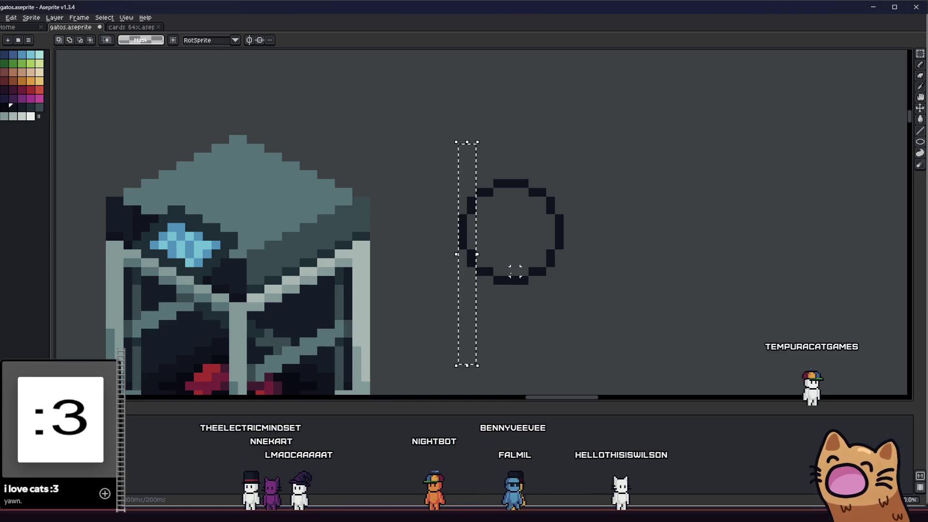
drag(474, 168, 504, 331)
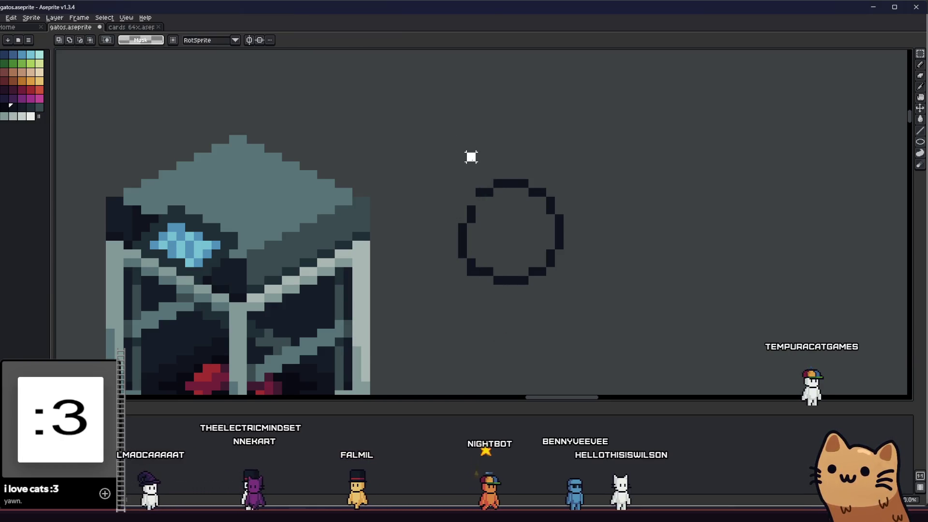
drag(472, 156, 501, 323)
mouse_move(485, 284)
mouse_down()
mouse_move(479, 258)
mouse_move(498, 148)
mouse_up()
drag(486, 217, 485, 231)
key(ctrl+d)
Nudge each successive column to the right downward, slanting the circle into a tilted oval
drag(498, 174, 512, 334)
key(Down)
key(Down)
key(Down)
key(Down)
key(ctrl+d)
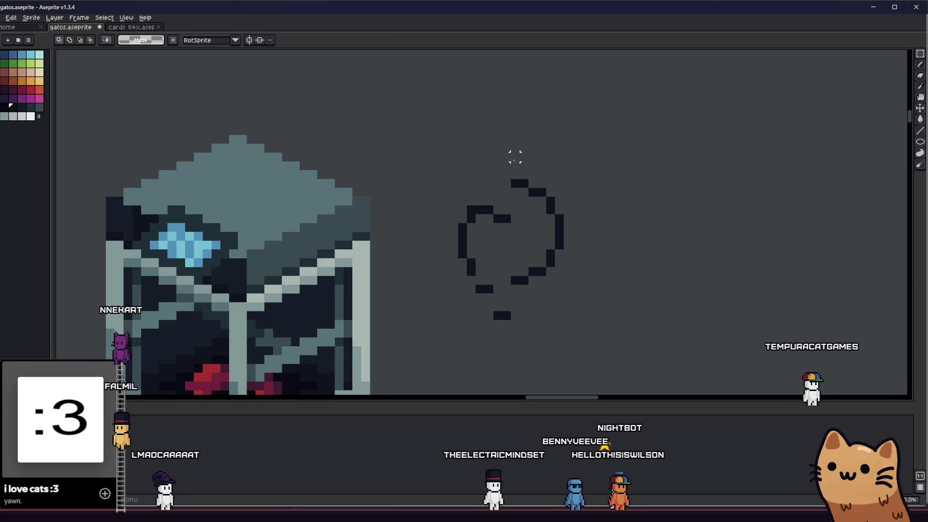
drag(510, 160, 530, 321)
key(Down)
key(Down)
key(Down)
key(Down)
key(Down)
key(ctrl+d)
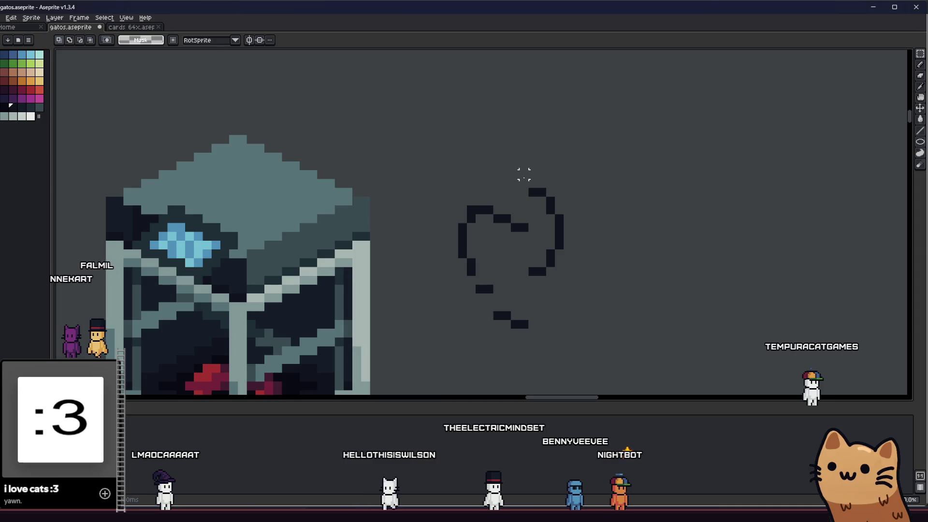
drag(533, 174, 546, 312)
key(Down)
key(Down)
key(Down)
key(Down)
key(Down)
key(Down)
drag(546, 182, 588, 335)
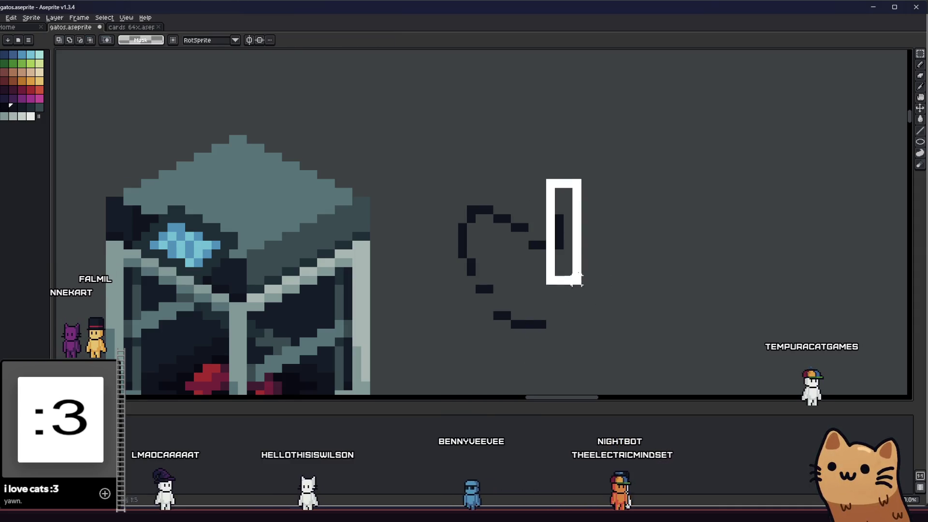
key(Down)
key(Down)
key(Down)
key(Down)
key(Down)
key(Down)
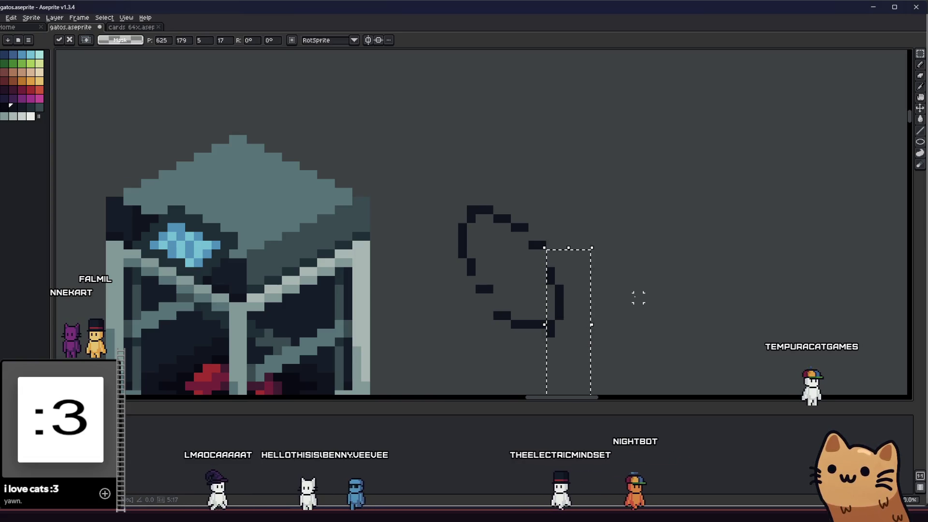
key(ctrl+d)
Select the whole oval sketch and move it closer beside the glass cube
drag(568, 297, 596, 312)
scroll(597, 312, down, 2)
scroll(536, 312, down, 1)
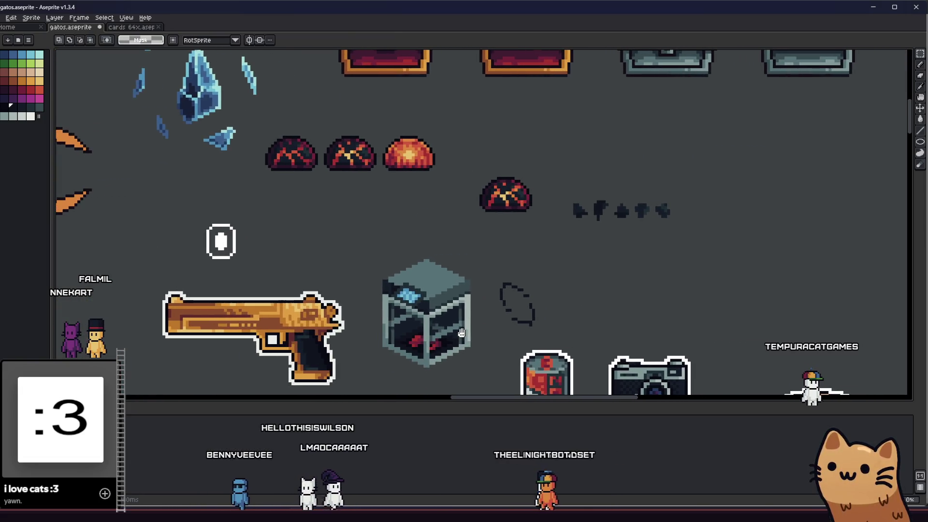
scroll(508, 327, down, 1)
scroll(478, 340, down, 1)
scroll(477, 341, up, 4)
scroll(467, 335, up, 1)
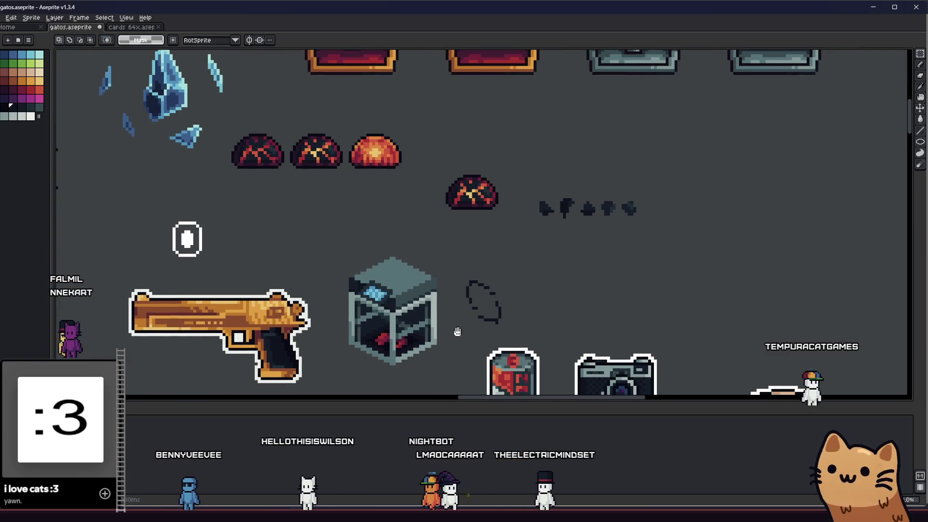
key(b)
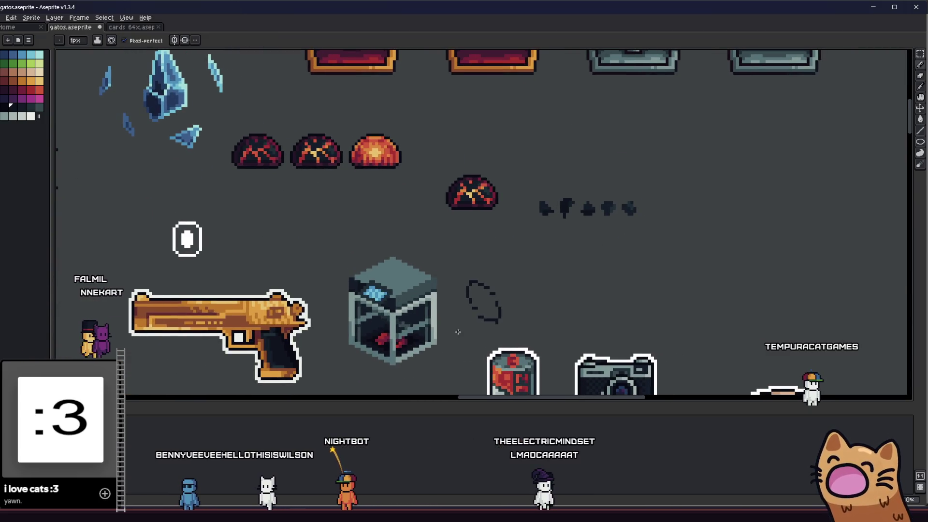
scroll(457, 331, up, 1)
scroll(451, 325, up, 1)
key(m)
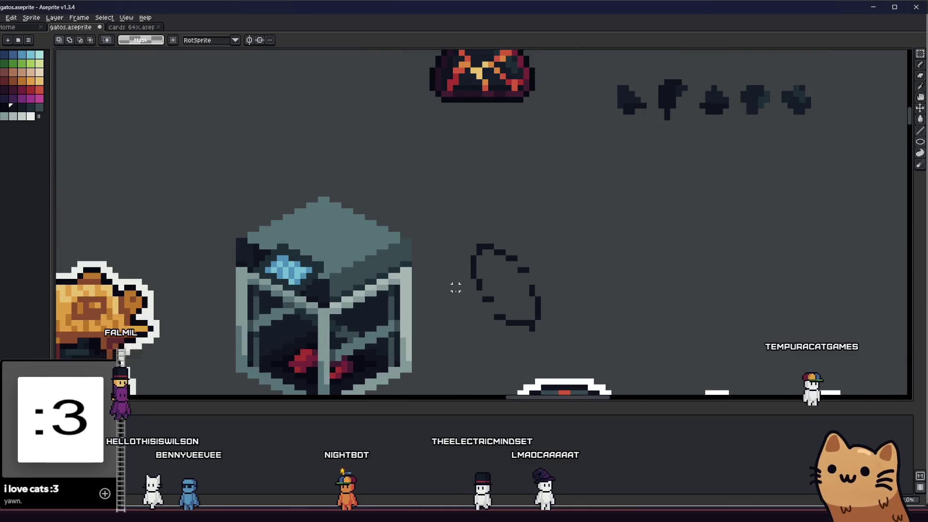
mouse_move(501, 297)
mouse_down()
mouse_move(582, 369)
mouse_move(431, 306)
mouse_up()
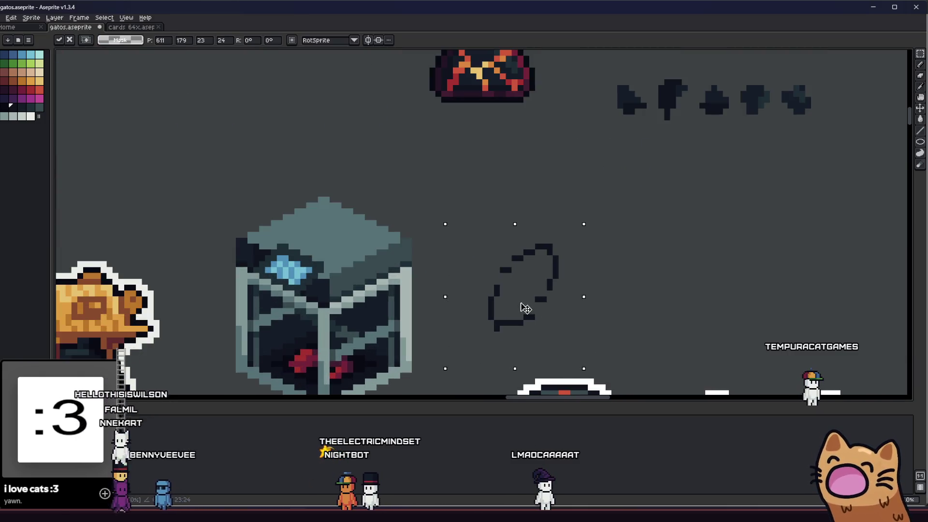
drag(356, 327, 539, 276)
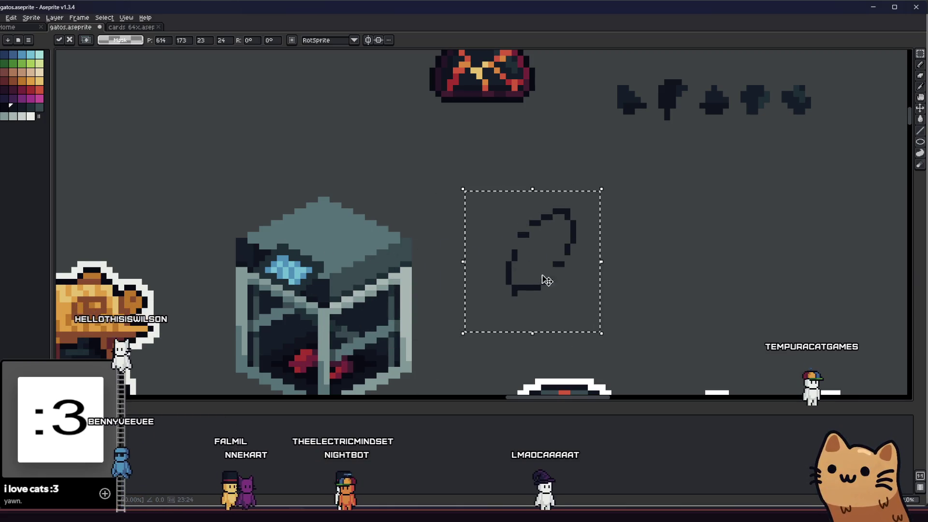
key(ctrl+d)
scroll(517, 237, up, 1)
Pencil in a missing pixel on the oval's lower-right edge
key(b)
scroll(547, 211, up, 1)
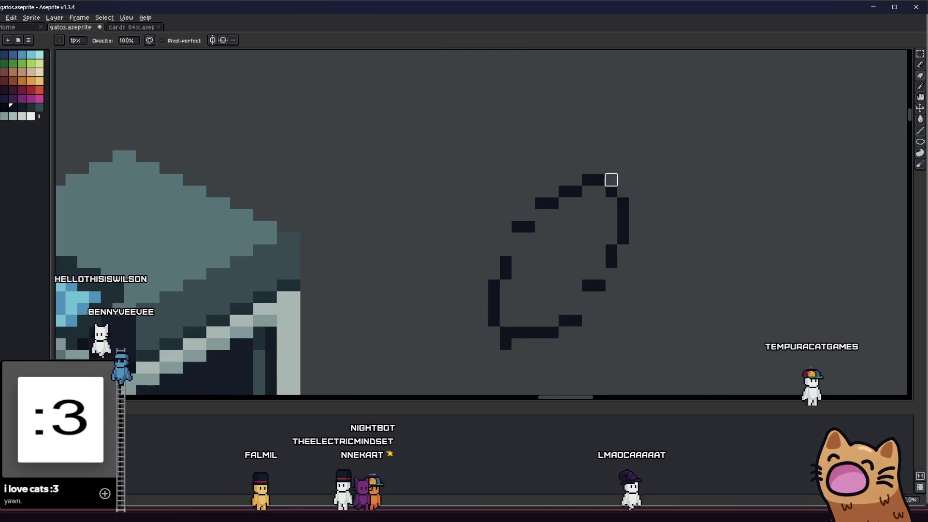
key(e)
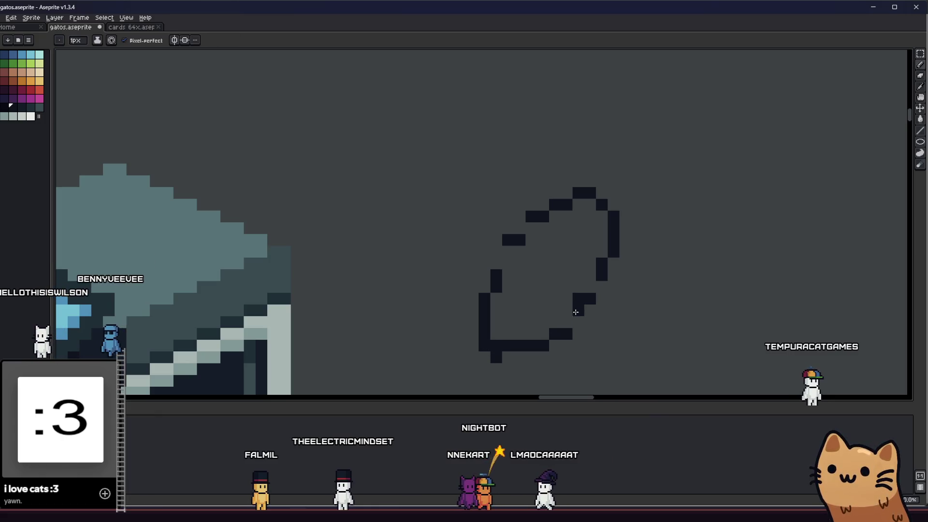
drag(570, 321, 574, 321)
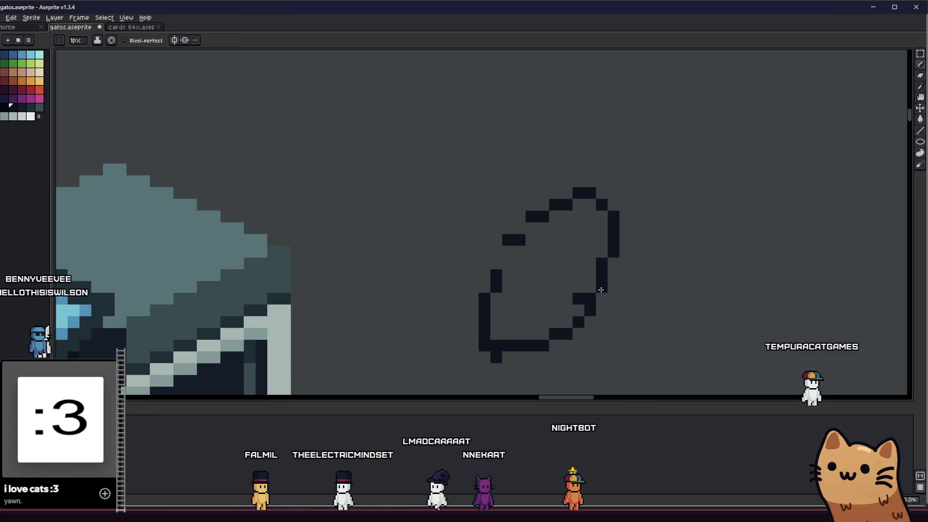
drag(484, 310, 533, 314)
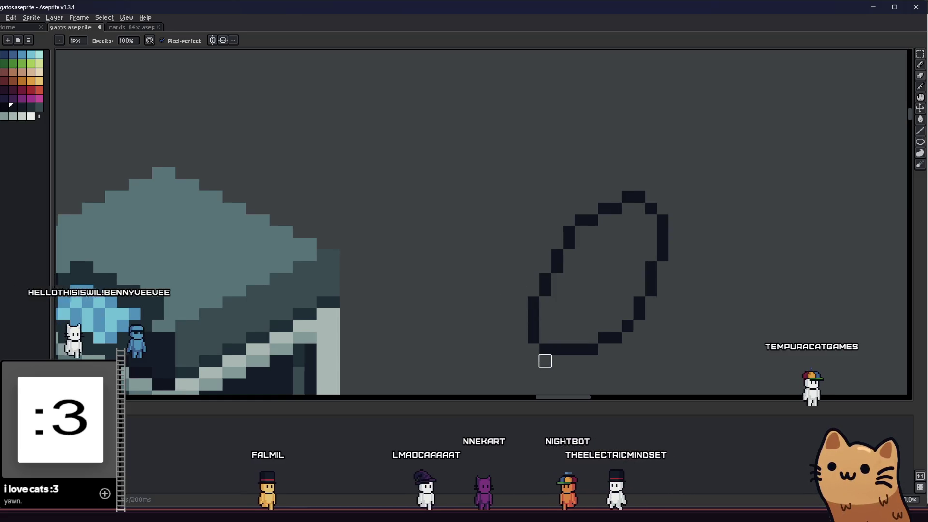
Pencil the last missing dark pixel at the oval's lower-left, closing the outline
click(544, 360)
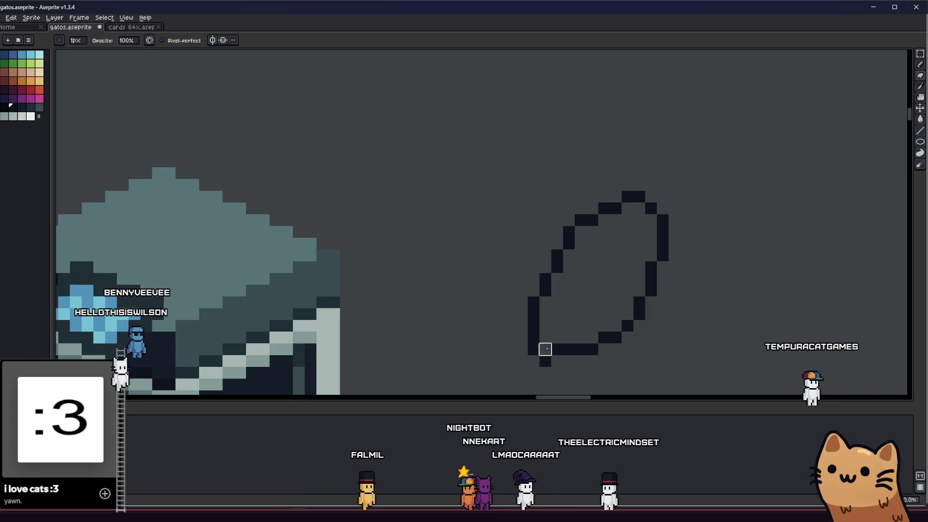
scroll(507, 363, down, 5)
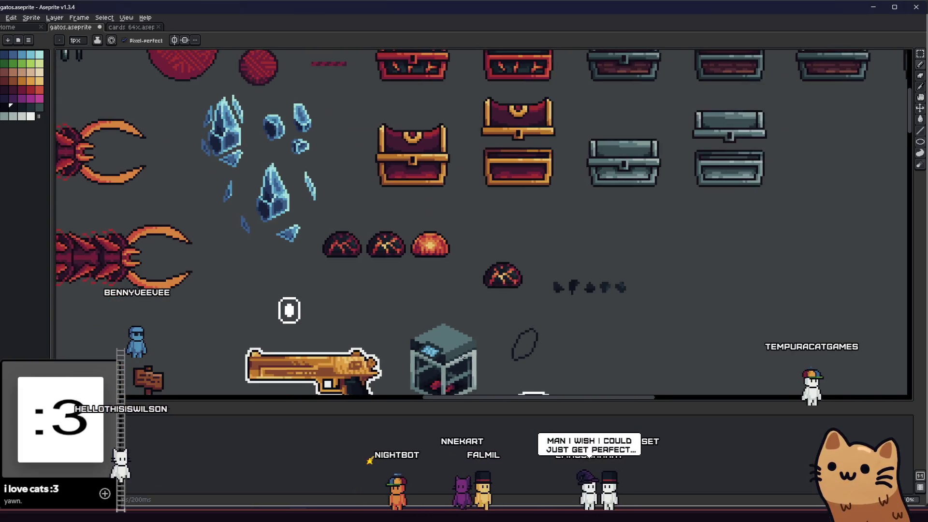
drag(464, 359, 471, 328)
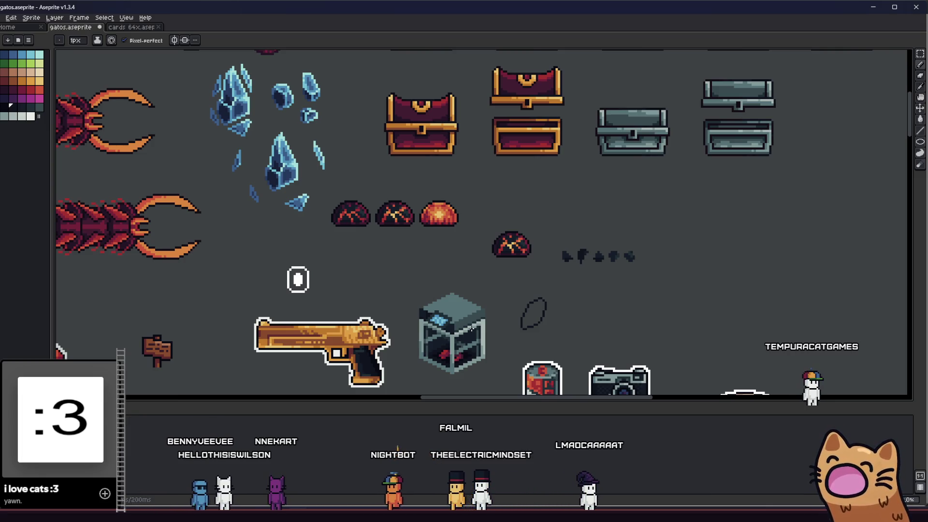
scroll(424, 216, down, 1)
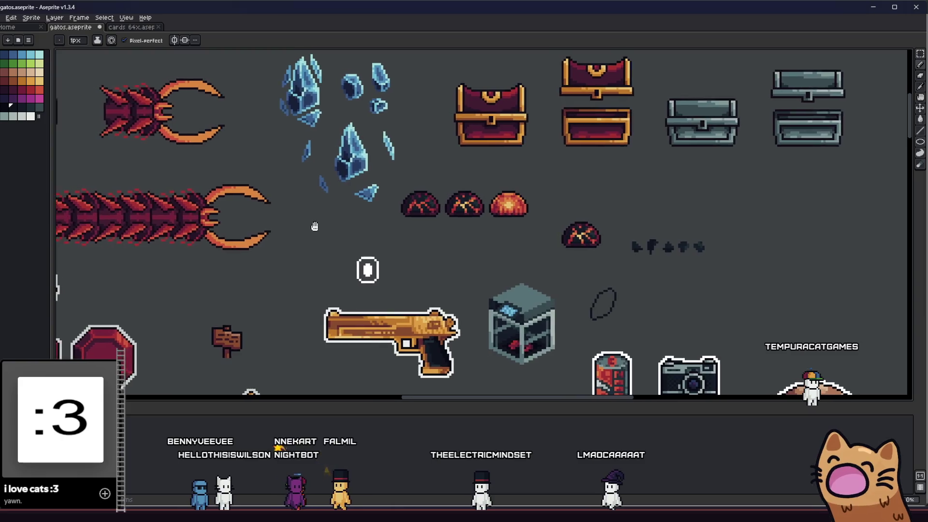
scroll(315, 224, down, 3)
scroll(330, 275, up, 1)
scroll(330, 276, up, 3)
Pan across the whole item sheet to review it and save the file
mouse_move(329, 276)
mouse_down()
mouse_move(671, 208)
mouse_move(376, 174)
mouse_up()
scroll(377, 174, down, 2)
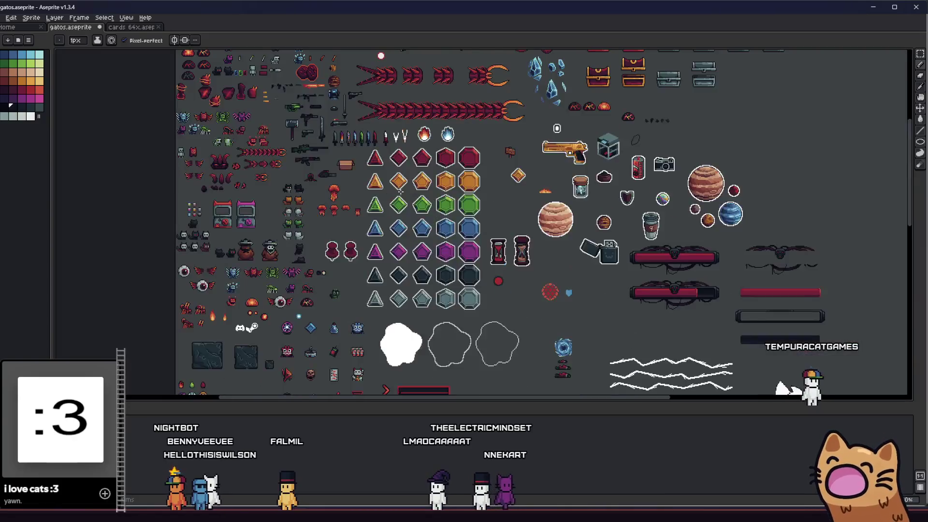
scroll(472, 185, up, 1)
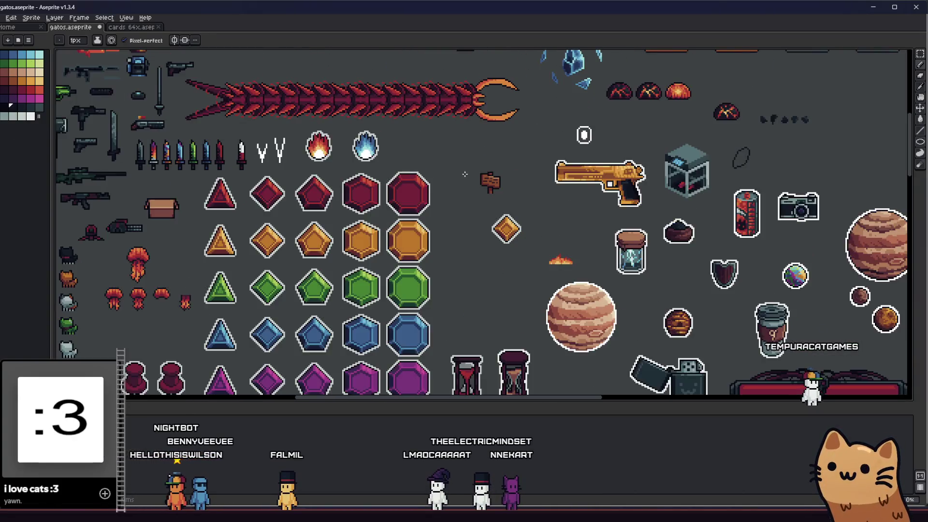
drag(472, 184, 576, 297)
scroll(358, 223, down, 1)
scroll(357, 222, up, 1)
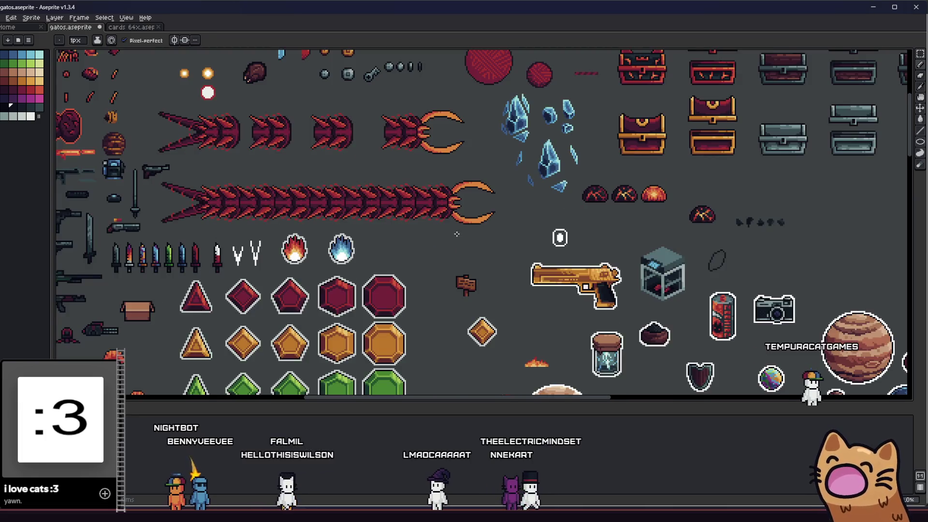
mouse_move(358, 223)
mouse_down()
mouse_move(237, 250)
mouse_move(197, 214)
mouse_up()
scroll(435, 217, up, 1)
scroll(415, 206, down, 1)
scroll(415, 204, down, 1)
scroll(434, 218, down, 1)
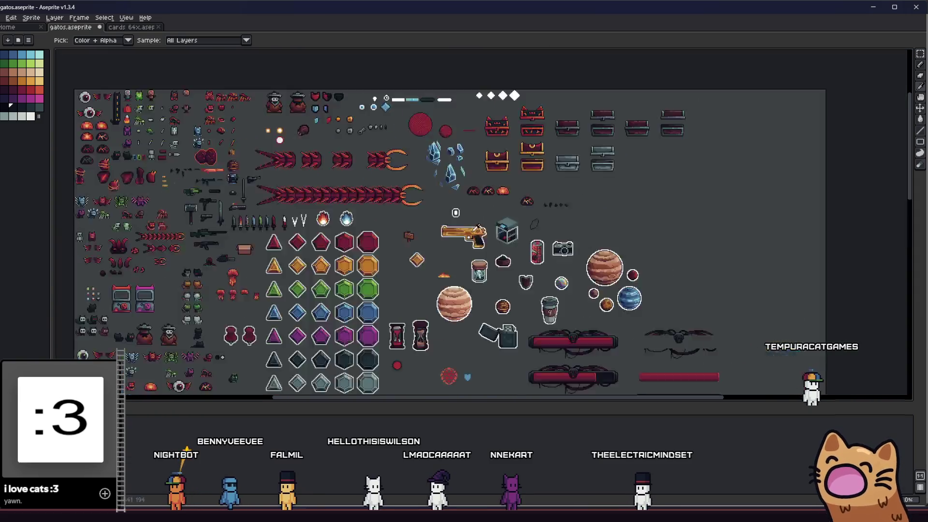
scroll(480, 242, up, 1)
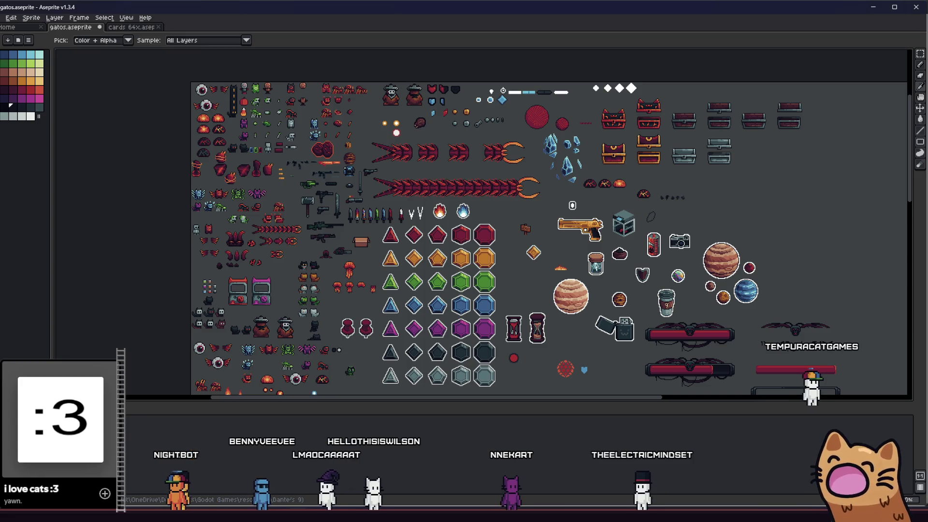
key(alt+Tab)
key(alt+Tab)
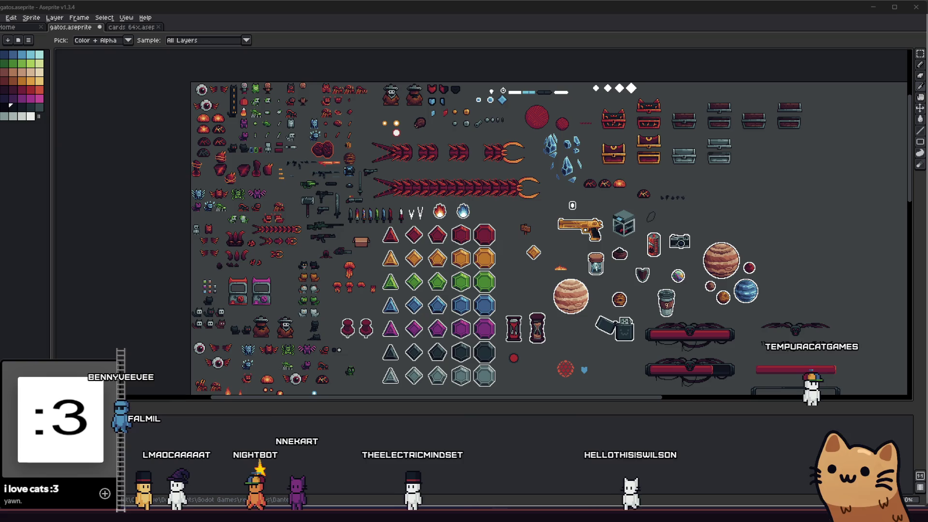
scroll(648, 219, up, 1)
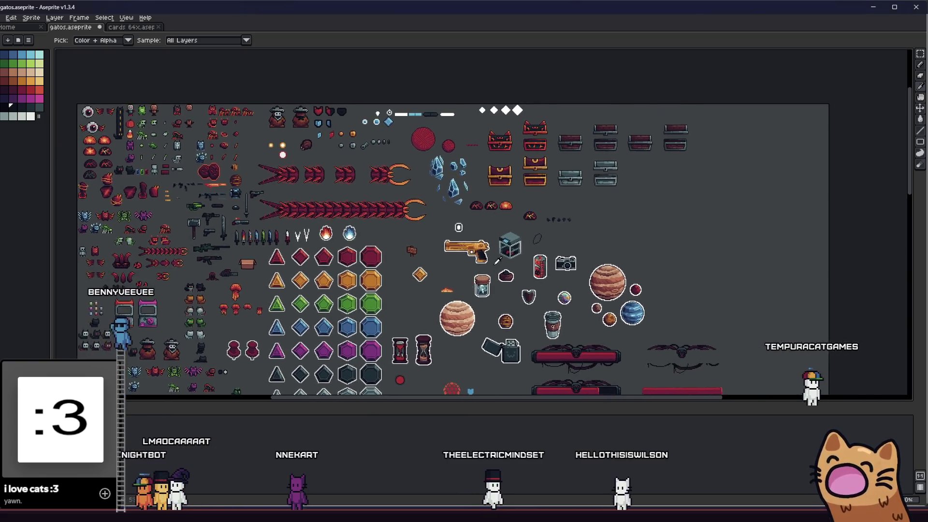
scroll(647, 220, up, 3)
scroll(447, 265, up, 1)
scroll(425, 223, up, 2)
Inspect the tilted oval up close and save the sprite sheet with Ctrl+S
mouse_move(426, 224)
mouse_down()
mouse_move(440, 301)
mouse_move(466, 339)
mouse_up()
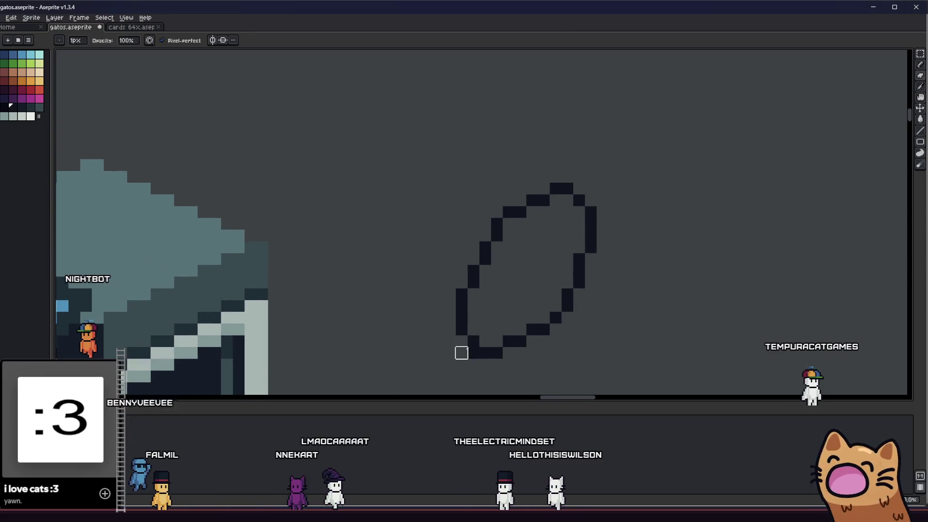
scroll(445, 358, down, 1)
scroll(488, 342, down, 2)
scroll(500, 360, up, 3)
key(ctrl+s)
scroll(518, 355, up, 1)
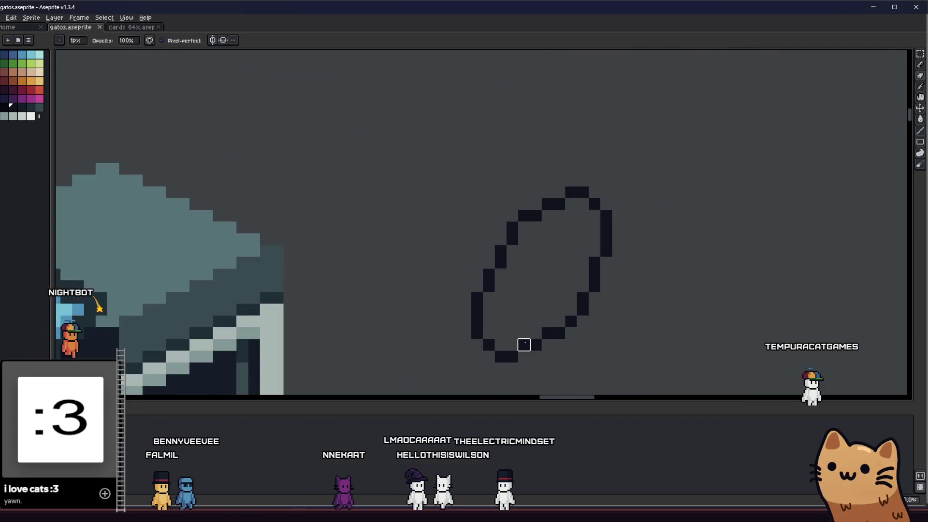
scroll(551, 335, down, 1)
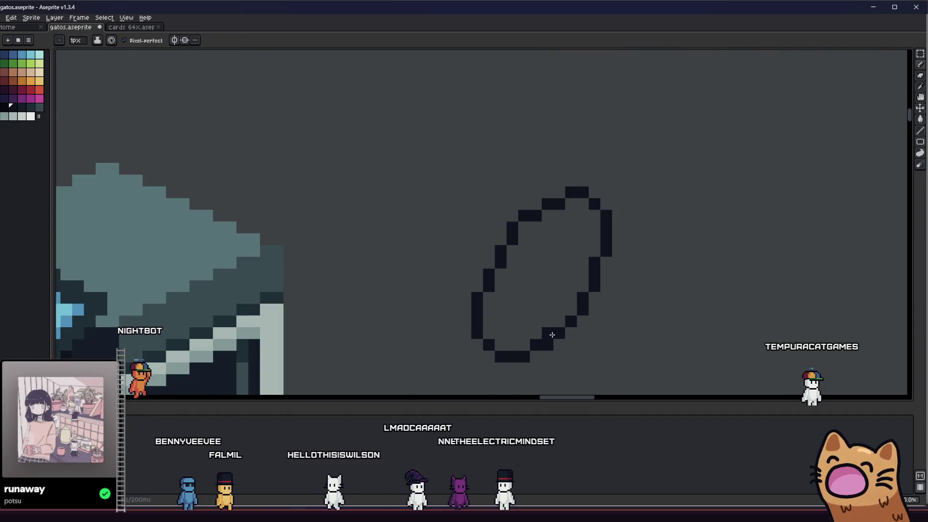
scroll(537, 336, down, 2)
scroll(508, 336, down, 1)
scroll(475, 336, down, 1)
scroll(475, 336, up, 3)
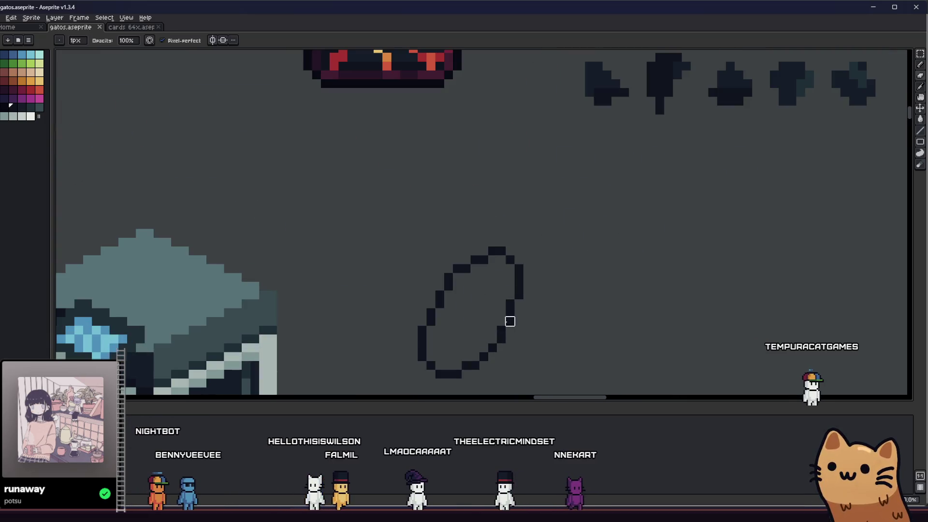
scroll(511, 301, down, 1)
scroll(535, 300, down, 2)
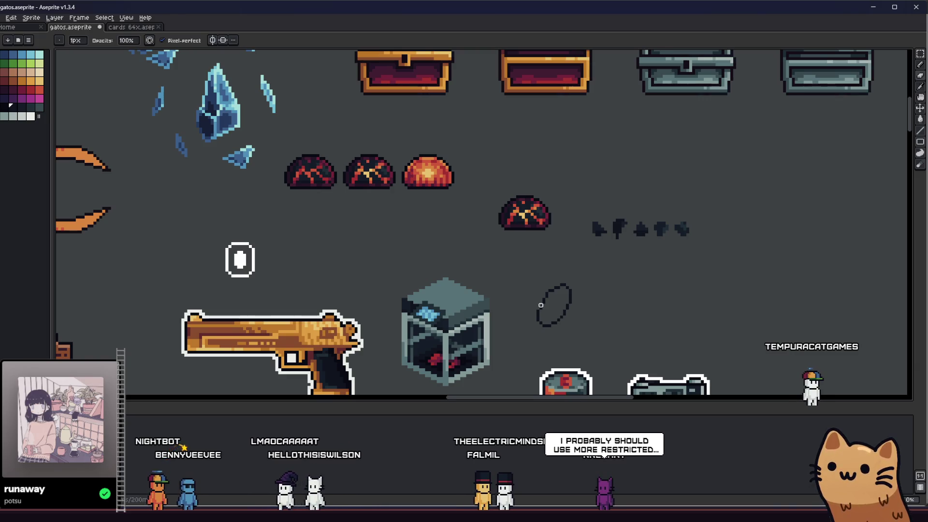
scroll(543, 305, up, 1)
scroll(627, 297, down, 1)
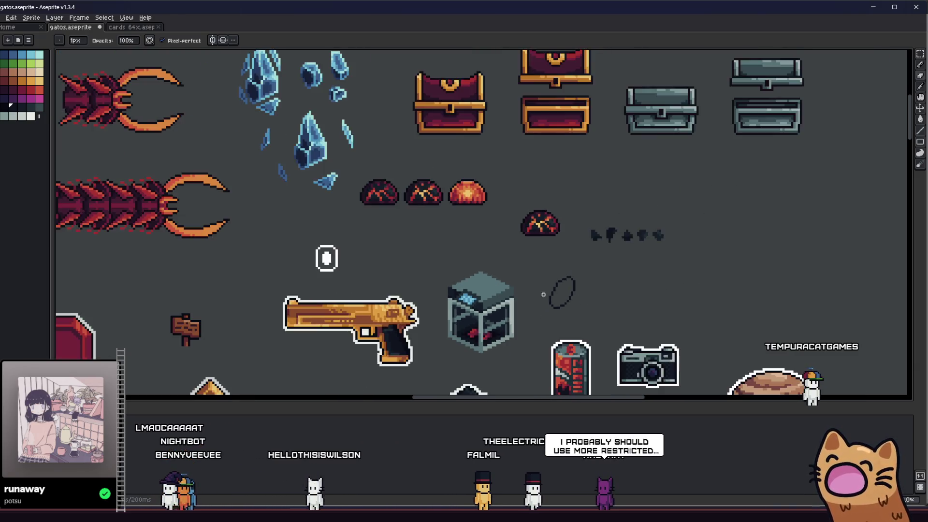
scroll(609, 290, up, 3)
scroll(593, 281, up, 2)
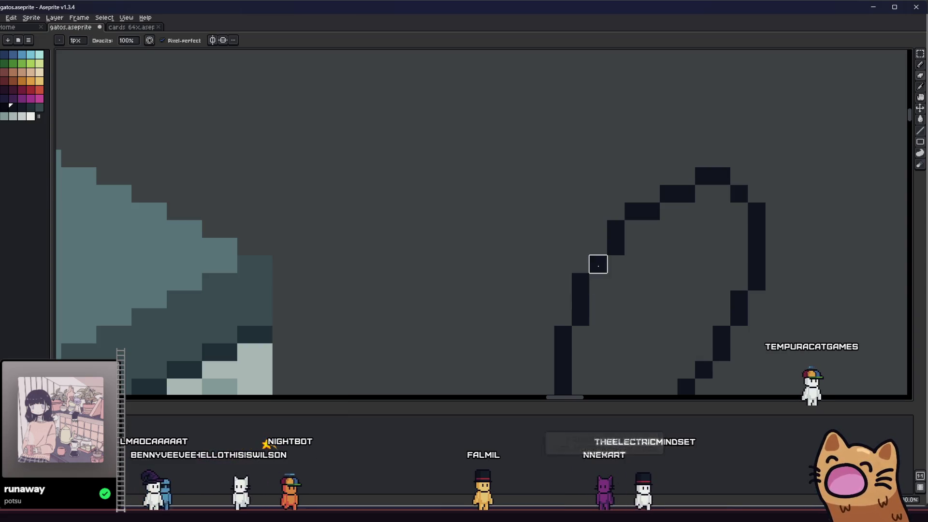
scroll(591, 261, down, 3)
scroll(461, 272, down, 1)
scroll(461, 272, down, 2)
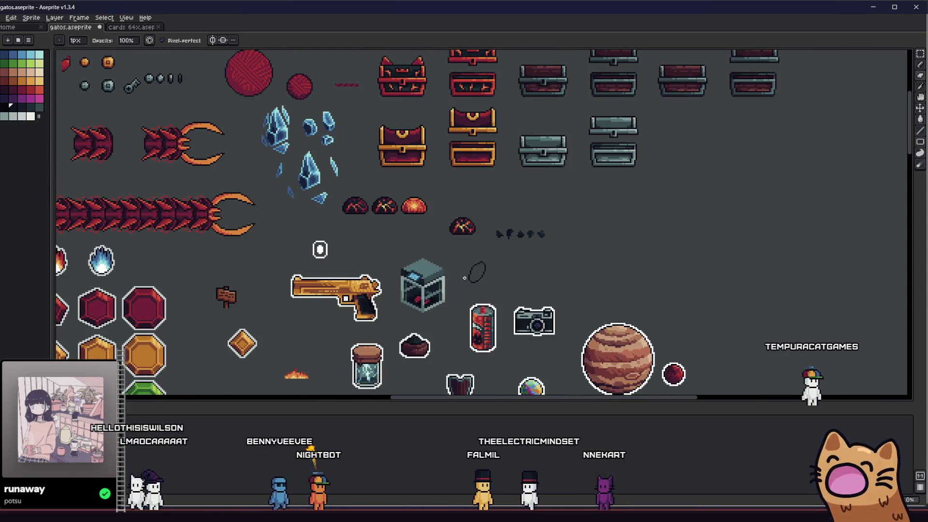
scroll(493, 243, up, 4)
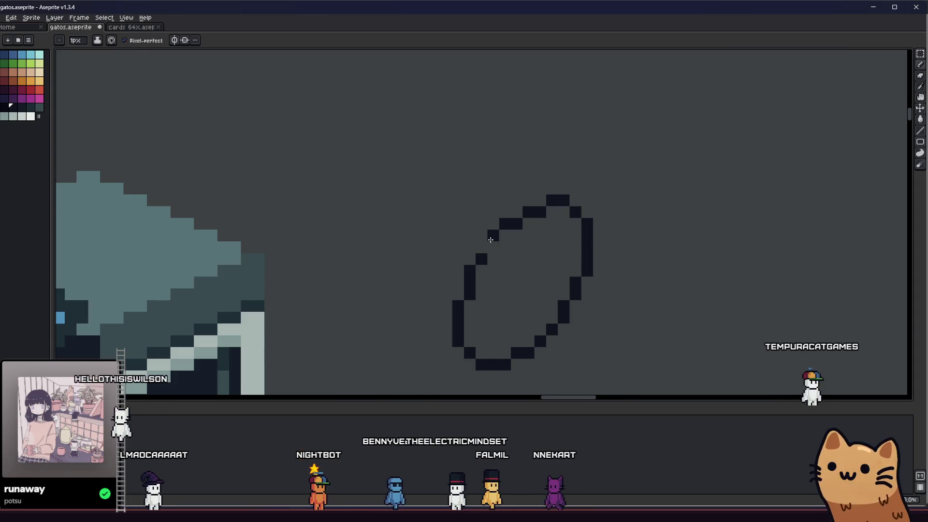
scroll(438, 277, down, 2)
scroll(438, 277, up, 2)
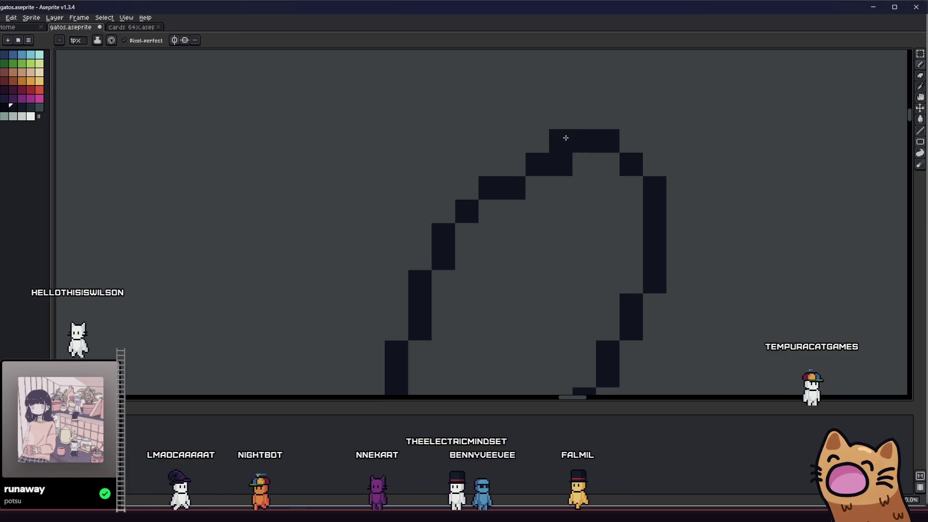
scroll(560, 164, down, 4)
scroll(501, 222, up, 3)
scroll(530, 203, up, 1)
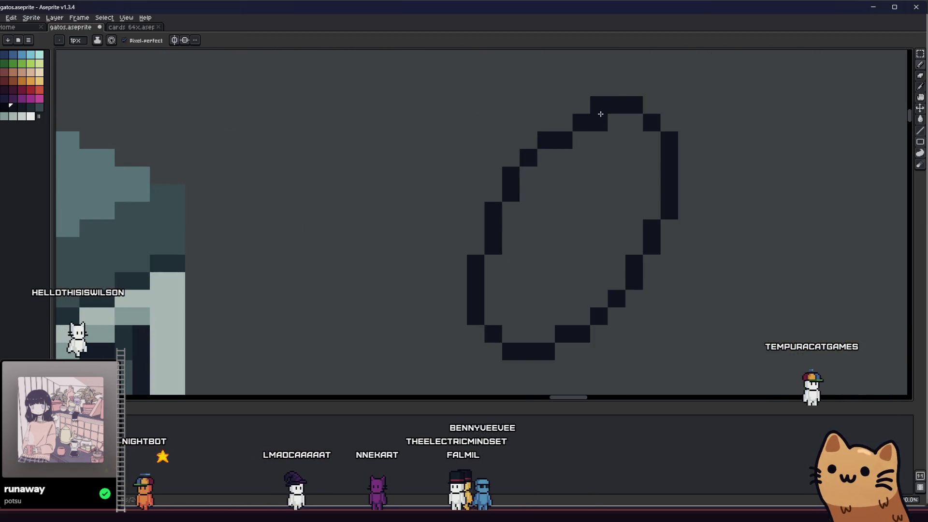
scroll(512, 189, left, 2)
drag(459, 217, 489, 229)
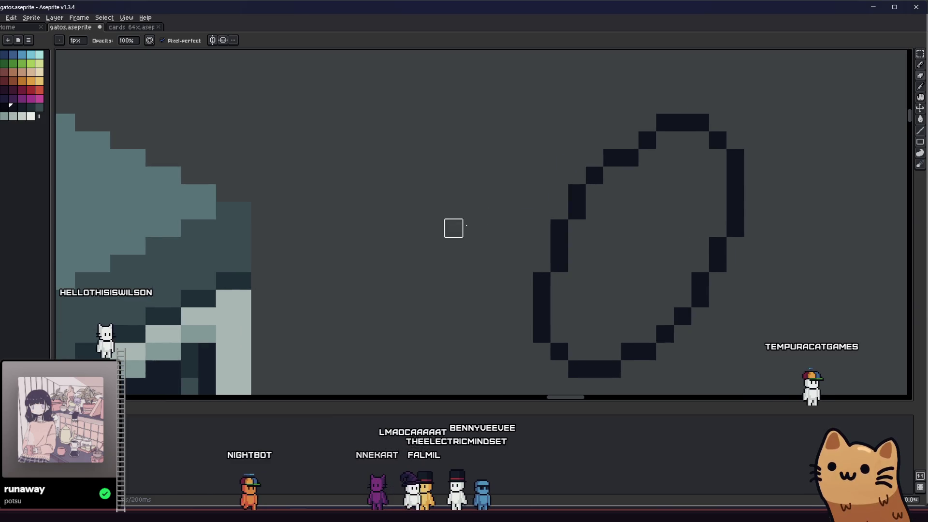
drag(52, 125, 48, 121)
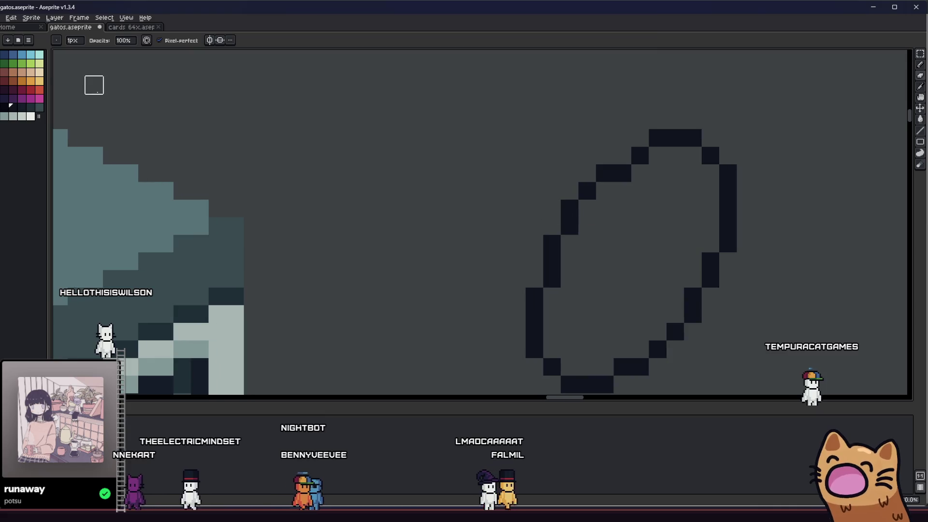
scroll(599, 259, down, 2)
scroll(599, 259, down, 2)
scroll(683, 280, down, 1)
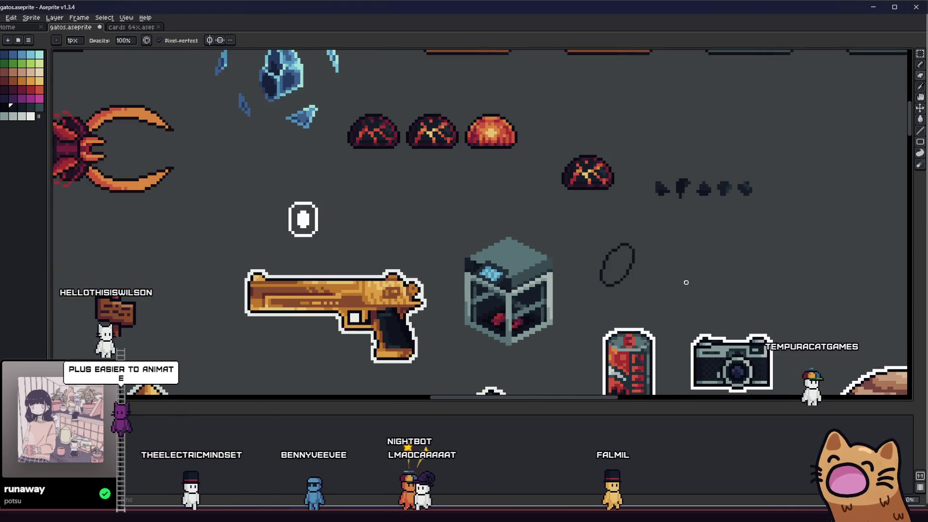
scroll(596, 265, up, 4)
drag(526, 206, 534, 223)
scroll(551, 221, down, 3)
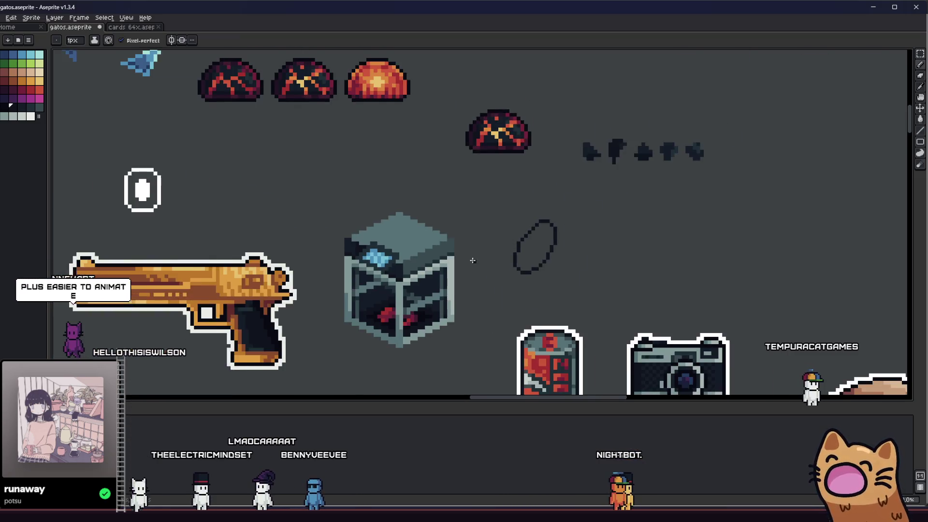
scroll(535, 246, down, 2)
scroll(558, 254, up, 3)
scroll(565, 243, up, 2)
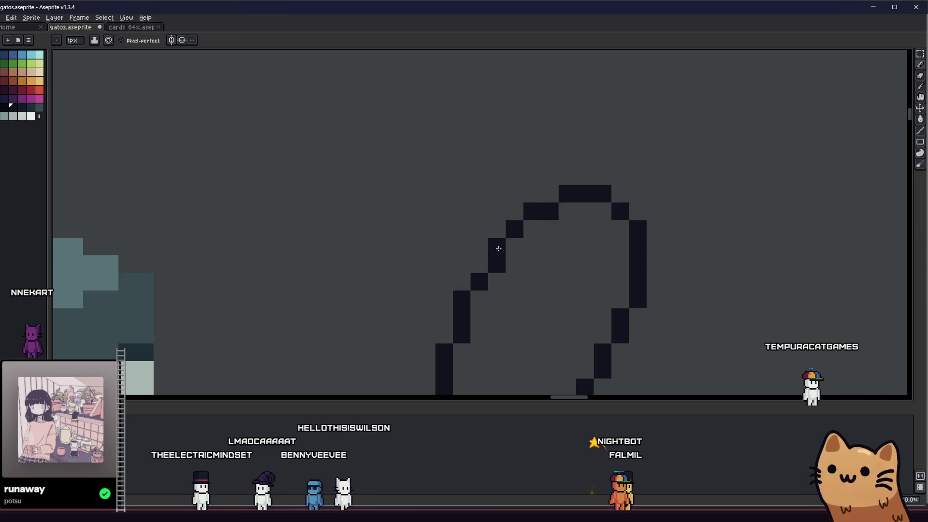
scroll(518, 271, down, 3)
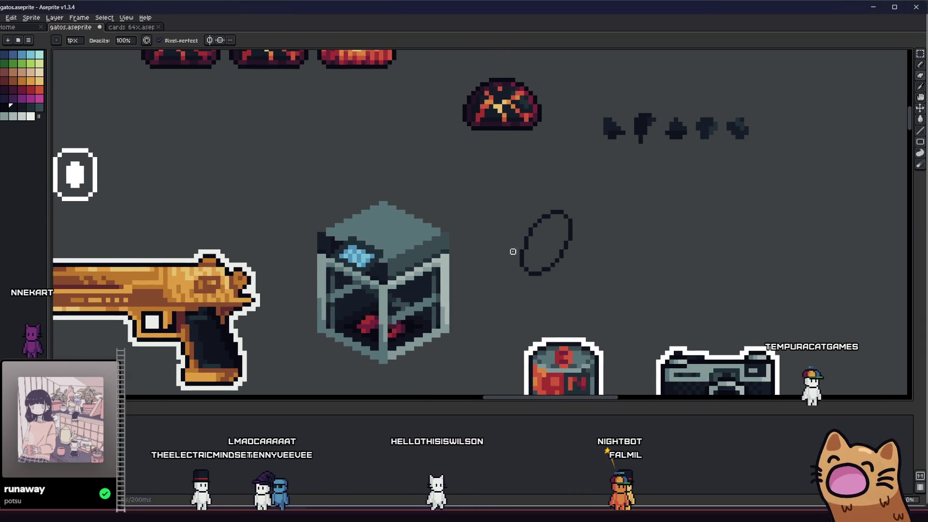
scroll(562, 190, up, 4)
scroll(542, 248, down, 3)
scroll(559, 247, down, 1)
scroll(450, 276, down, 1)
scroll(455, 259, down, 1)
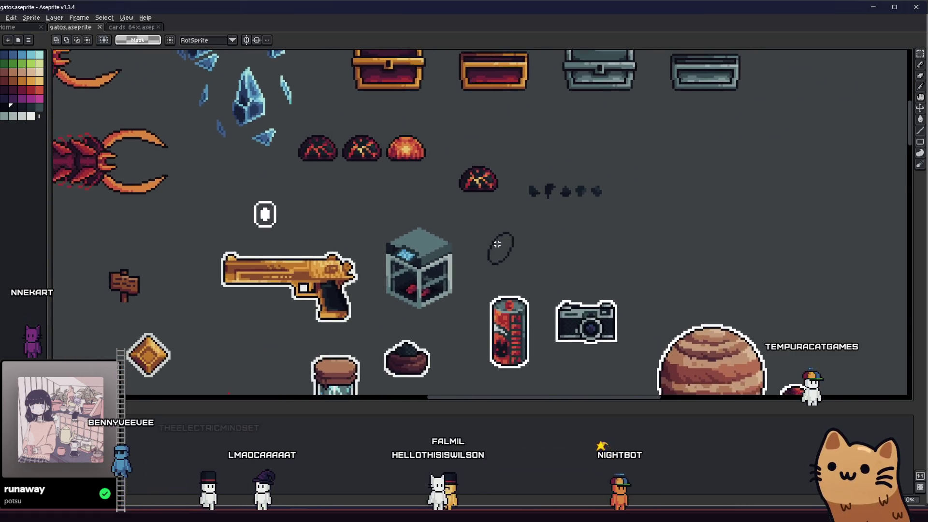
scroll(471, 253, up, 2)
mouse_move(504, 266)
mouse_down()
mouse_move(410, 308)
mouse_move(499, 271)
mouse_up()
Fill the oval solid dark and place a rotated copy of it to the right
key(Return)
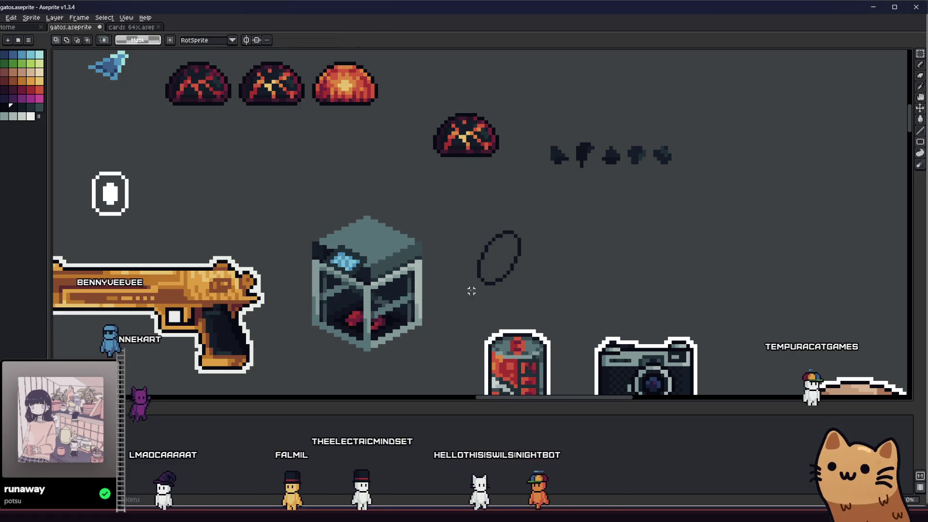
scroll(471, 275, up, 1)
click(500, 257)
drag(470, 208, 563, 323)
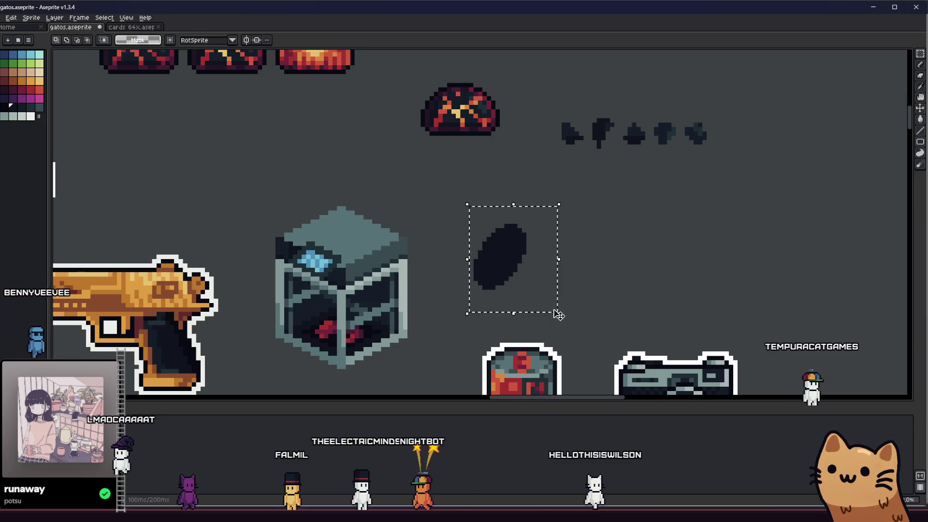
click(499, 269)
mouse_move(517, 280)
mouse_down()
mouse_move(526, 288)
mouse_move(502, 272)
mouse_up()
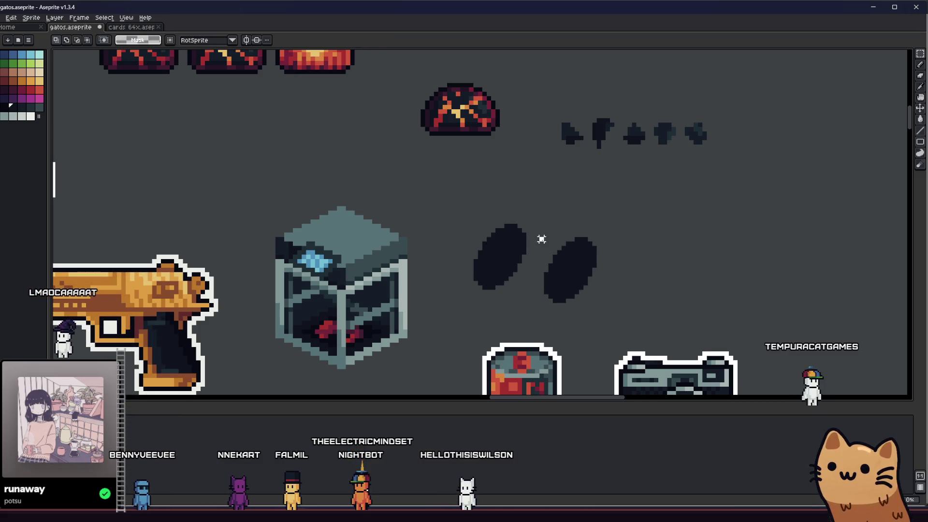
drag(555, 306, 573, 309)
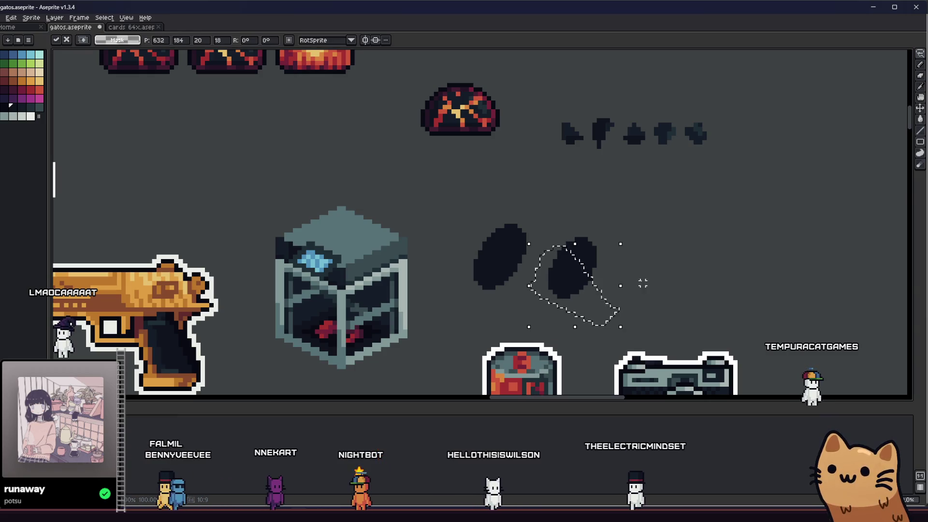
key(ctrl+d)
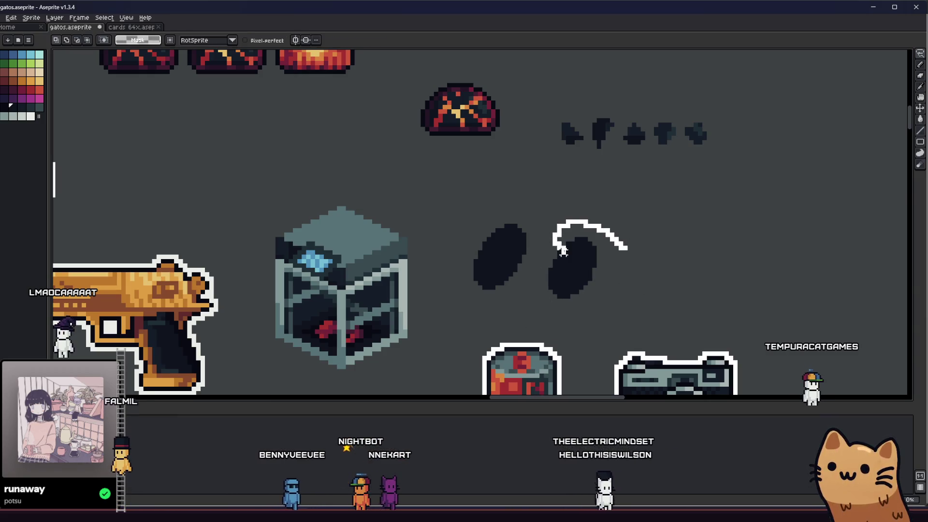
Lasso-select the right-hand dark oval
drag(562, 249, 585, 287)
drag(602, 227, 618, 244)
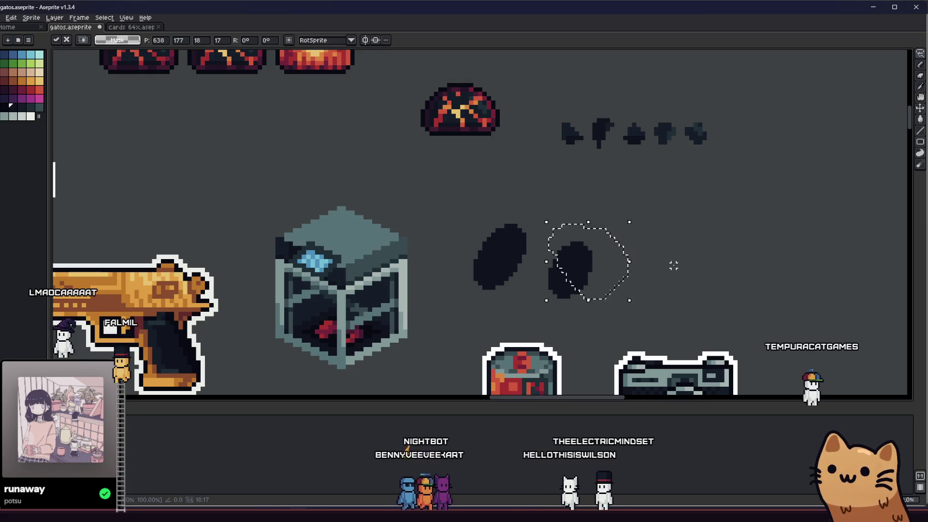
key(Return)
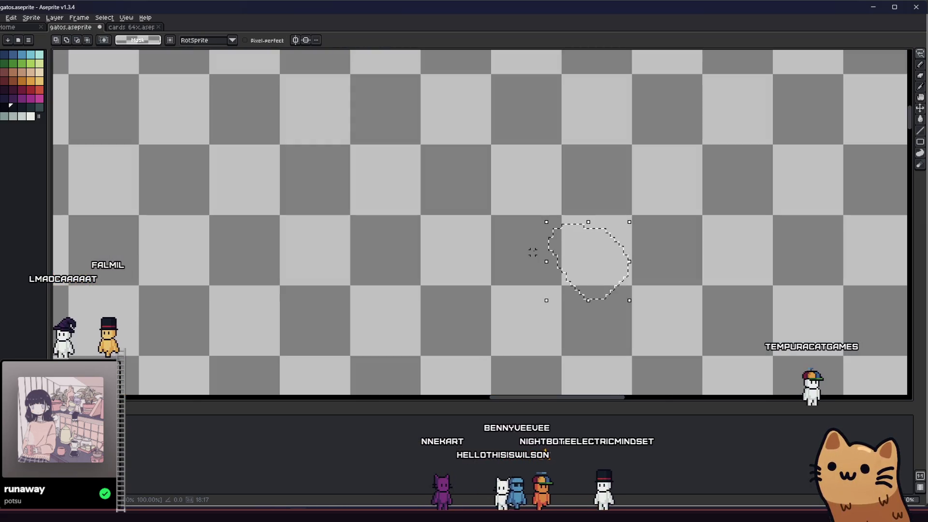
mouse_move(461, 229)
mouse_down()
mouse_move(553, 257)
mouse_move(493, 221)
mouse_up()
scroll(607, 276, up, 1)
scroll(613, 273, up, 1)
mouse_move(613, 273)
mouse_down()
mouse_move(552, 269)
mouse_move(462, 346)
mouse_move(497, 389)
mouse_move(475, 320)
mouse_move(426, 254)
mouse_move(412, 271)
mouse_move(431, 334)
mouse_move(432, 293)
mouse_move(451, 265)
mouse_move(431, 232)
mouse_move(433, 253)
mouse_up()
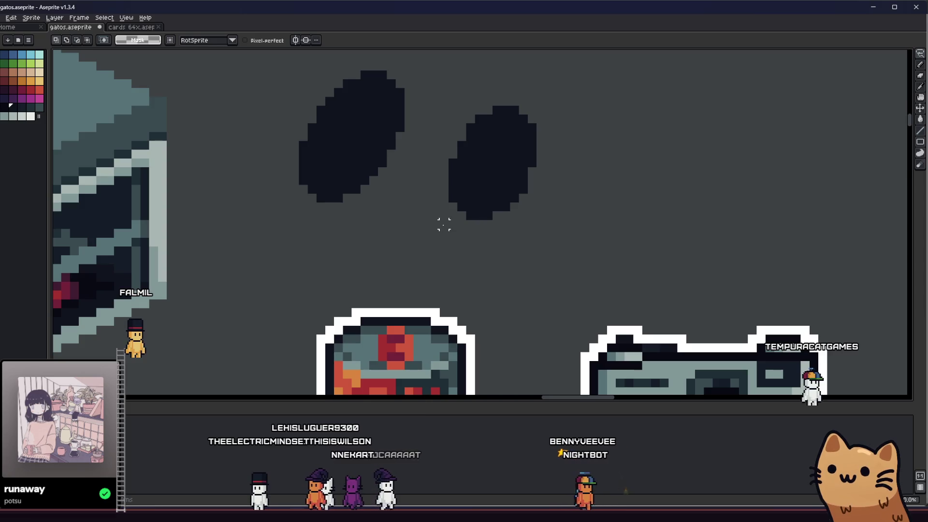
scroll(606, 190, up, 3)
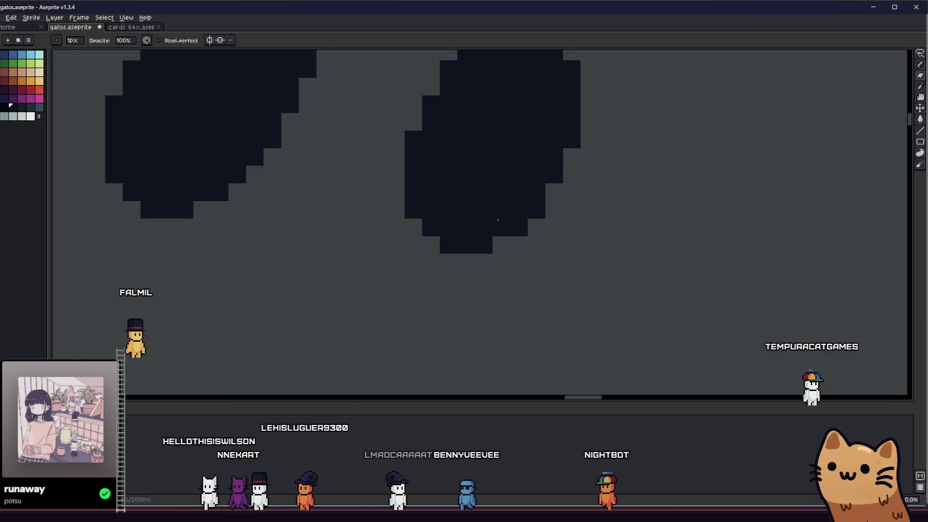
scroll(501, 210, down, 2)
scroll(518, 239, down, 1)
scroll(527, 251, down, 2)
scroll(527, 252, up, 3)
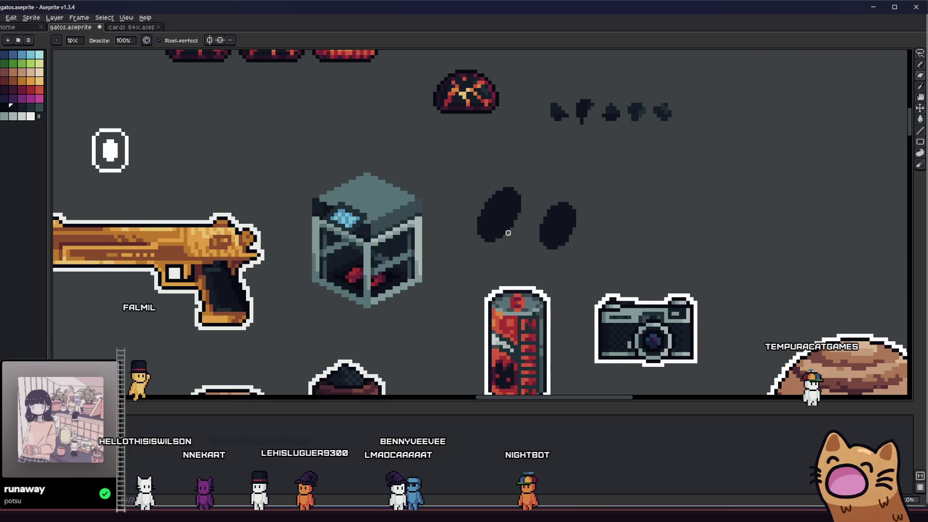
scroll(458, 239, up, 1)
scroll(462, 240, up, 2)
mouse_move(462, 240)
mouse_down()
mouse_move(613, 285)
mouse_move(518, 278)
mouse_up()
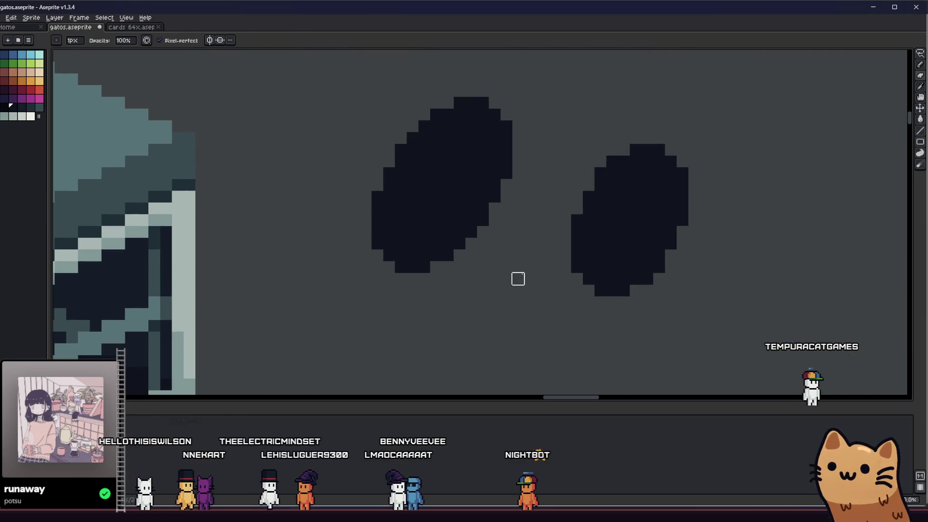
drag(587, 173, 683, 254)
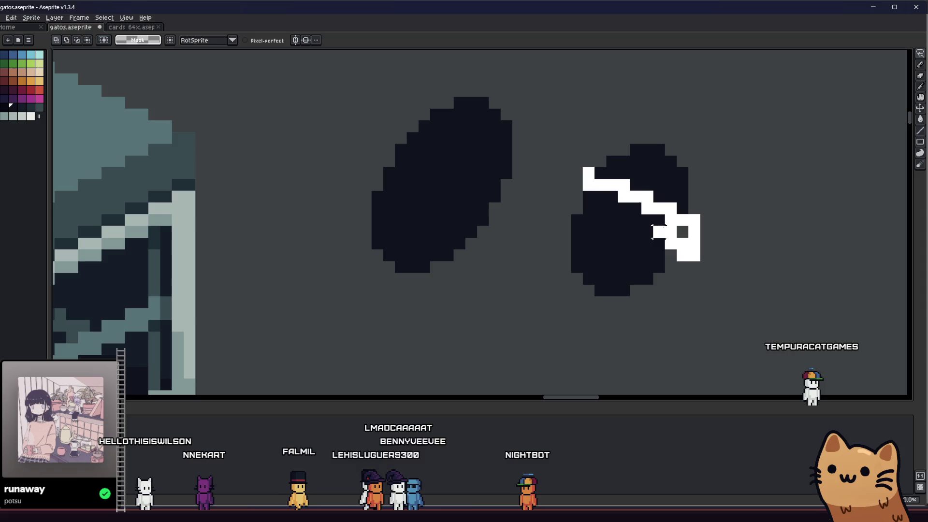
key(ctrl+z)
drag(590, 196, 788, 259)
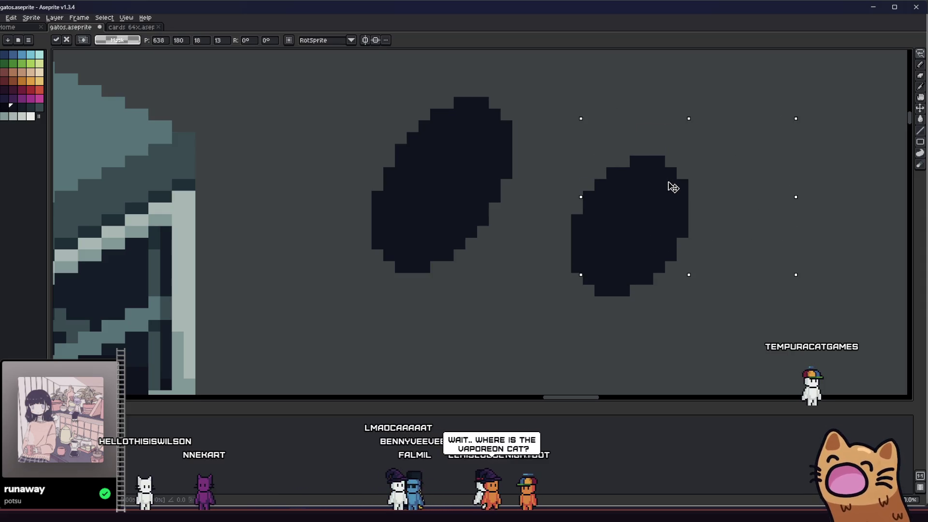
scroll(587, 313, down, 2)
scroll(532, 286, down, 1)
scroll(532, 286, down, 2)
Fill the right-hand oval with the crimson swatch using the Paint Bucket
drag(462, 299, 378, 280)
scroll(469, 237, down, 2)
scroll(470, 237, up, 2)
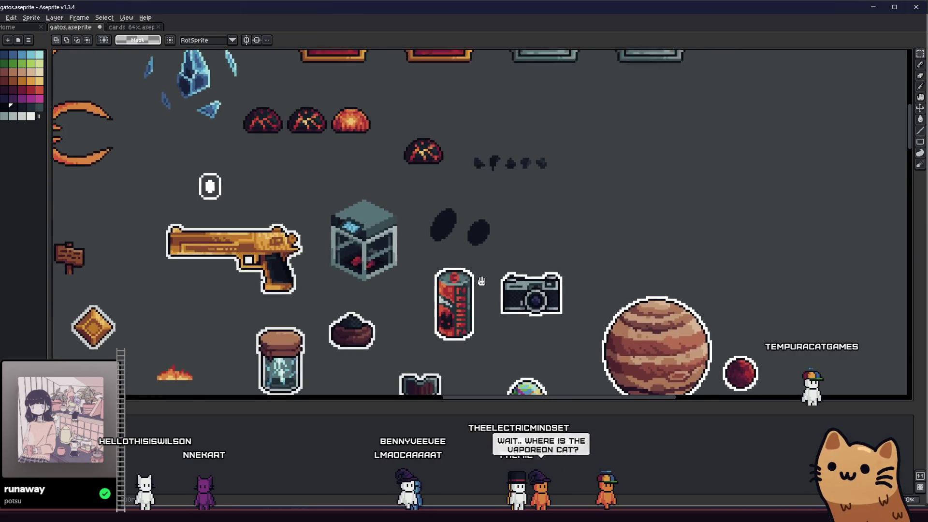
scroll(470, 237, up, 2)
click(20, 88)
key(g)
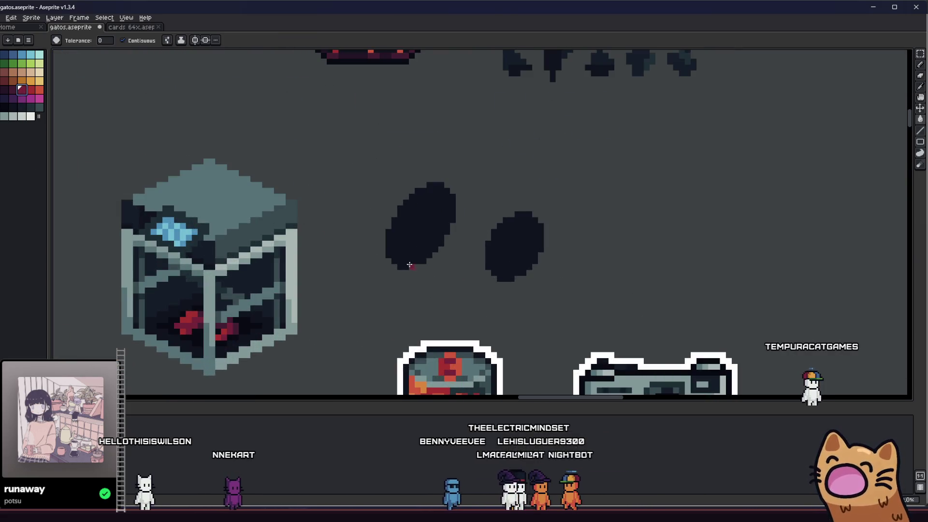
click(513, 246)
scroll(506, 273, down, 2)
key(v)
scroll(510, 264, up, 1)
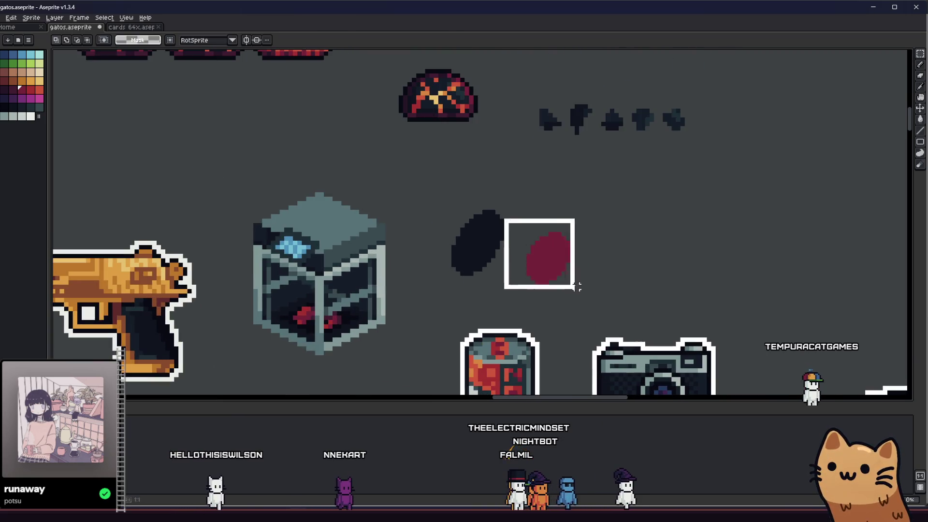
Drag the crimson oval onto the dark one and enlarge it, leaving a crimson crescent upper-left
drag(549, 263, 490, 272)
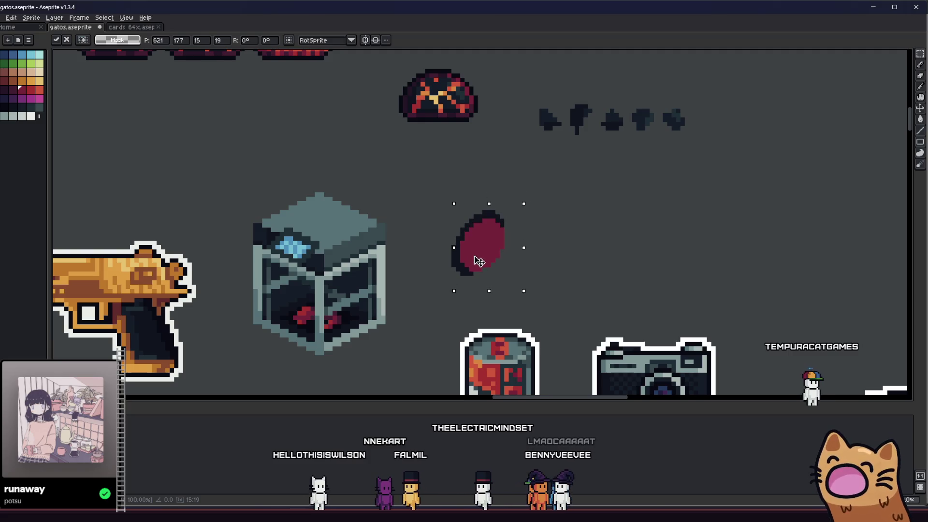
drag(473, 260, 469, 258)
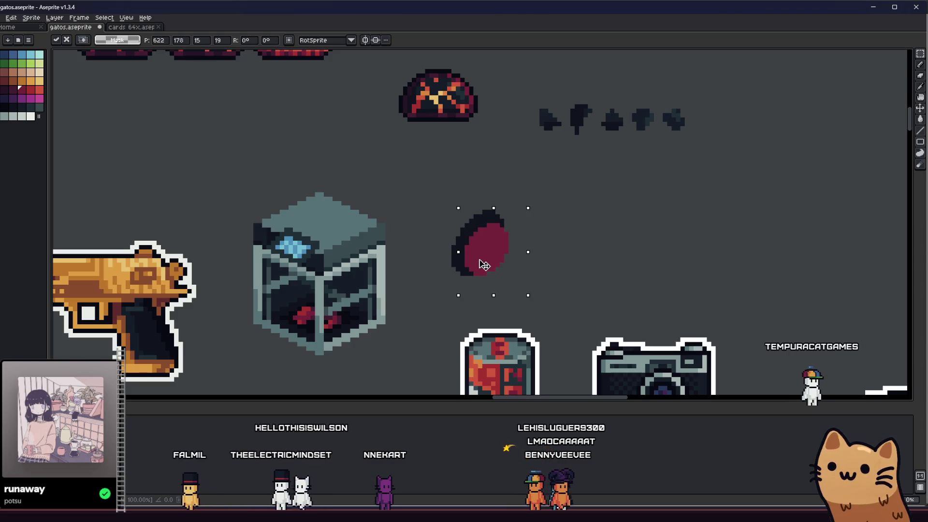
scroll(464, 263, down, 1)
scroll(480, 263, down, 1)
scroll(495, 250, up, 1)
mouse_move(536, 250)
mouse_down()
mouse_move(552, 263)
mouse_move(501, 246)
mouse_up()
mouse_move(570, 265)
mouse_down()
mouse_move(449, 315)
mouse_move(409, 198)
mouse_move(588, 241)
mouse_up()
Marquee-select the striped disc and rotate it slightly
drag(517, 175, 665, 277)
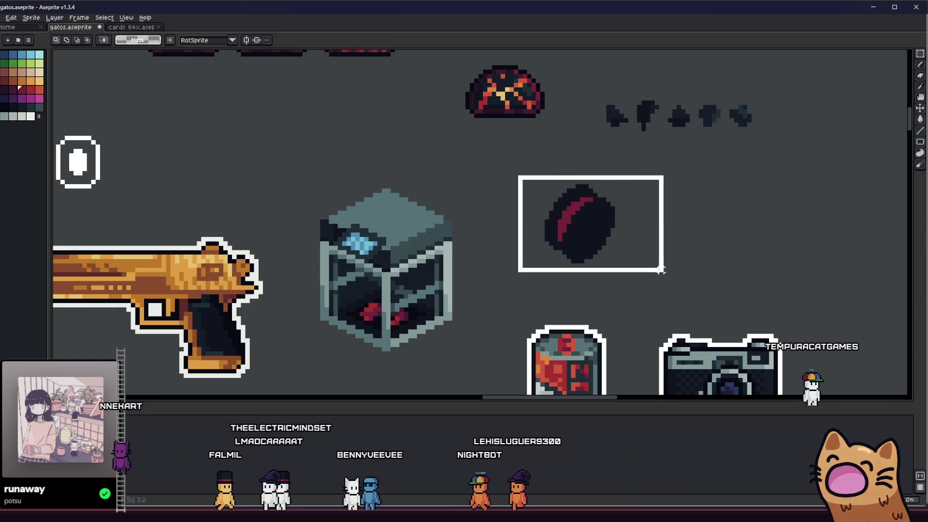
drag(511, 280, 516, 287)
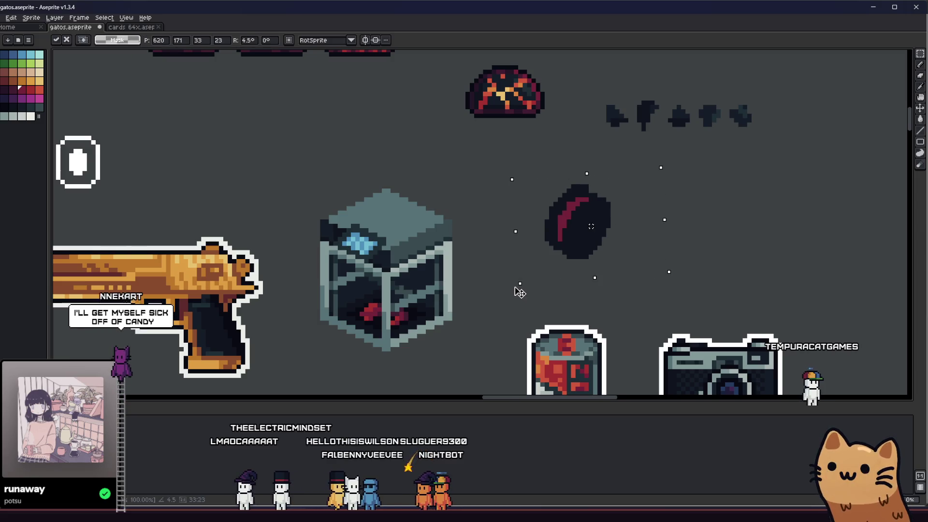
mouse_move(599, 245)
mouse_down()
mouse_move(410, 204)
mouse_move(621, 253)
mouse_up()
Apply the disc's transform and pencil extra dark pixels along its upper-left edge
key(Return)
key(ctrl+d)
key(b)
scroll(616, 195, up, 1)
scroll(598, 193, up, 2)
scroll(543, 263, down, 3)
scroll(543, 263, down, 1)
scroll(518, 237, up, 3)
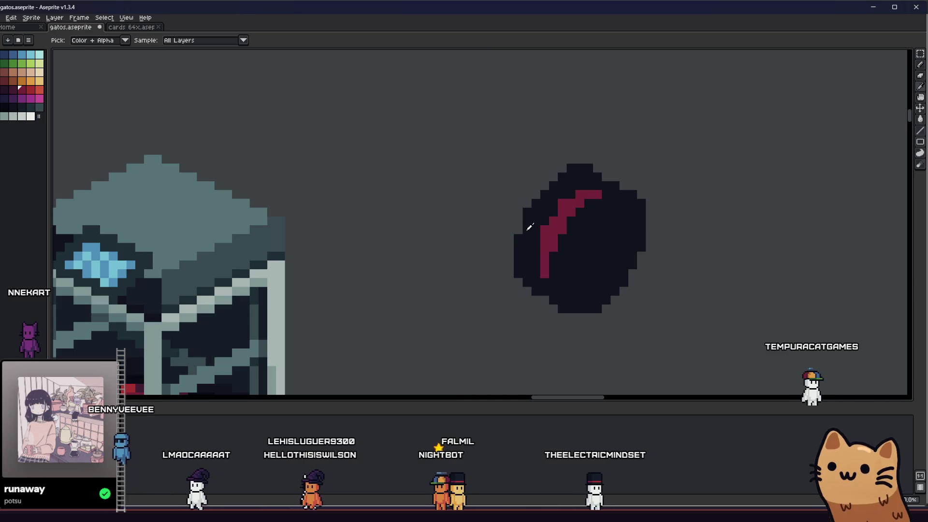
alt+click(521, 231)
drag(562, 175, 518, 230)
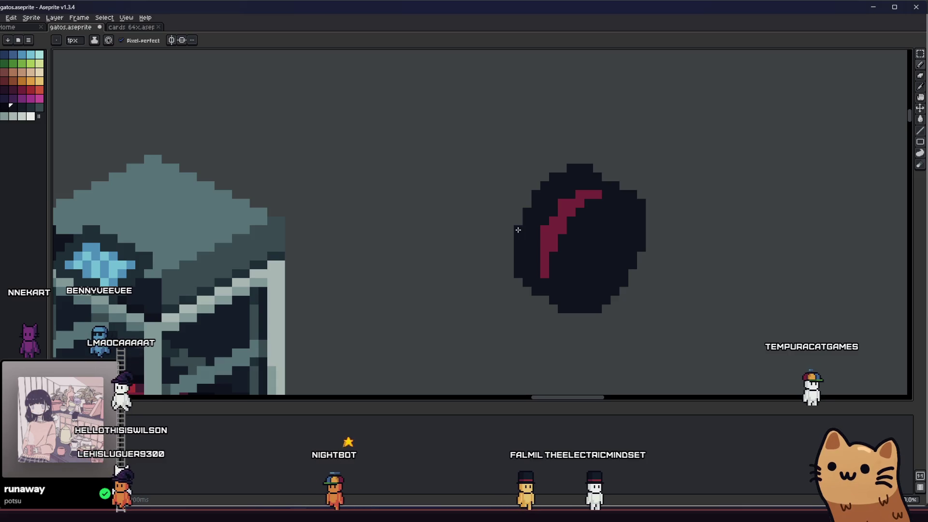
scroll(504, 272, down, 3)
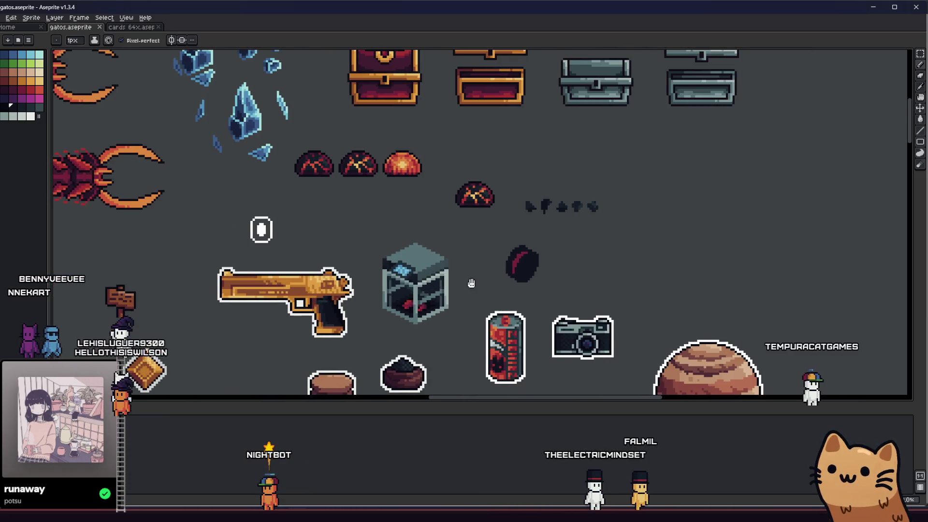
drag(471, 281, 440, 284)
scroll(440, 286, down, 1)
scroll(468, 267, up, 3)
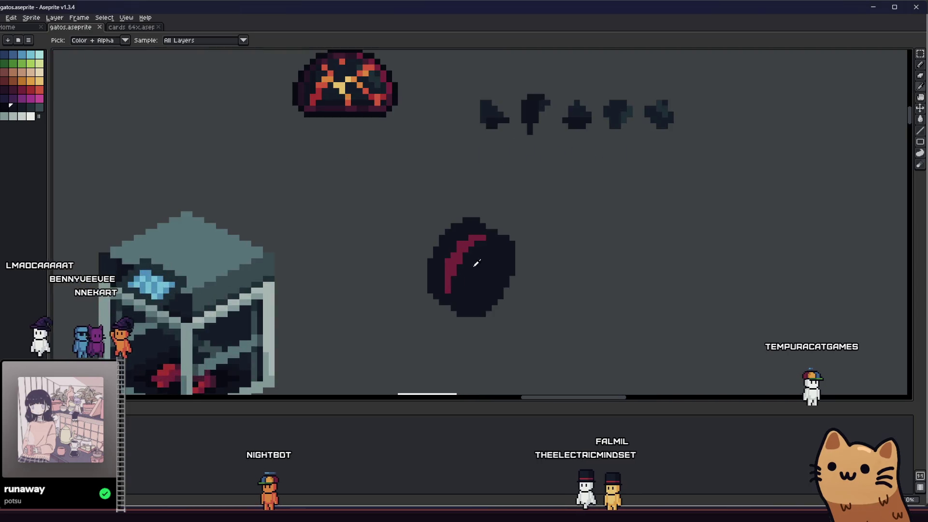
scroll(450, 235, up, 1)
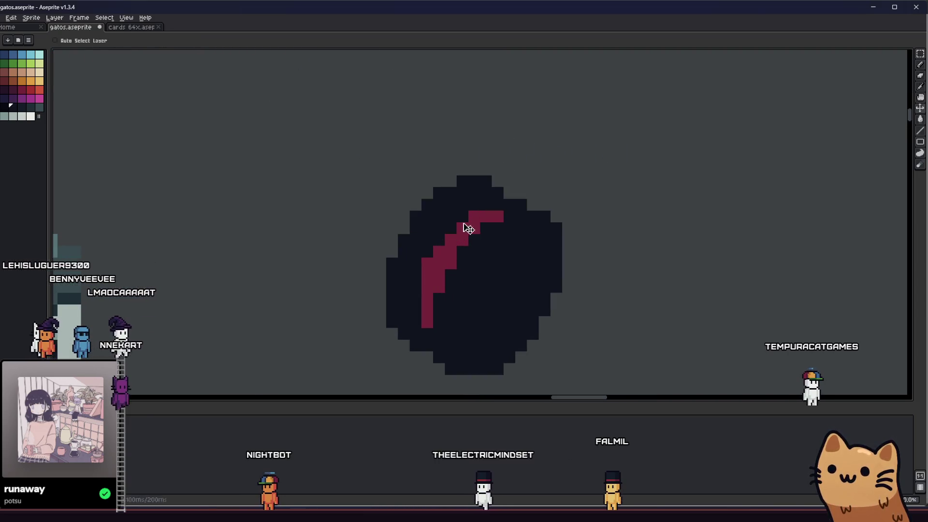
scroll(369, 286, down, 1)
scroll(385, 306, down, 1)
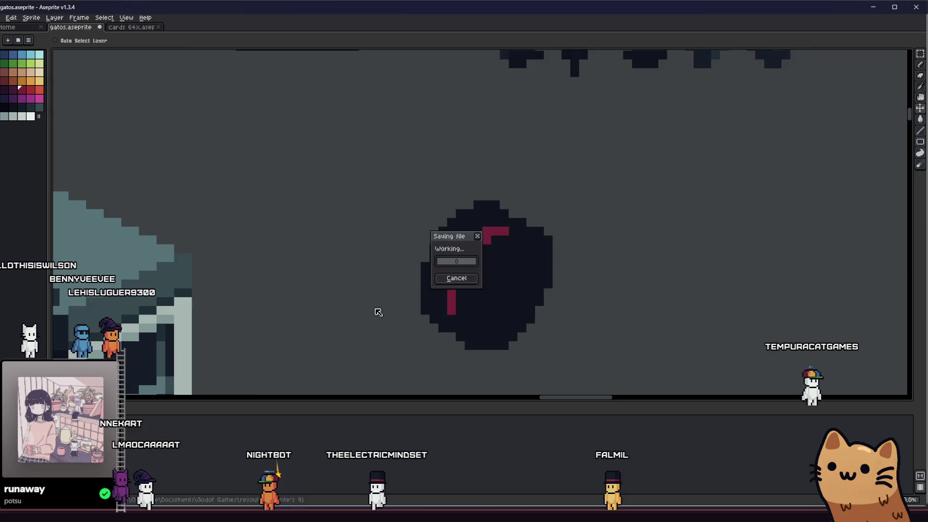
scroll(353, 308, down, 2)
drag(353, 309, 381, 293)
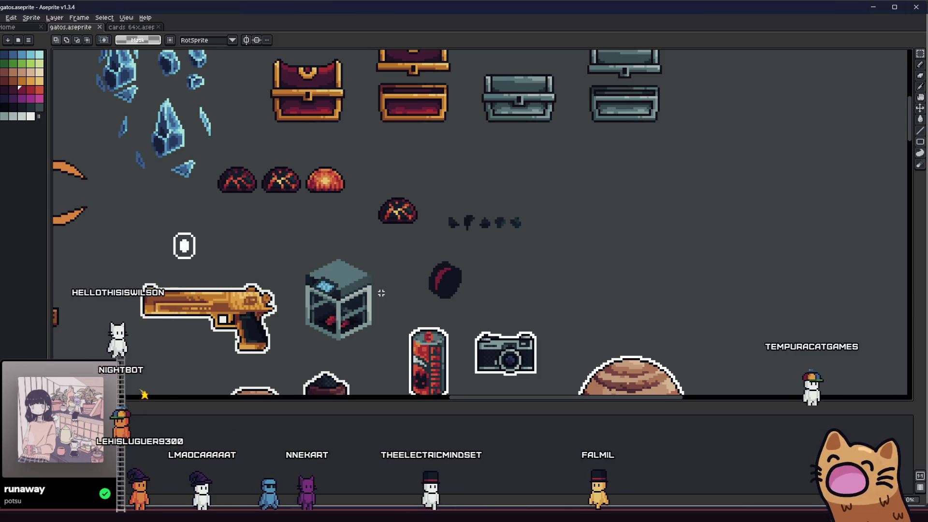
scroll(382, 292, up, 1)
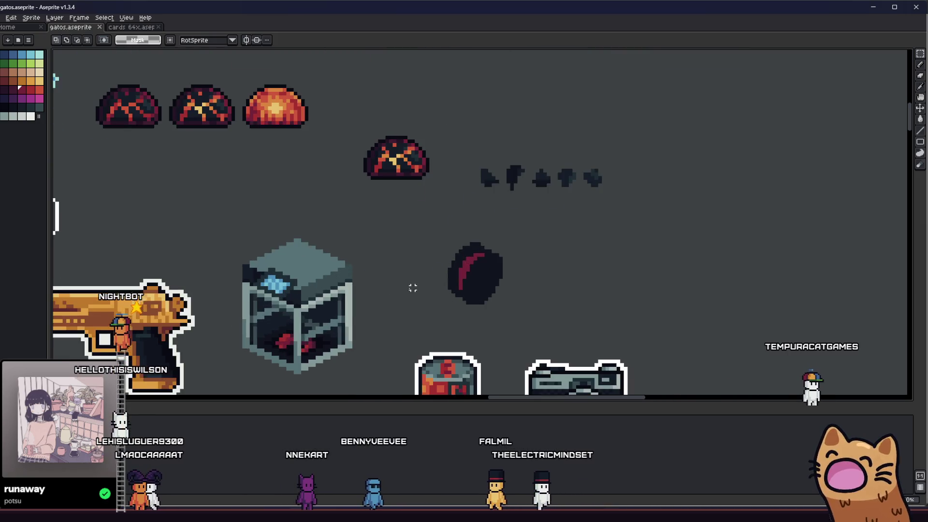
scroll(435, 283, up, 1)
key(i)
scroll(529, 283, down, 1)
scroll(551, 280, down, 2)
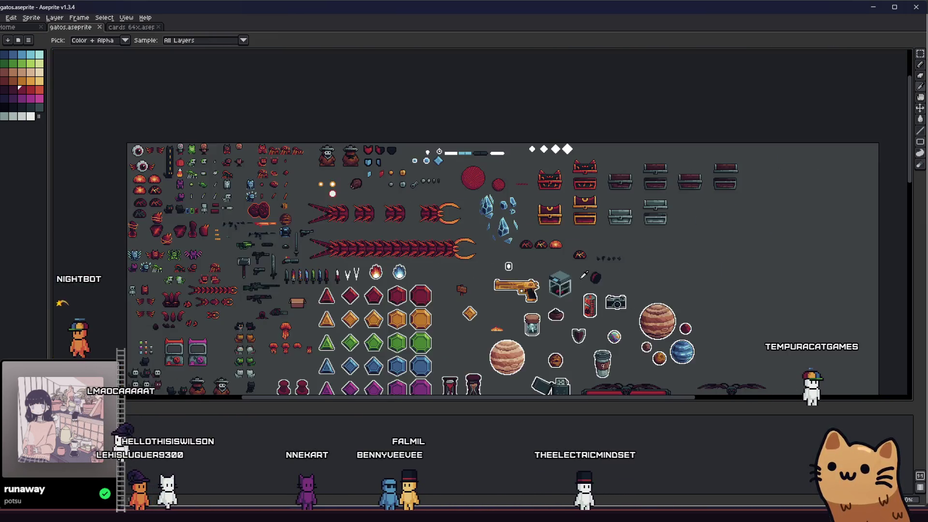
scroll(570, 278, up, 2)
mouse_move(570, 278)
mouse_down()
mouse_move(402, 283)
mouse_move(368, 258)
mouse_up()
scroll(440, 283, up, 1)
scroll(428, 268, down, 1)
scroll(420, 259, down, 1)
key(b)
scroll(418, 250, up, 2)
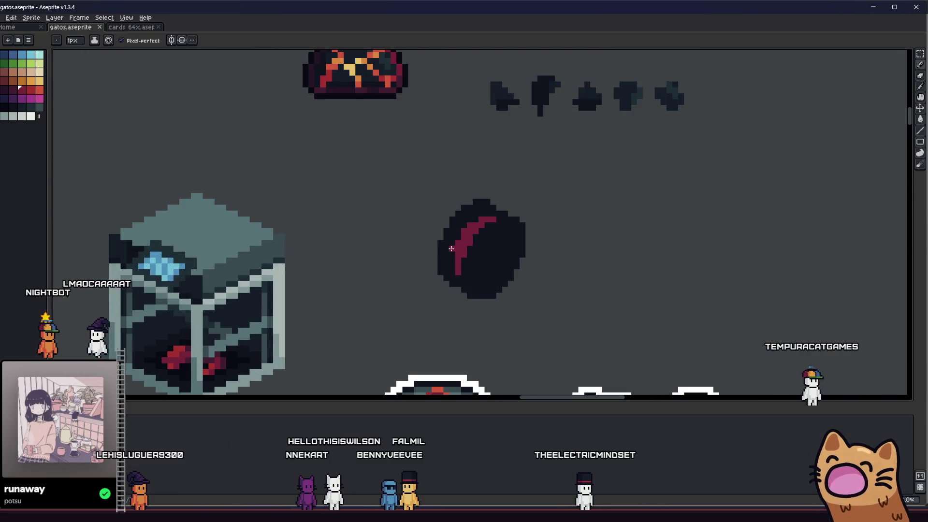
scroll(449, 264, down, 3)
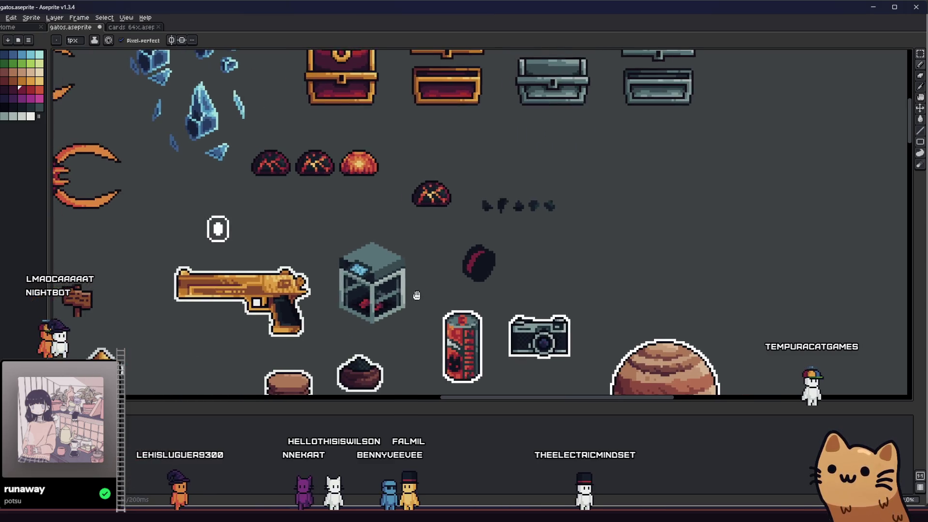
scroll(444, 270, down, 2)
scroll(437, 277, up, 3)
scroll(431, 284, up, 1)
scroll(426, 290, up, 3)
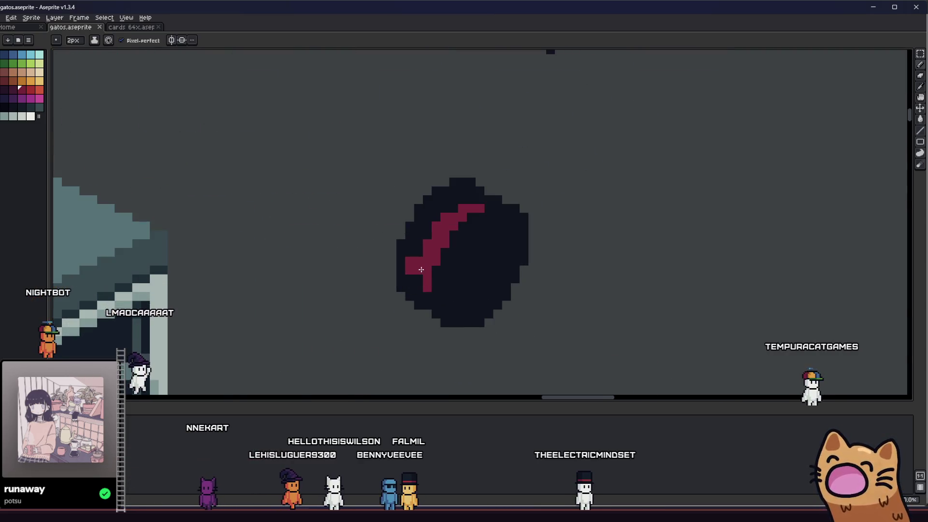
scroll(423, 271, down, 3)
scroll(427, 274, up, 1)
scroll(431, 277, up, 2)
scroll(434, 280, down, 3)
drag(385, 292, 382, 287)
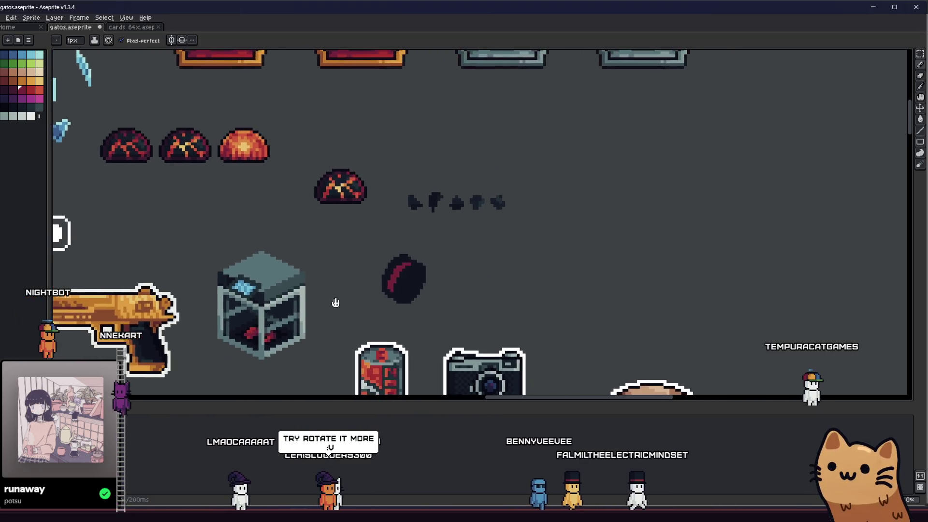
scroll(383, 287, up, 1)
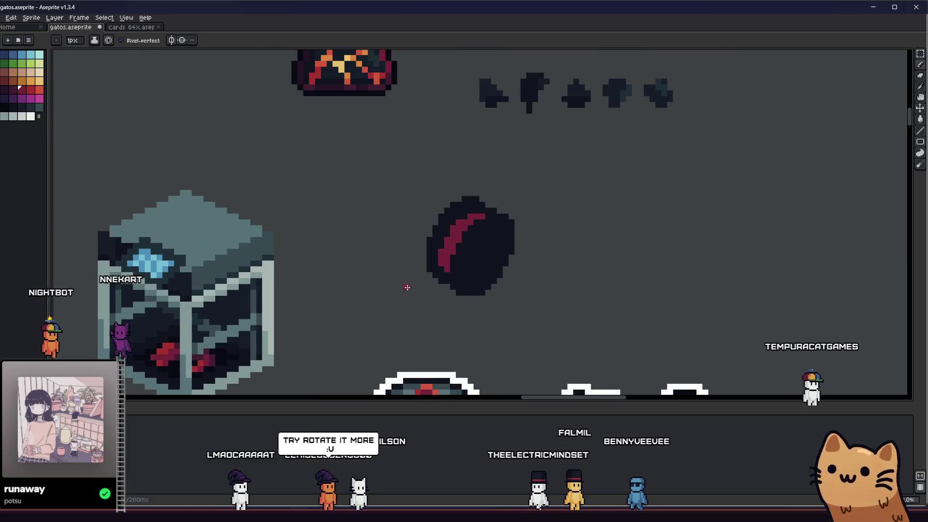
drag(400, 284, 442, 271)
key(m)
mouse_move(568, 186)
mouse_down()
mouse_move(464, 298)
mouse_move(302, 112)
mouse_up()
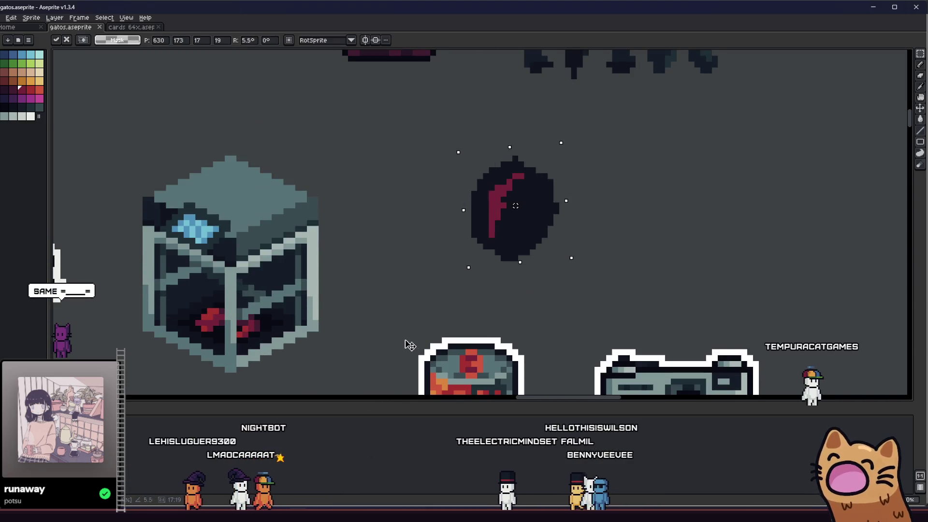
Rotate the disc so the crimson stripe arcs upper-right and apply the rotation
drag(404, 338, 419, 343)
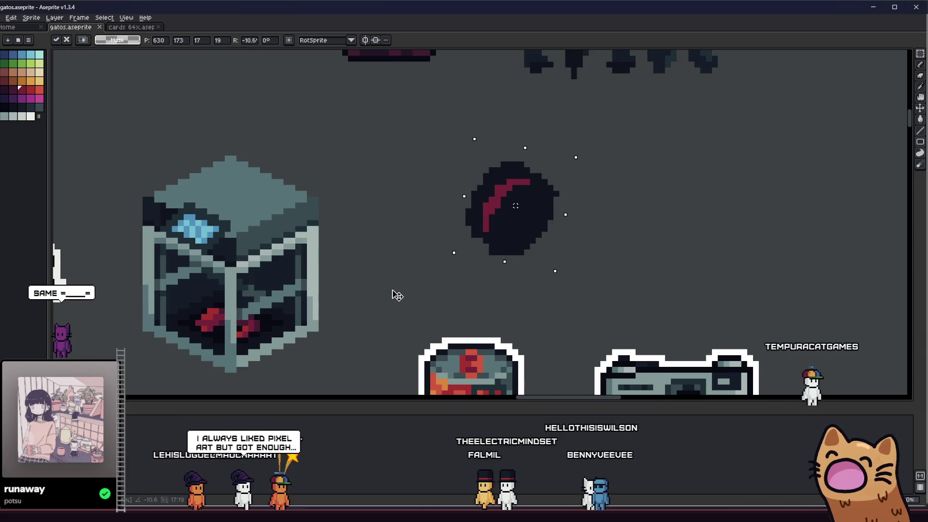
drag(396, 295, 451, 327)
right_click(430, 234)
click(455, 281)
drag(403, 274, 442, 284)
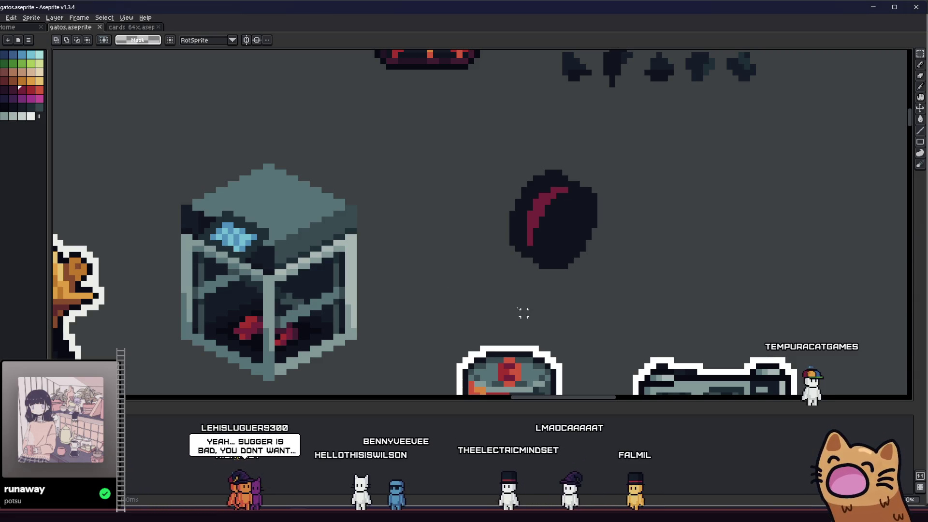
scroll(524, 298, up, 1)
scroll(540, 203, up, 2)
scroll(540, 204, down, 2)
scroll(470, 210, down, 1)
scroll(493, 220, up, 2)
scroll(554, 226, up, 1)
scroll(554, 226, down, 2)
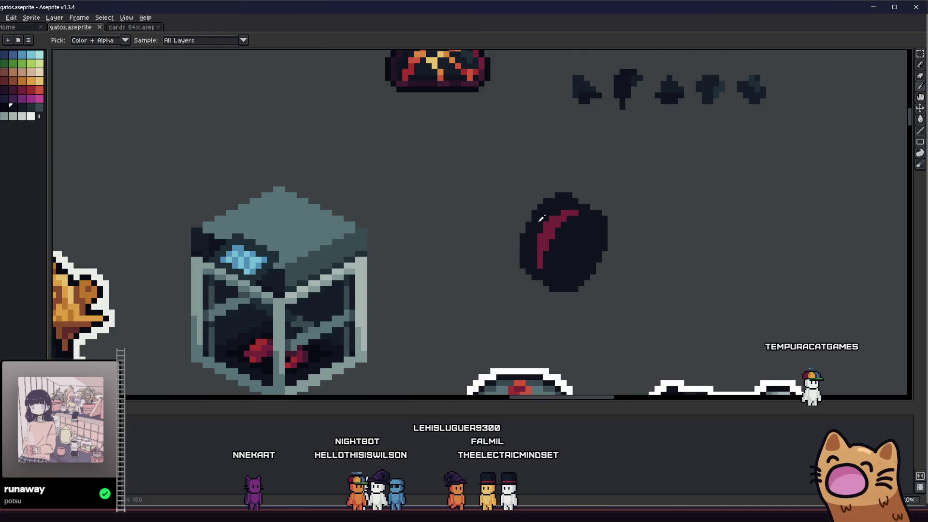
Marquee-select the striped disc and try it repositioned over the glass cube
drag(527, 217, 432, 212)
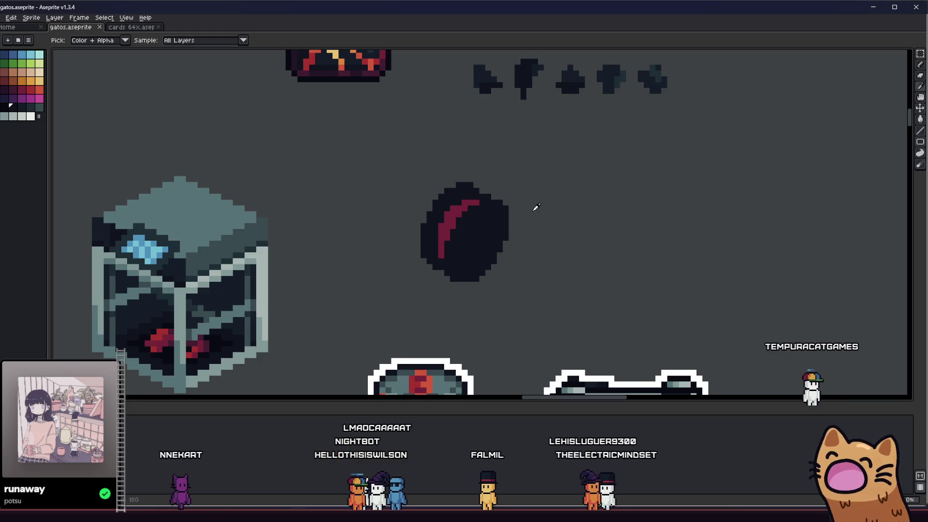
drag(472, 225, 521, 231)
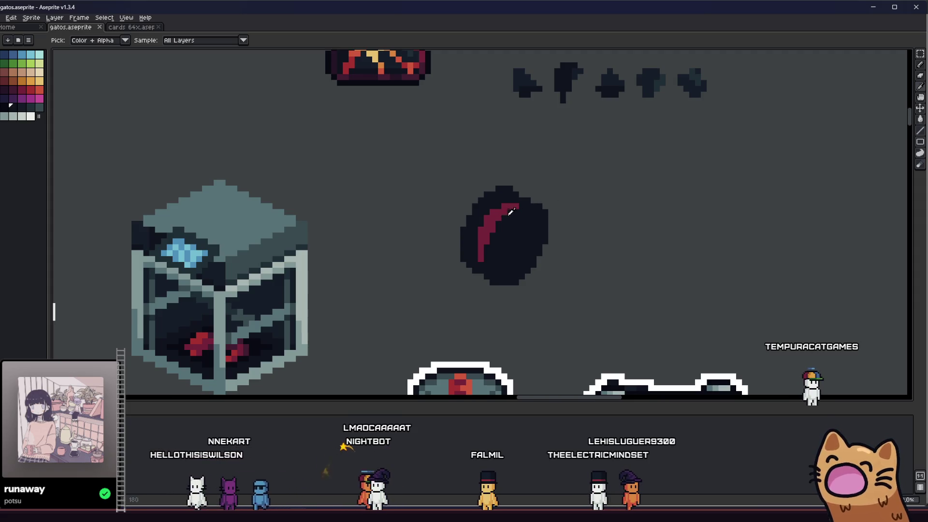
mouse_move(450, 216)
mouse_down()
mouse_move(387, 204)
mouse_move(337, 209)
mouse_up()
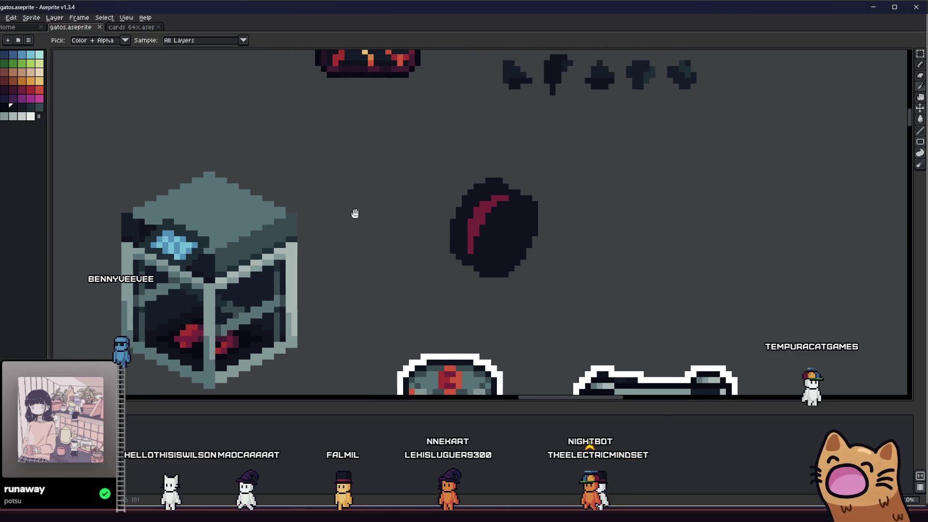
drag(336, 210, 315, 225)
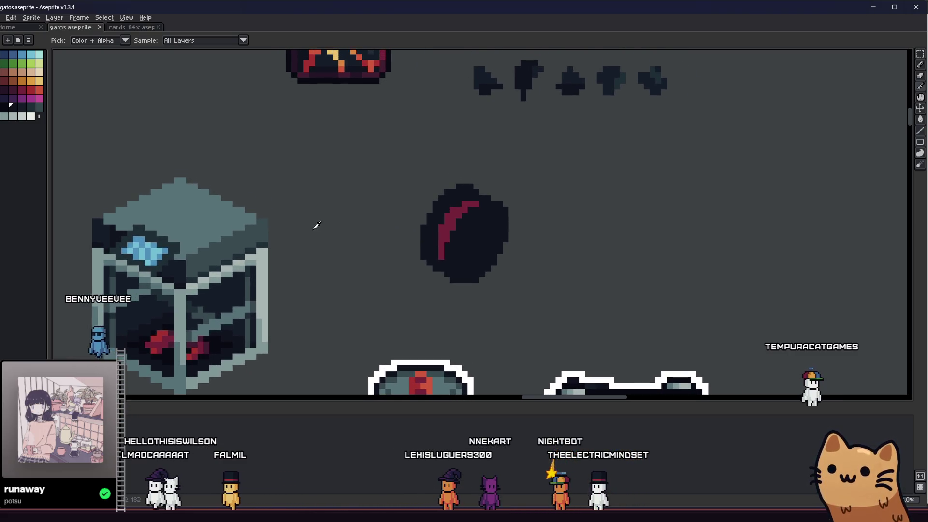
key(m)
drag(346, 156, 559, 305)
mouse_move(494, 250)
mouse_down()
mouse_move(235, 223)
mouse_move(215, 193)
mouse_move(243, 203)
mouse_move(214, 186)
mouse_move(461, 244)
mouse_up()
key(ctrl+d)
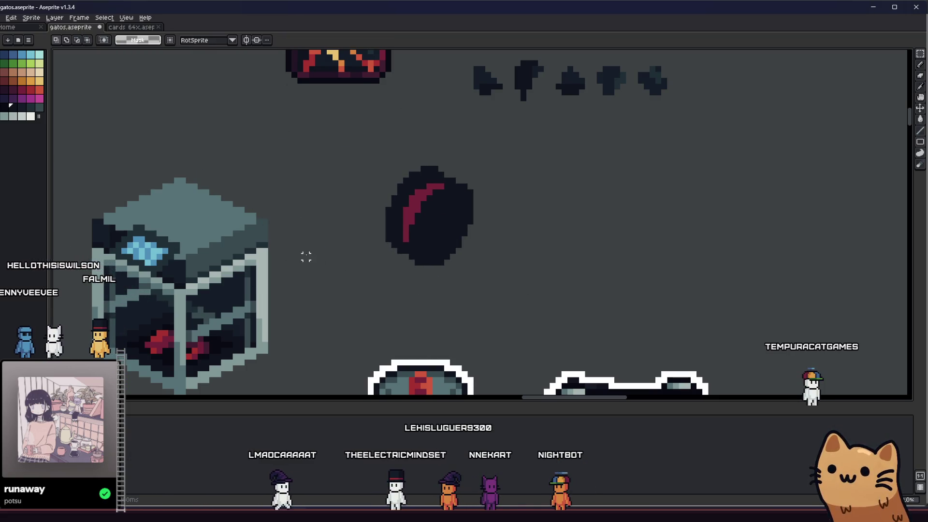
Undo to reselect the striped disc and delete it from the sheet
key(ctrl+z)
key(Delete)
scroll(525, 283, down, 1)
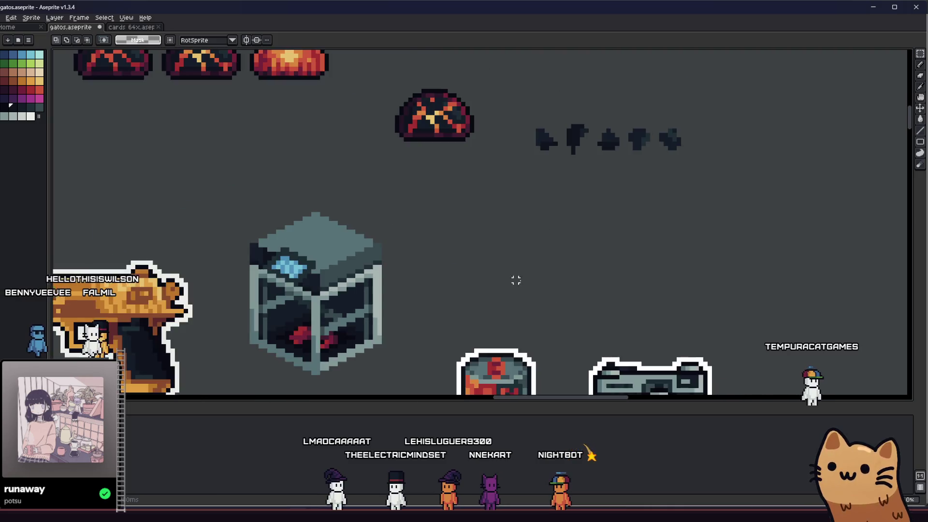
scroll(440, 266, up, 1)
key(b)
scroll(441, 266, up, 1)
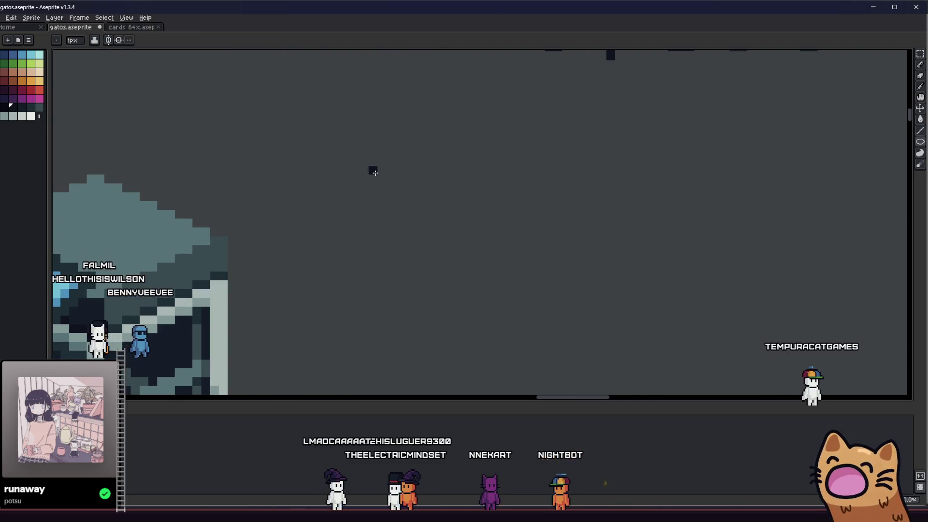
Draw a filled dark circle right of the cube, then delete it as too large
drag(385, 163, 475, 257)
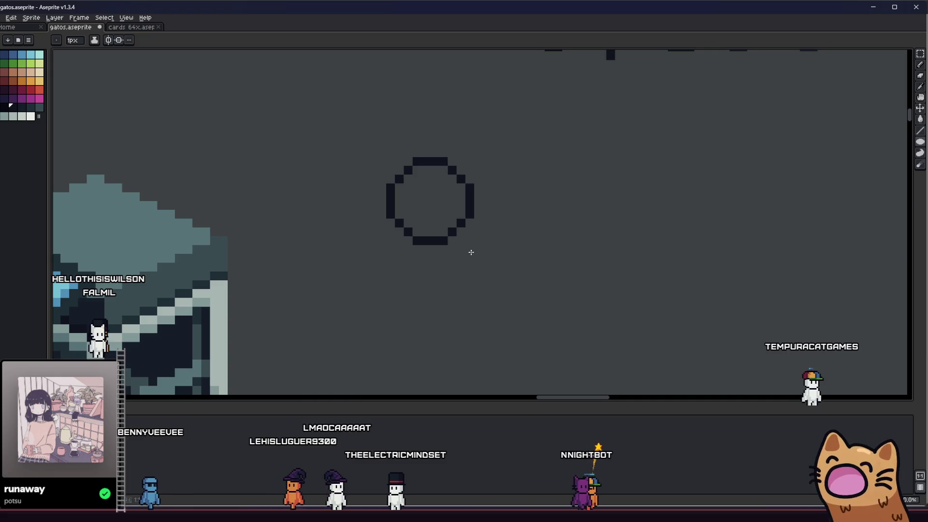
key(f)
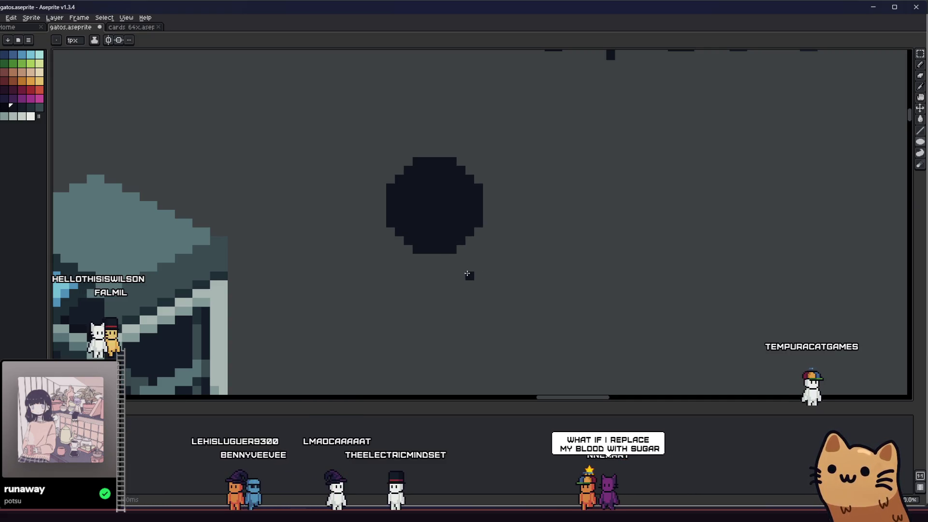
key(m)
drag(387, 148, 409, 276)
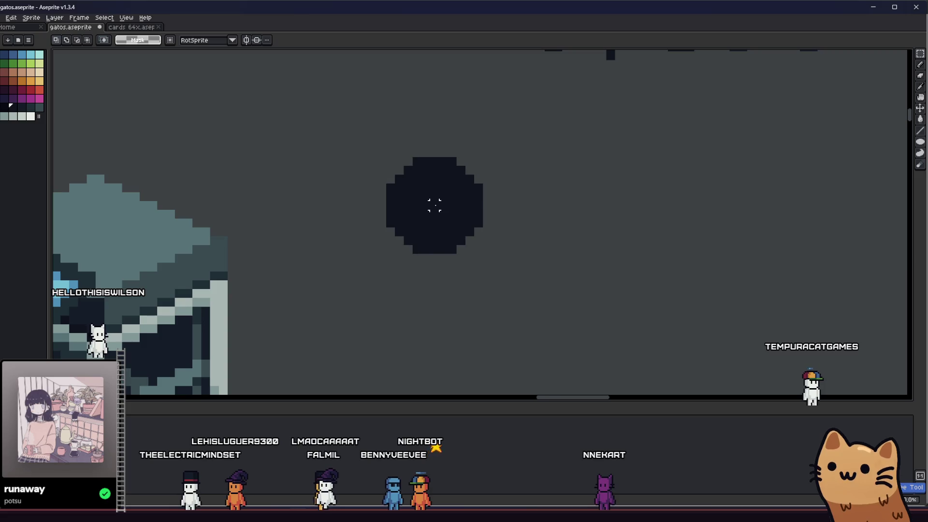
key(Delete)
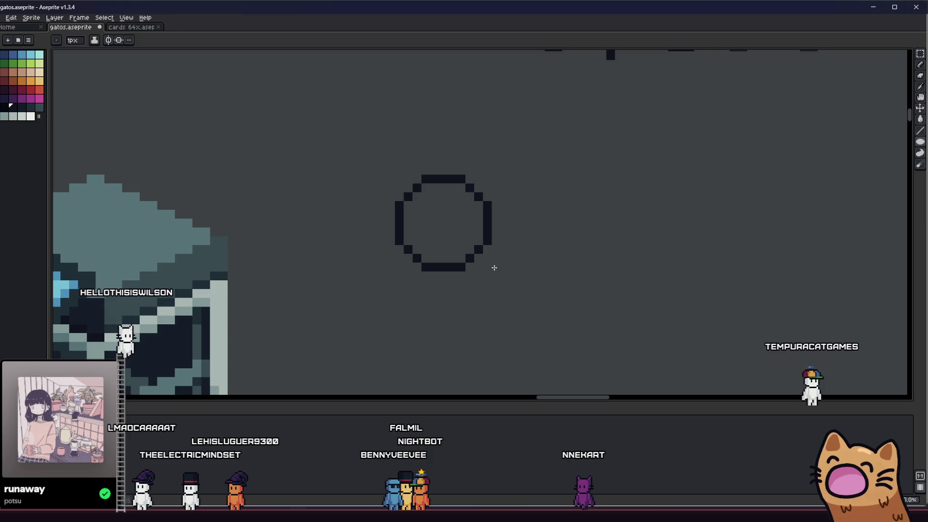
Redraw a smaller solid dark ellipse beside the cube with the Ellipse tool
drag(490, 266, 487, 261)
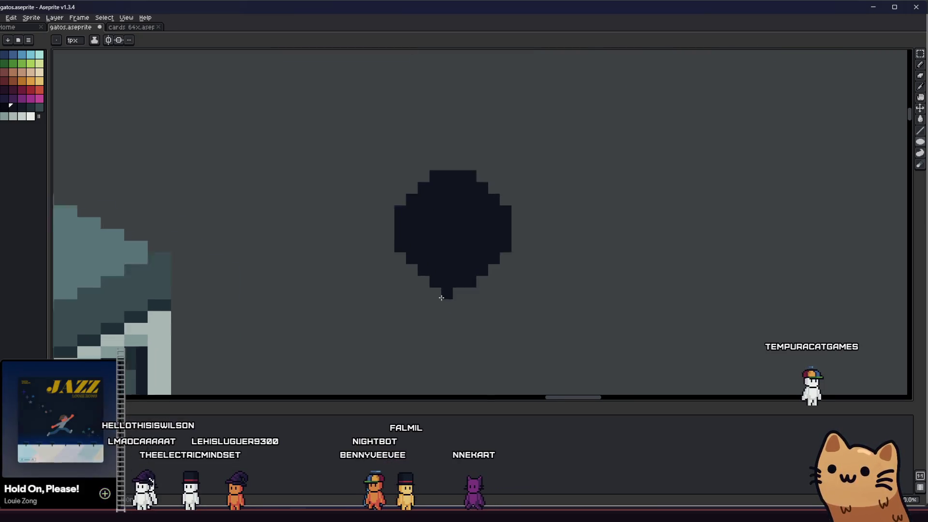
scroll(449, 283, up, 2)
scroll(435, 283, down, 3)
drag(408, 284, 495, 237)
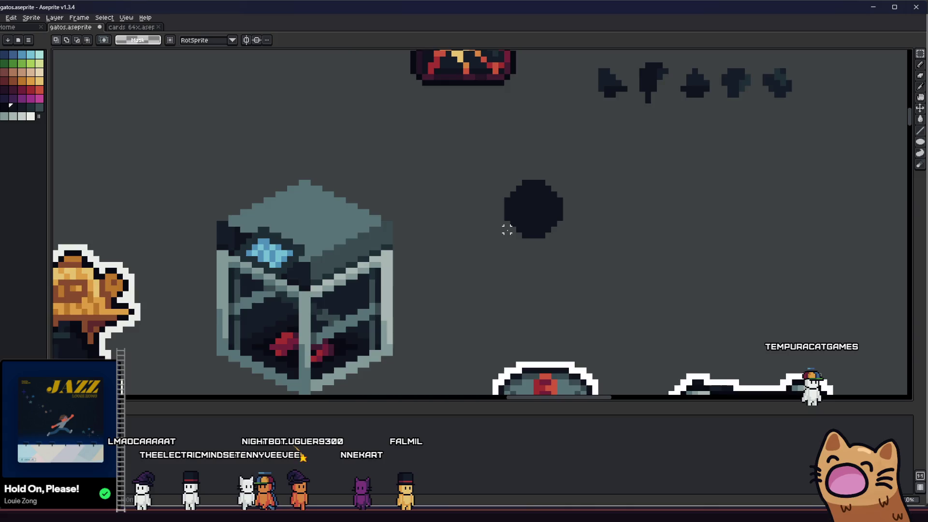
scroll(506, 229, up, 2)
key(shift+u)
mouse_move(435, 170)
mouse_down()
mouse_move(591, 324)
mouse_move(472, 283)
mouse_up()
key(m)
Try nudging the ellipse's left column down a pixel, then cancel it
mouse_move(425, 226)
mouse_down()
mouse_move(370, 209)
mouse_move(391, 201)
mouse_move(697, 232)
mouse_move(386, 190)
mouse_move(409, 197)
mouse_up()
mouse_move(386, 132)
mouse_down()
mouse_move(410, 283)
mouse_move(425, 300)
mouse_move(330, 282)
mouse_up()
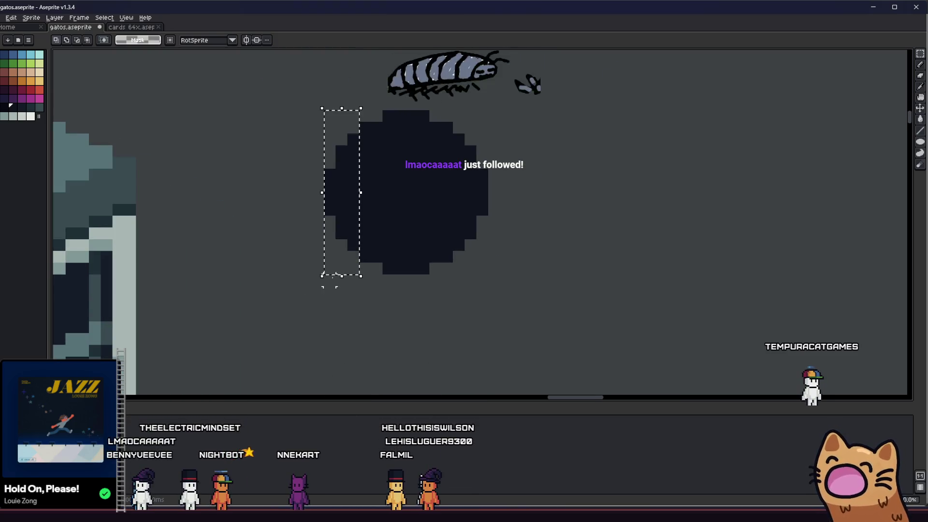
key(ctrl+d)
drag(456, 275, 502, 295)
drag(411, 135, 429, 292)
key(Down)
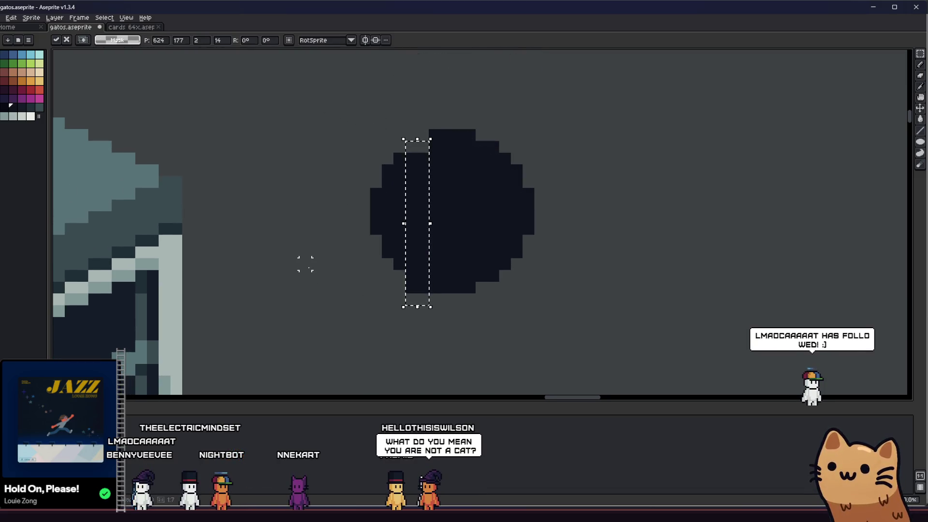
key(Escape)
Try shifting the middle column down a few pixels, then undo the shifts
drag(427, 116, 465, 330)
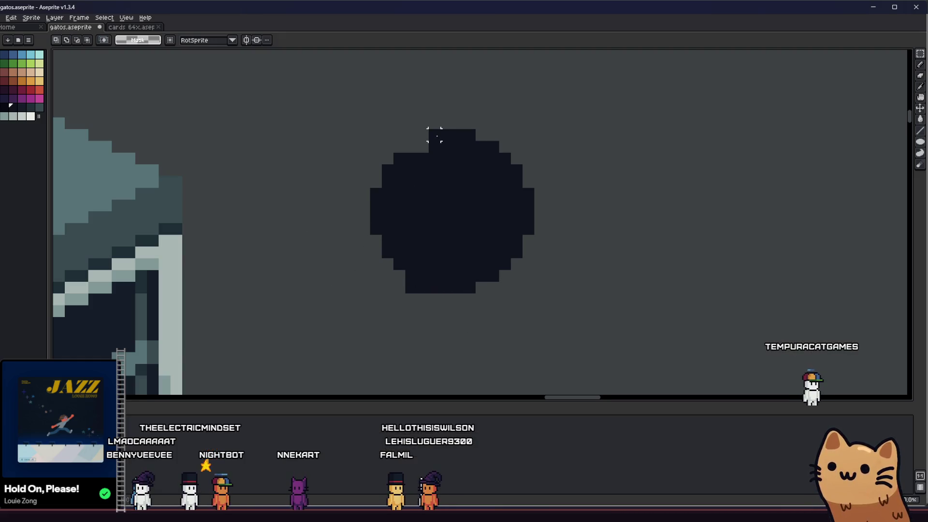
drag(434, 311, 228, 283)
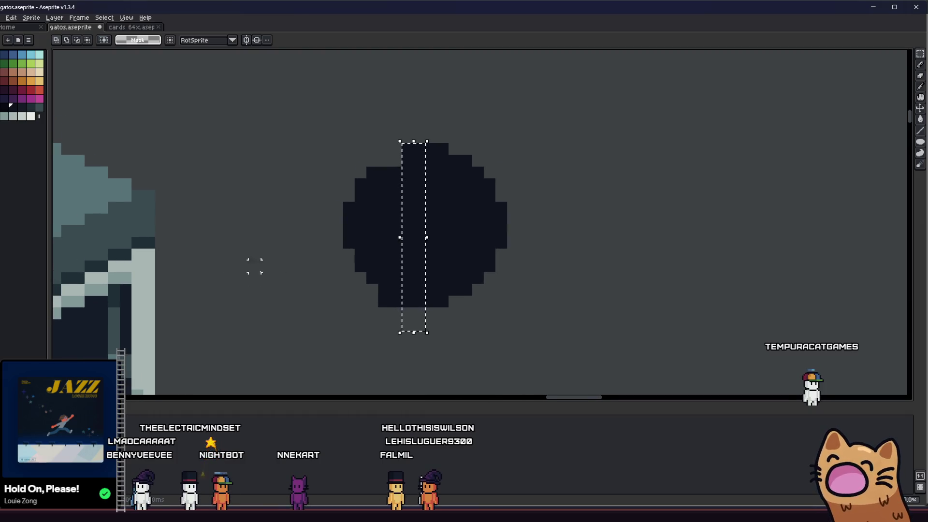
key(Down)
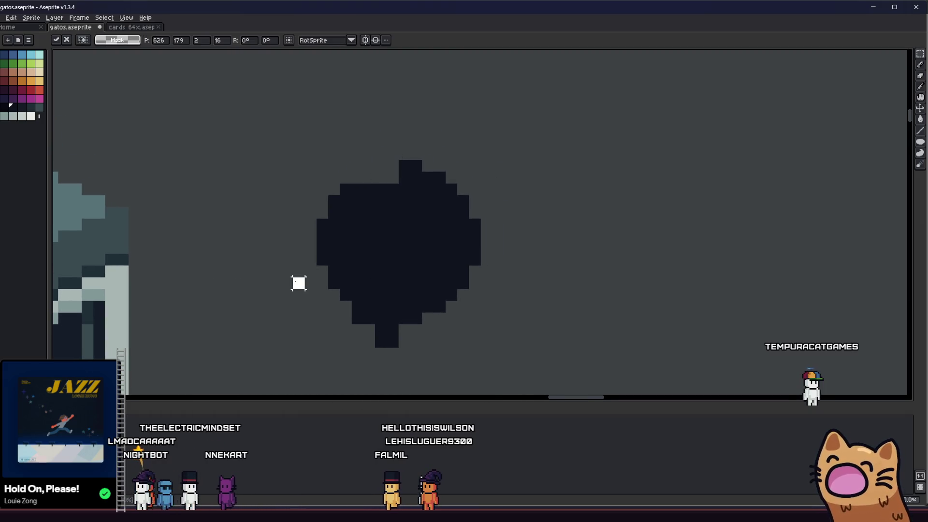
drag(415, 153, 413, 337)
key(Down)
key(Down)
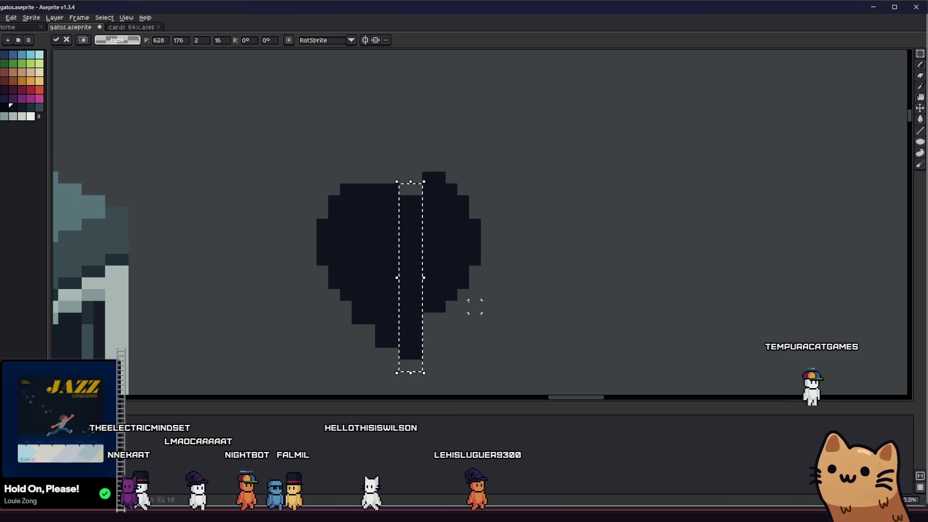
key(Down)
key(ctrl+z)
key(ctrl+z)
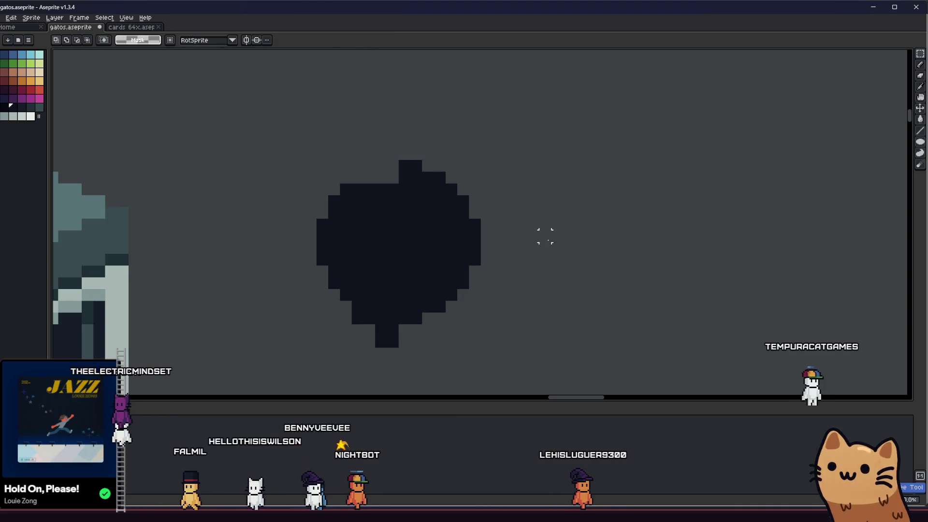
key(ctrl+y)
key(Up)
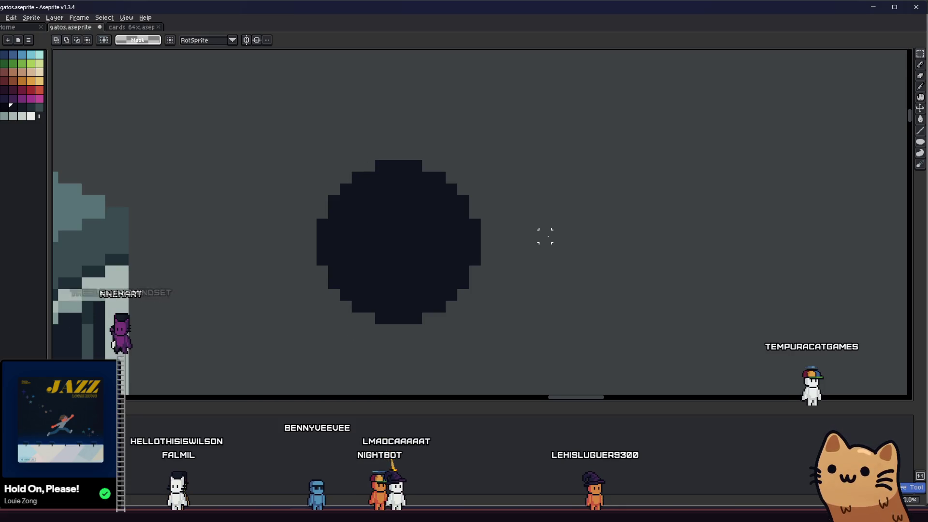
Make and discard several column selections across the ellipse's left half
drag(323, 177, 339, 338)
key(ctrl+d)
key(ctrl+shift+d)
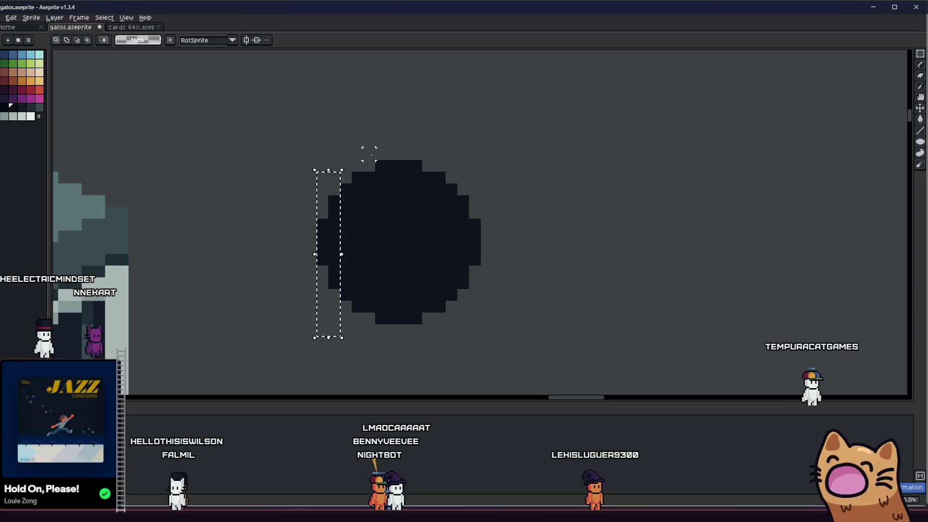
drag(345, 167, 369, 321)
key(ctrl+z)
key(ctrl+d)
drag(369, 154, 392, 296)
key(ctrl+z)
key(ctrl+d)
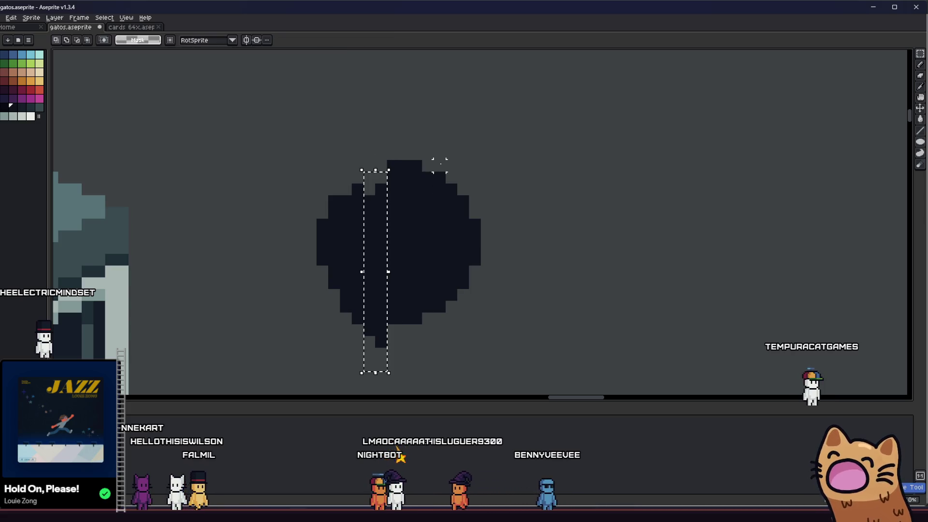
key(ctrl+d)
drag(387, 137, 411, 347)
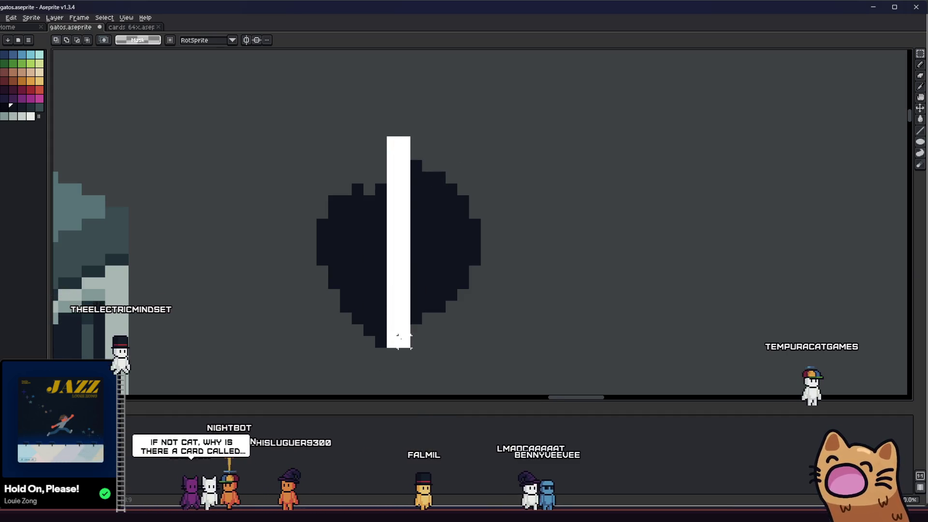
key(ctrl+z)
key(ctrl+d)
Shift the middle and right columns down two pixels each, slanting the oval diagonally
mouse_move(410, 149)
mouse_down()
mouse_move(434, 207)
mouse_move(433, 359)
mouse_up()
key(Down)
key(Down)
key(Down)
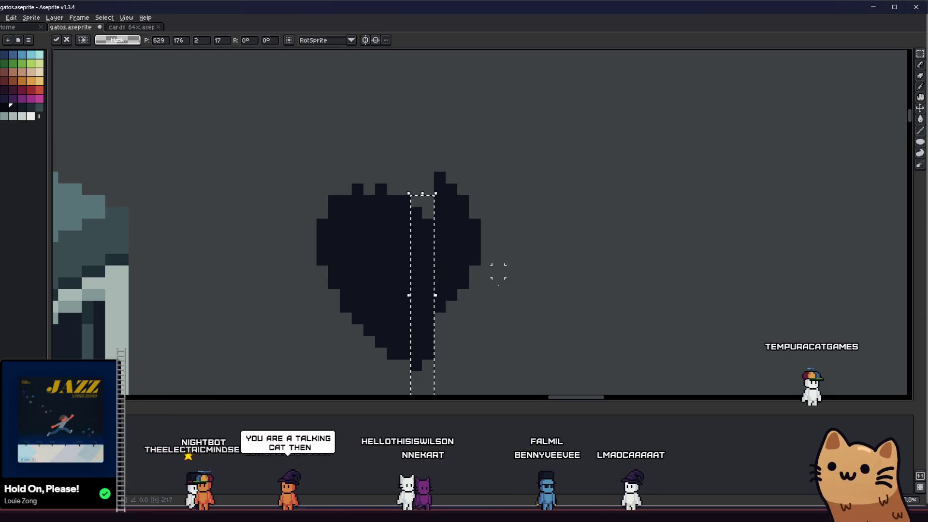
key(ctrl+d)
drag(432, 145, 458, 338)
key(Down)
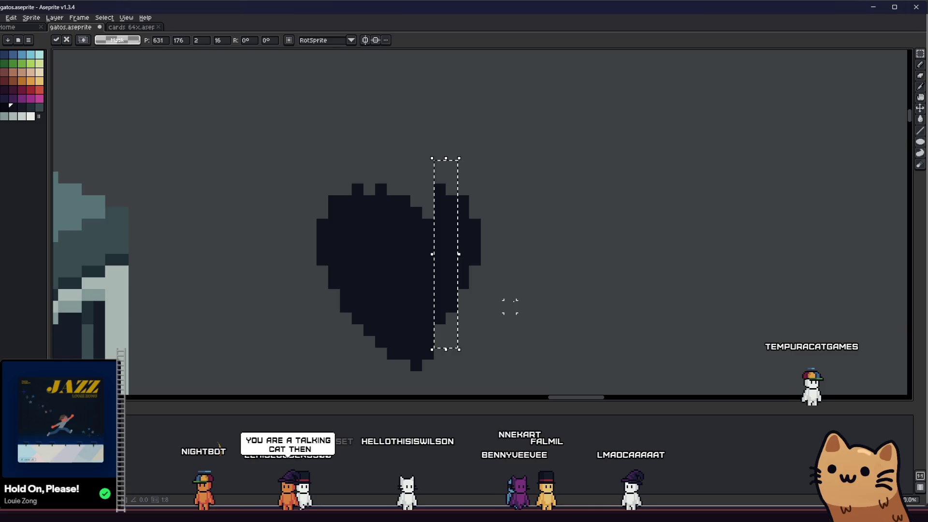
key(Down)
key(Down)
key(ctrl+d)
drag(463, 200, 481, 363)
key(Down)
key(Down)
key(Down)
key(Down)
key(ctrl+d)
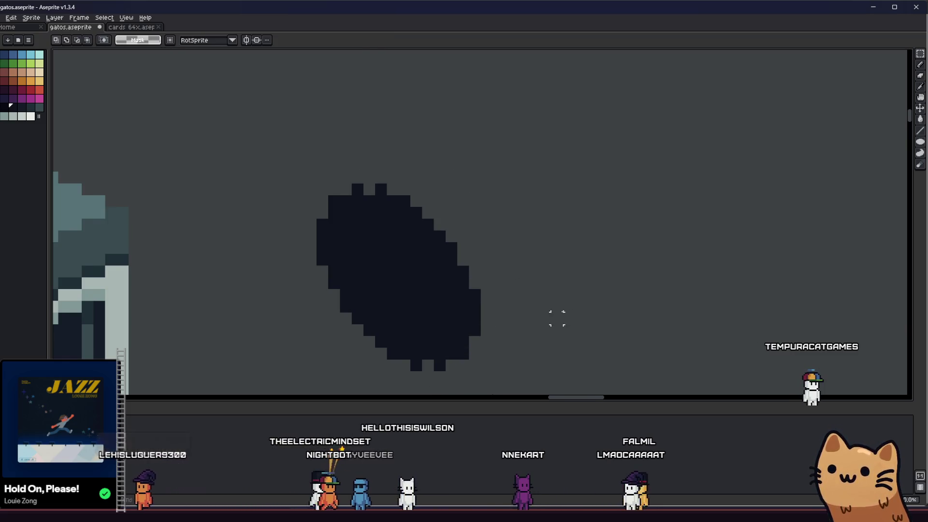
scroll(568, 306, up, 1)
scroll(555, 325, down, 2)
scroll(549, 309, down, 2)
Move the tilted dark oval to a new spot right of and slightly above the cube
key(alt)
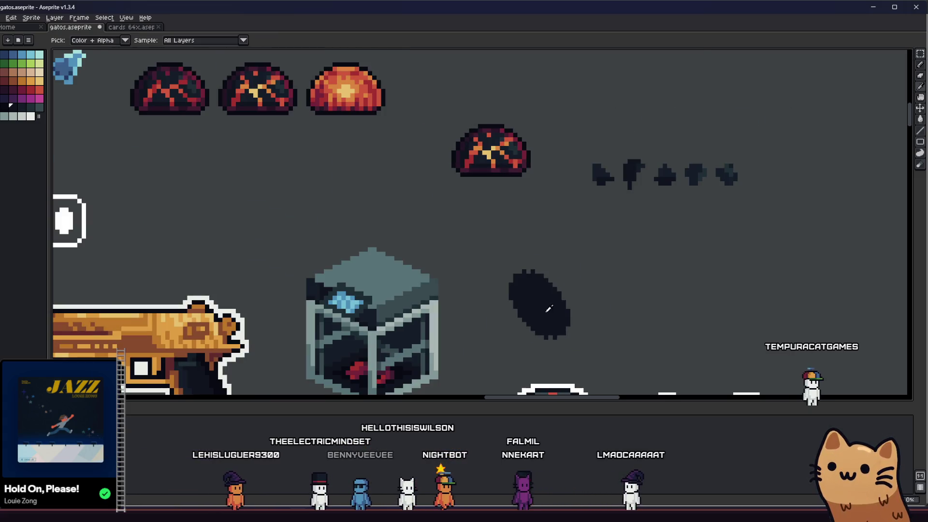
scroll(531, 266, up, 2)
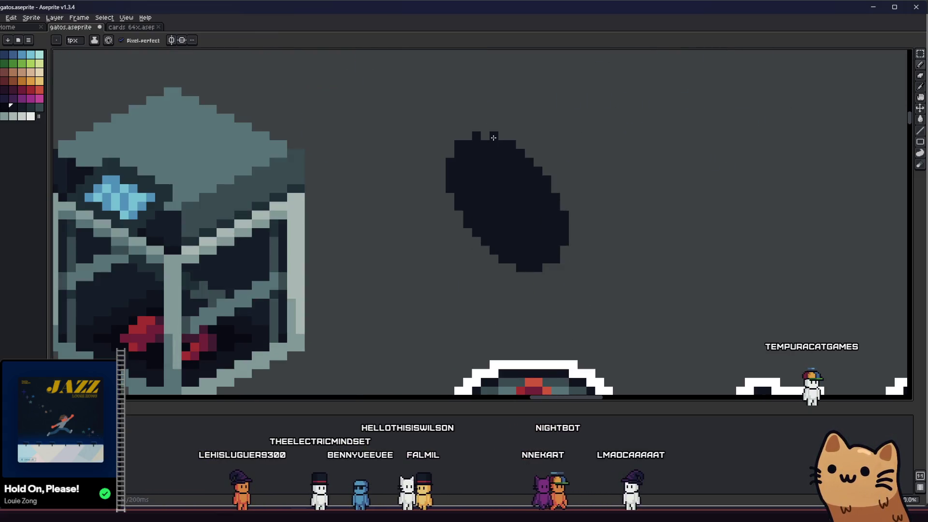
scroll(431, 269, down, 2)
scroll(431, 269, down, 1)
scroll(431, 268, up, 1)
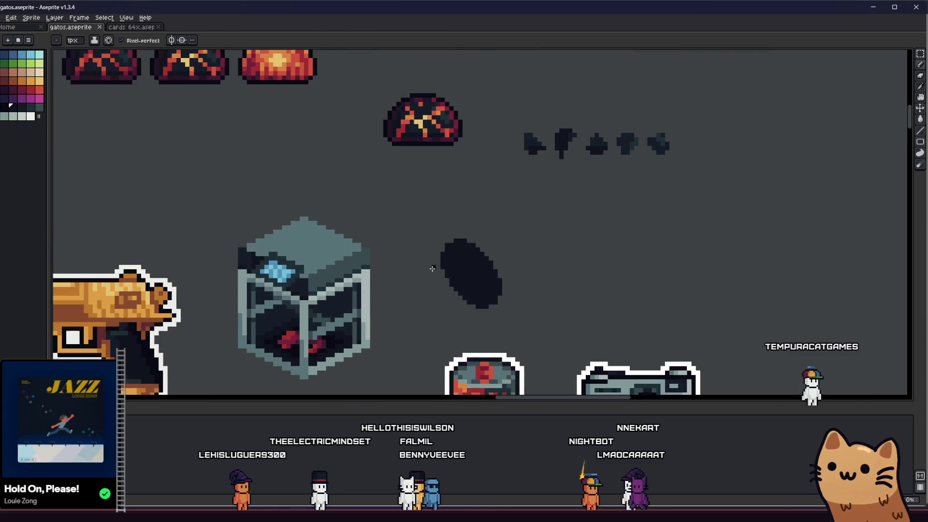
mouse_move(503, 332)
mouse_down()
mouse_move(520, 334)
mouse_move(323, 251)
mouse_up()
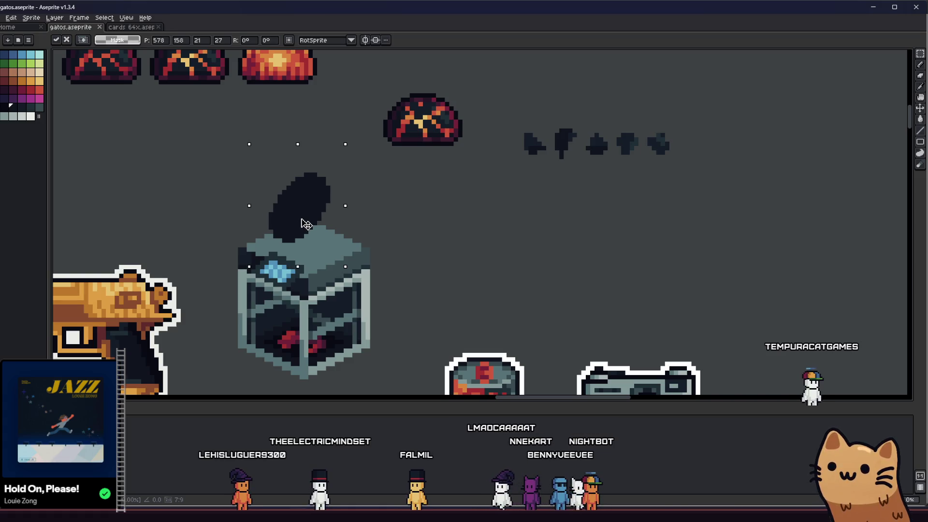
mouse_move(305, 224)
mouse_down()
mouse_move(425, 230)
mouse_move(300, 211)
mouse_move(539, 276)
mouse_up()
key(ctrl+d)
scroll(353, 281, right, 2)
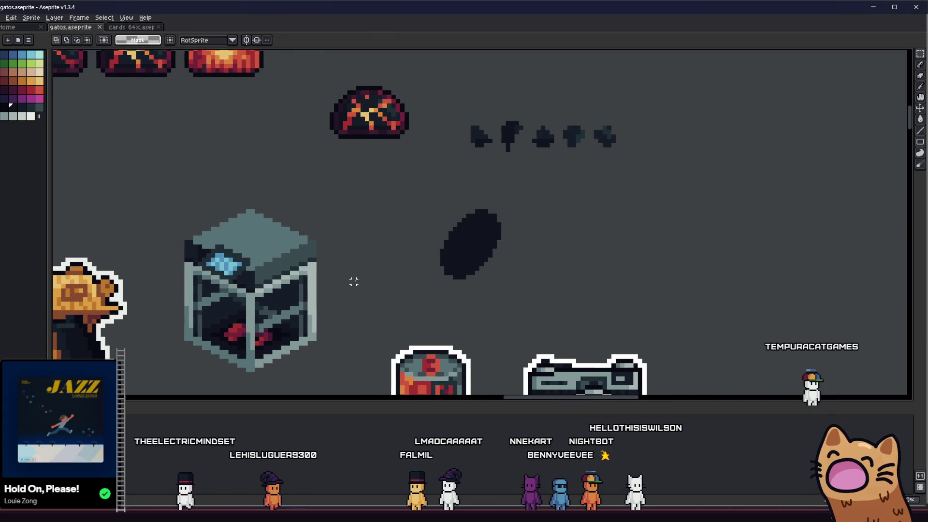
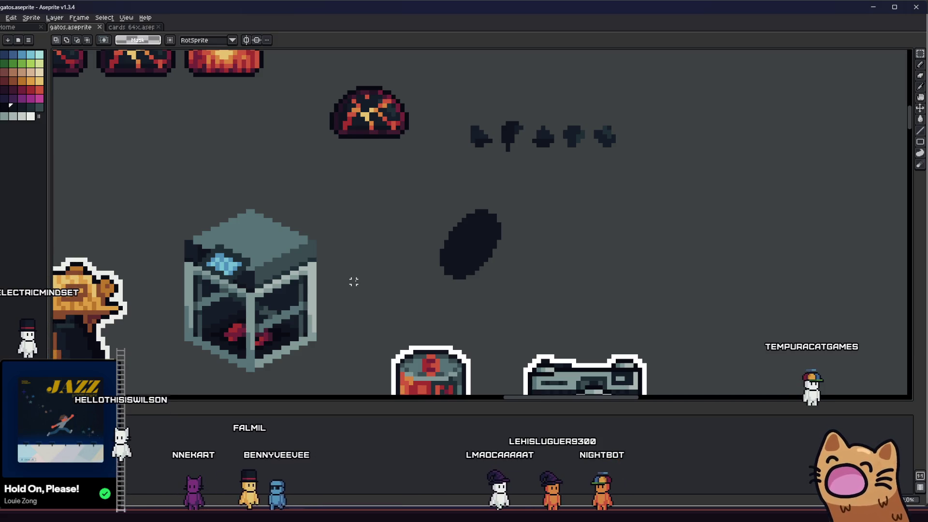
Remove the old solid dark tilted oval from the sprite sheet
drag(405, 200, 499, 287)
key(Delete)
key(b)
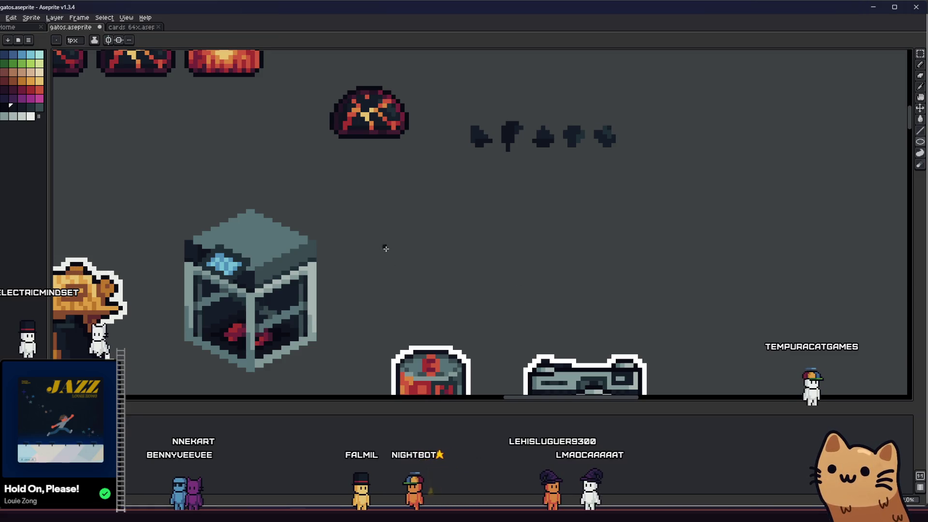
Draw a new thin dark upright ellipse outline in its place with the Ellipse tool
drag(452, 298, 436, 281)
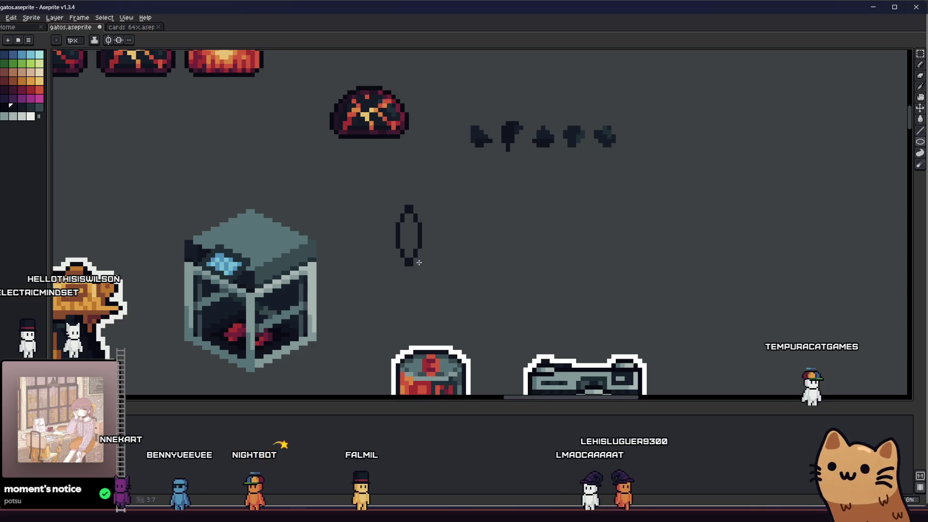
drag(444, 264, 449, 266)
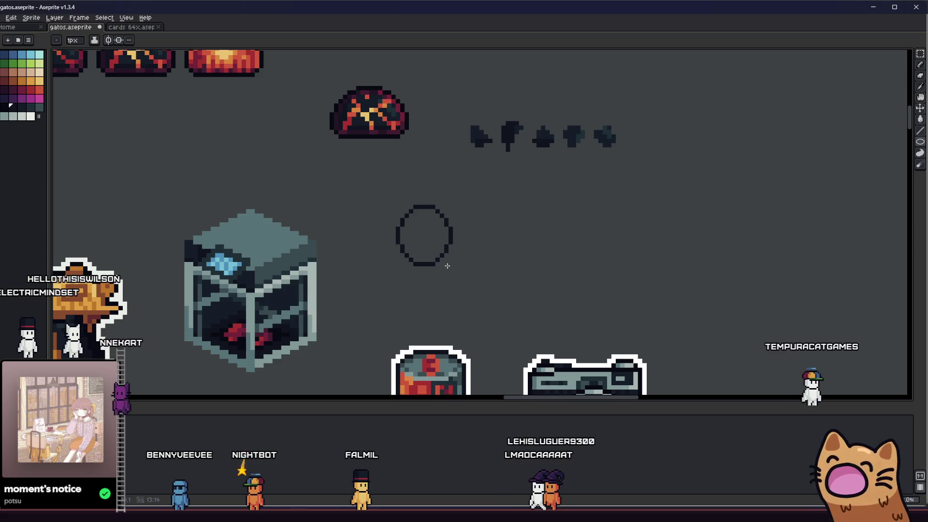
drag(447, 265, 444, 261)
scroll(444, 261, down, 3)
scroll(405, 246, up, 1)
scroll(388, 234, up, 2)
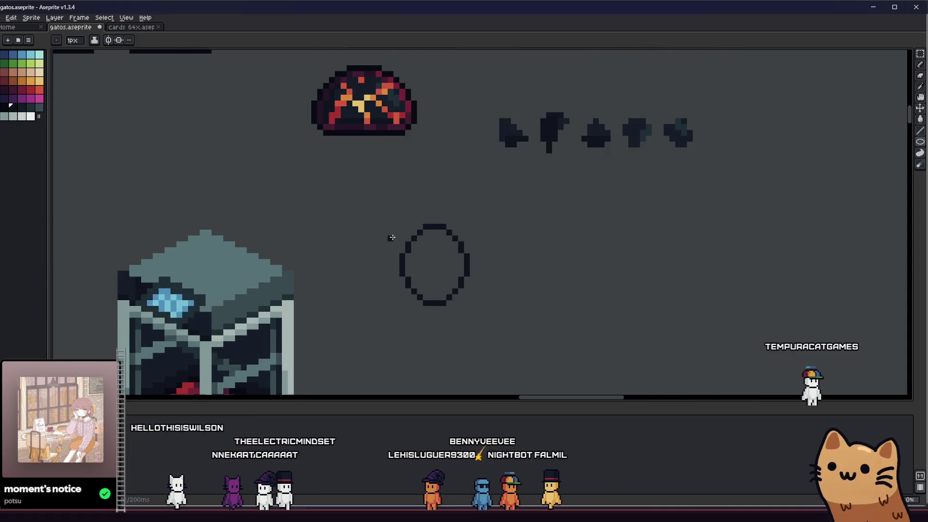
scroll(390, 215, up, 1)
Nudge a selected vertical strip of the ellipse down, then undo the move
key(m)
drag(413, 308, 412, 310)
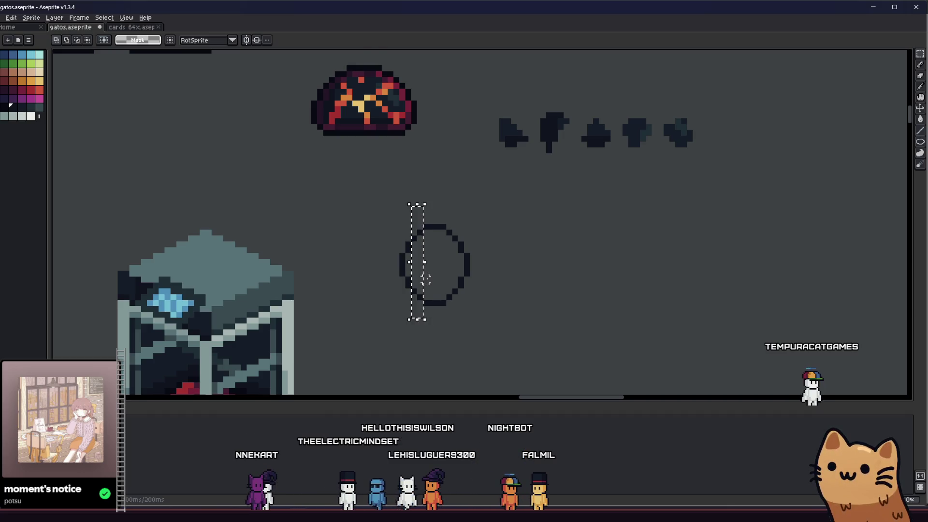
key(Down)
key(Down)
key(ctrl+d)
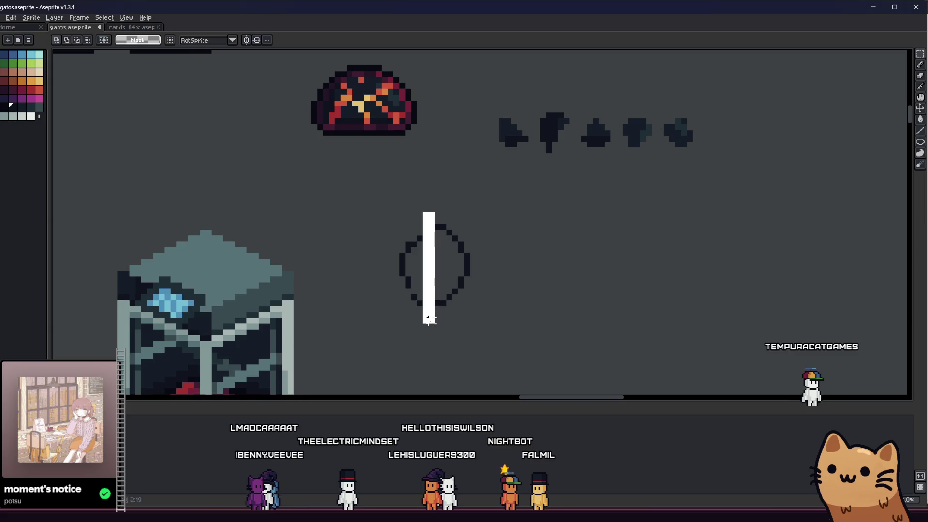
key(Escape)
Fill the ellipse outline solid dark with the Paint Bucket and select its left edge strip
key(ctrl+d)
click(442, 249)
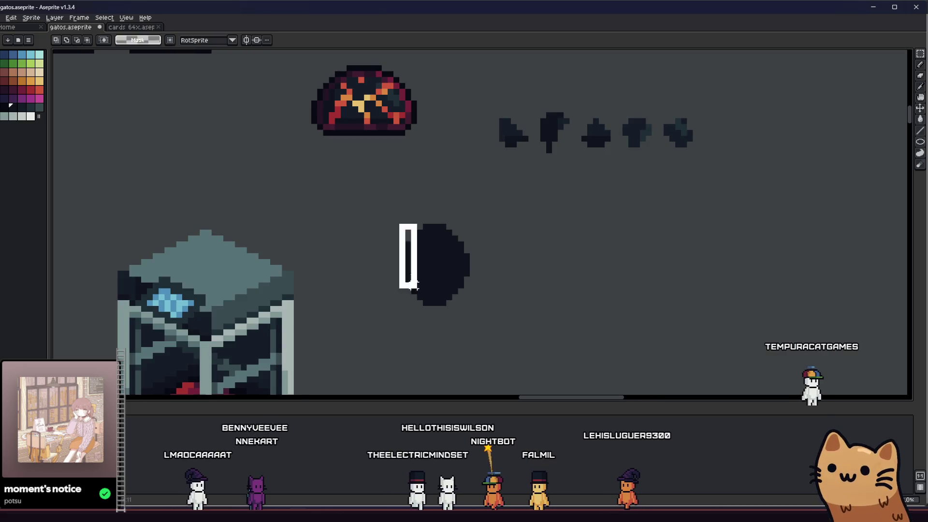
mouse_move(397, 224)
mouse_down()
mouse_move(413, 343)
mouse_move(423, 324)
mouse_up()
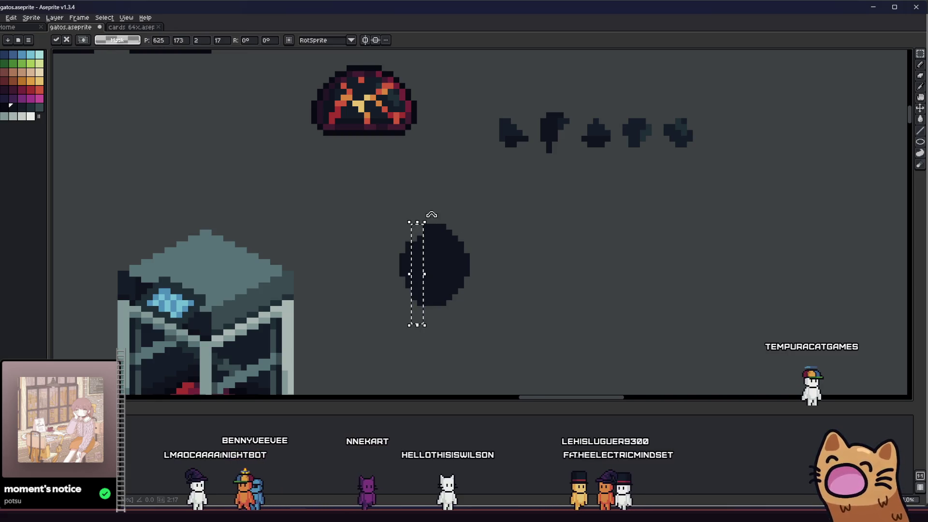
Shift thin vertical strips of the oval downward so its right part starts to slant
drag(425, 217, 441, 211)
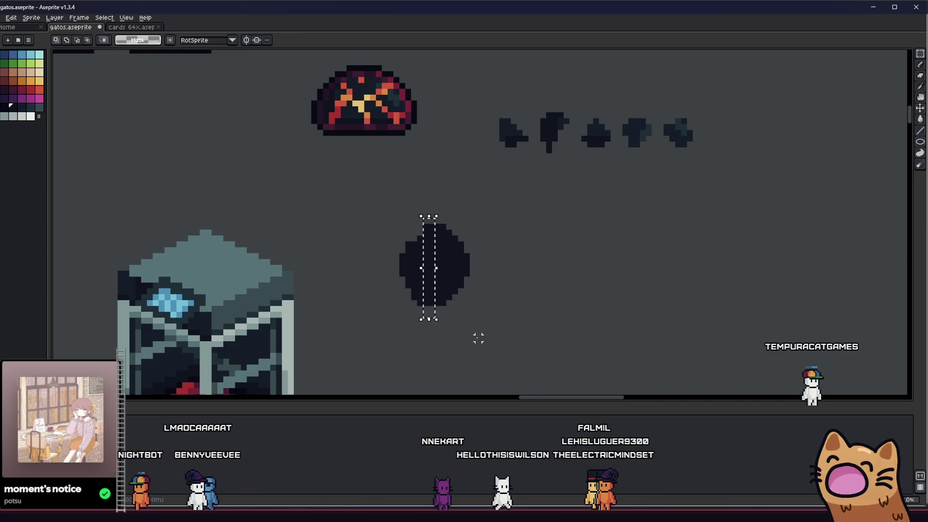
click(479, 308)
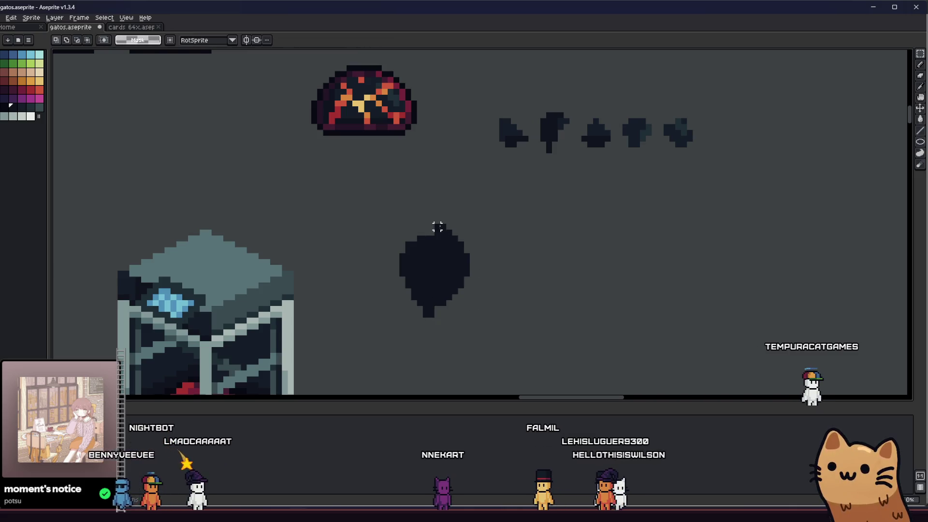
drag(434, 226, 449, 349)
click(460, 245)
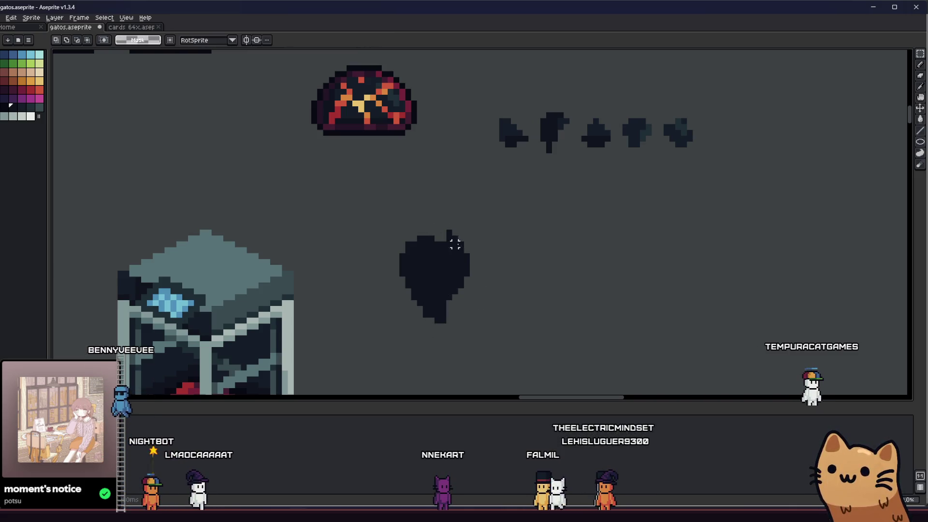
drag(448, 232, 460, 322)
drag(453, 290, 452, 314)
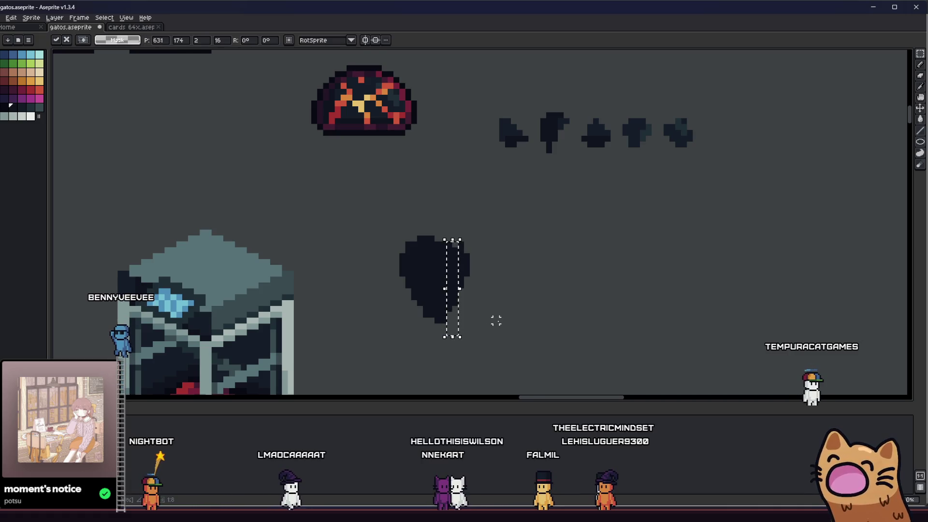
click(473, 262)
Lower the oval's right edge to finish the diagonal lean and select the whole slanted oval
drag(460, 237, 477, 326)
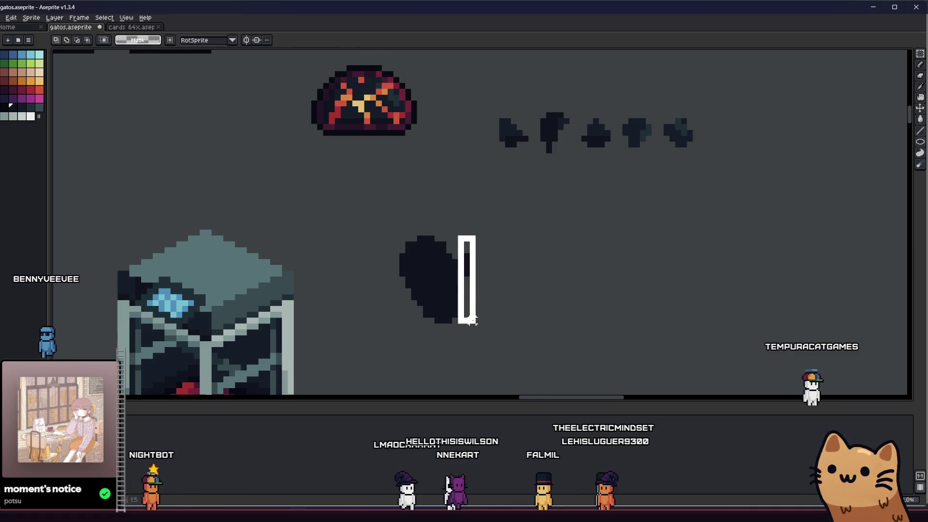
key(Down)
key(Down)
key(Down)
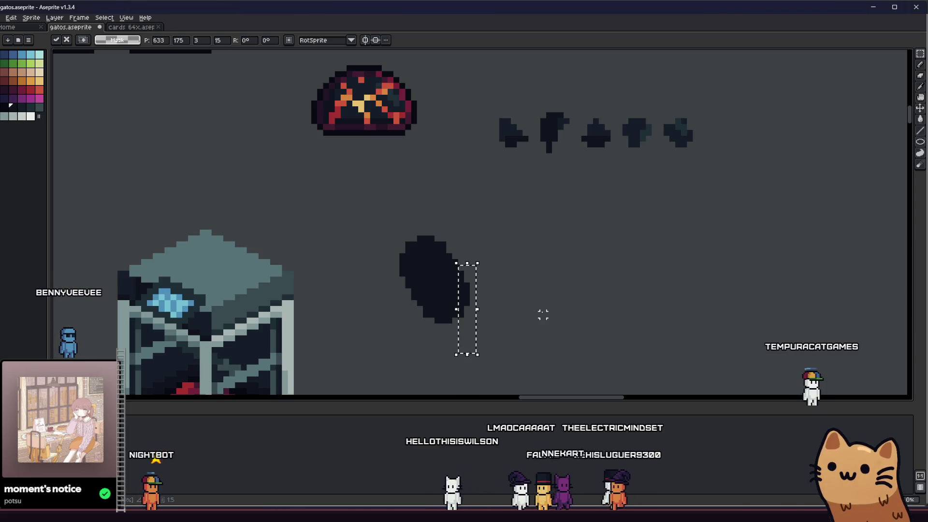
click(543, 314)
scroll(543, 314, down, 2)
scroll(540, 249, up, 1)
drag(540, 235, 507, 304)
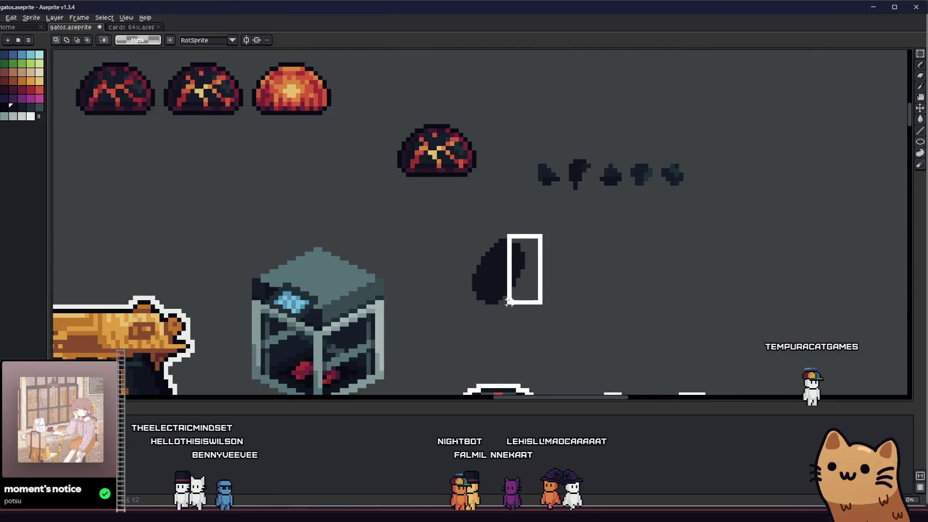
click(482, 275)
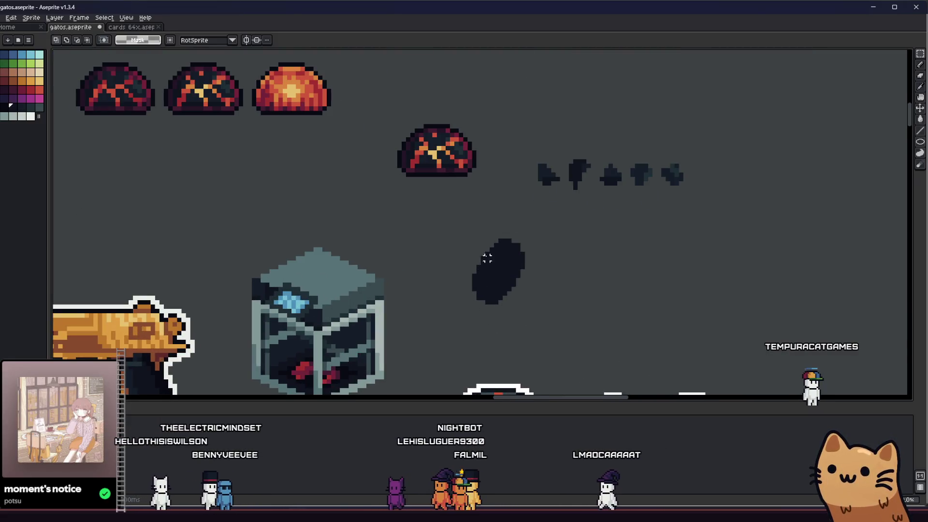
drag(483, 218, 475, 311)
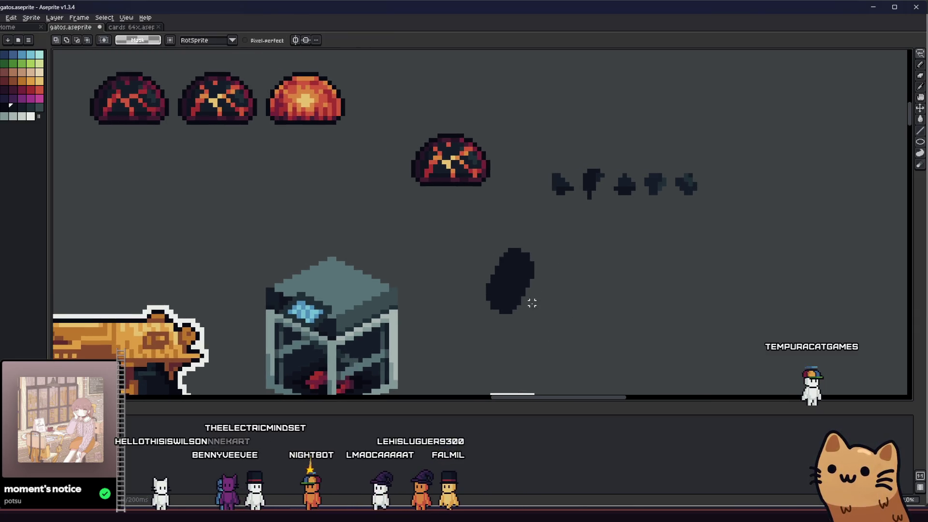
scroll(529, 301, up, 2)
Test-move the oval onto the cabinet, undo it, and clear the selection
key(b)
scroll(471, 276, down, 2)
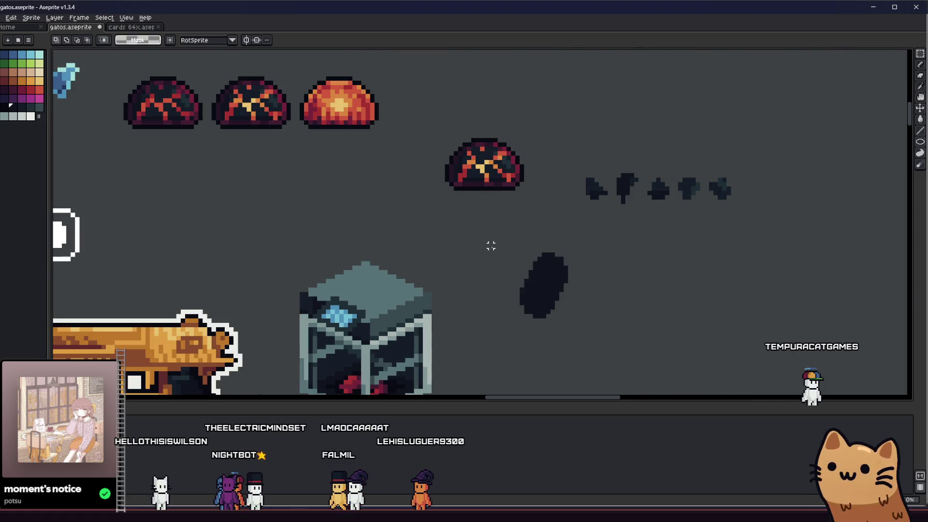
drag(513, 311, 348, 288)
key(Escape)
scroll(575, 319, up, 2)
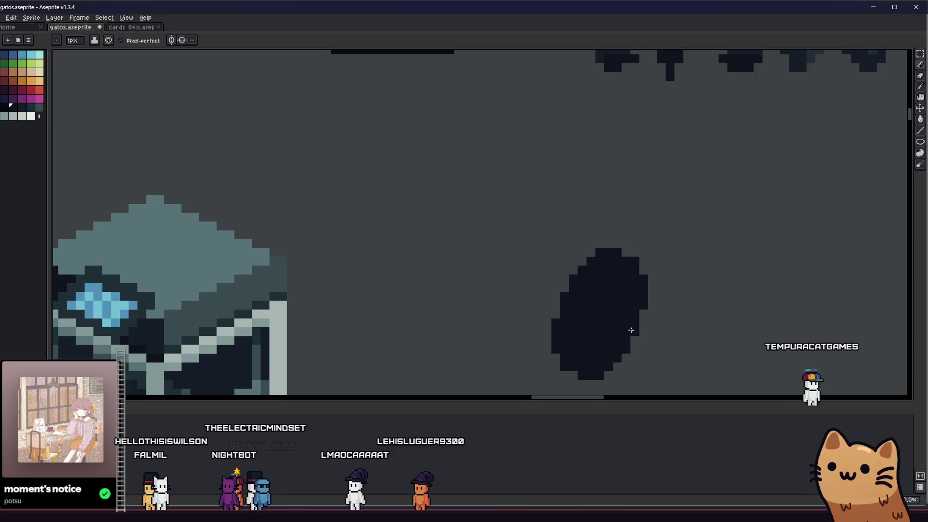
scroll(631, 329, up, 1)
scroll(559, 342, down, 3)
key(m)
click(485, 345)
scroll(523, 342, down, 2)
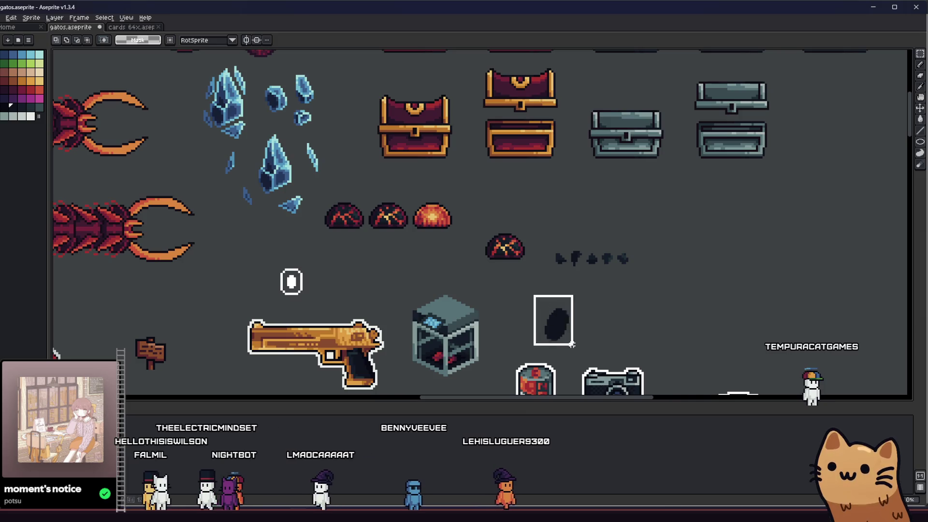
Reposition the oval beside the cabinet and duplicate it to the right
drag(569, 342, 460, 317)
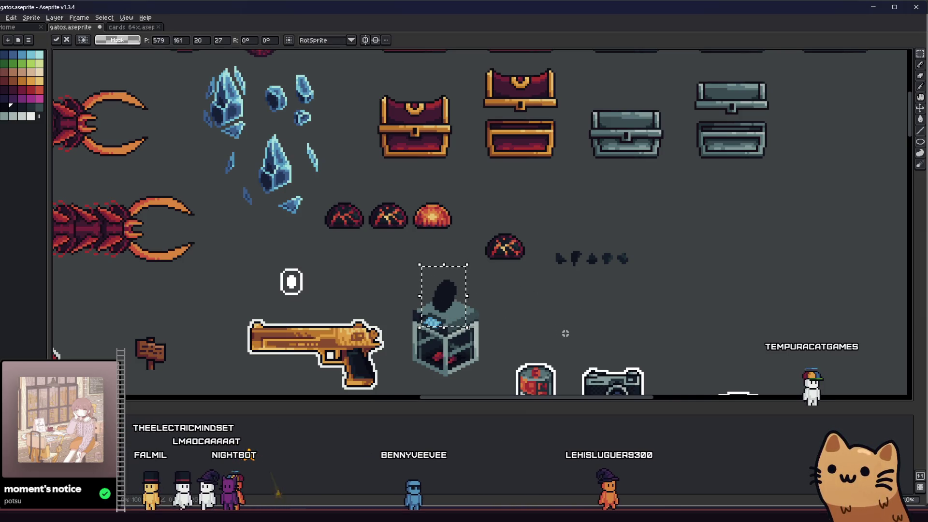
mouse_move(566, 333)
mouse_down()
mouse_move(582, 319)
mouse_move(630, 335)
mouse_up()
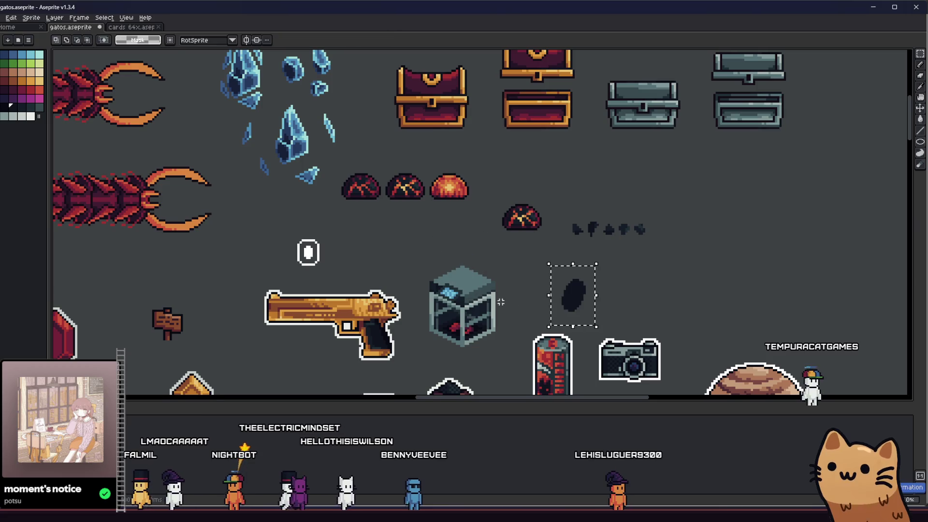
scroll(575, 323, up, 3)
drag(505, 284, 559, 304)
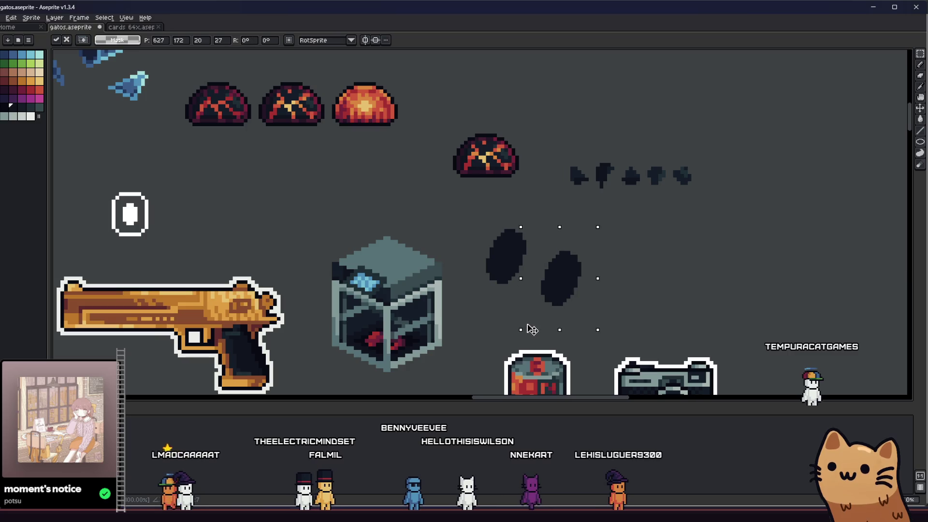
Scale the copied right oval narrower and more upright with the transform handles
drag(520, 330, 551, 319)
key(Delete)
mouse_move(466, 206)
mouse_down()
mouse_move(542, 307)
mouse_move(582, 300)
mouse_up()
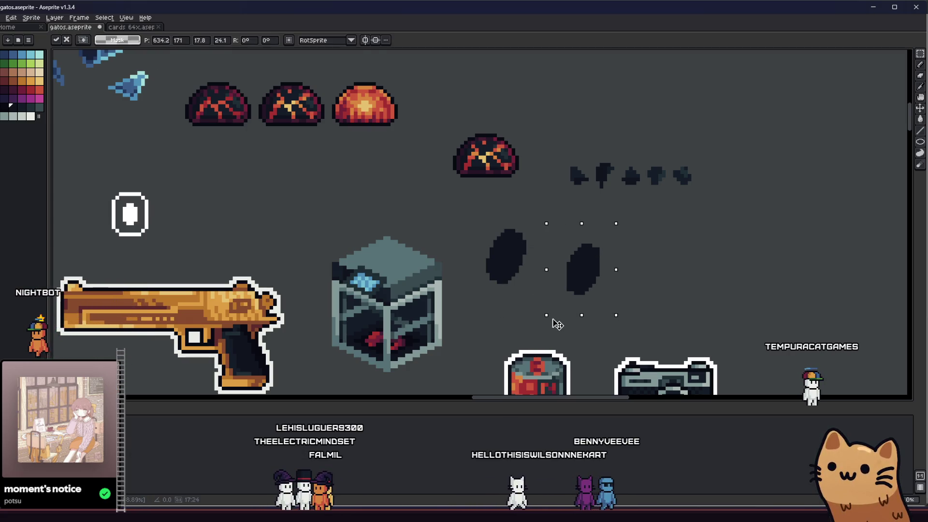
key(b)
scroll(569, 287, up, 1)
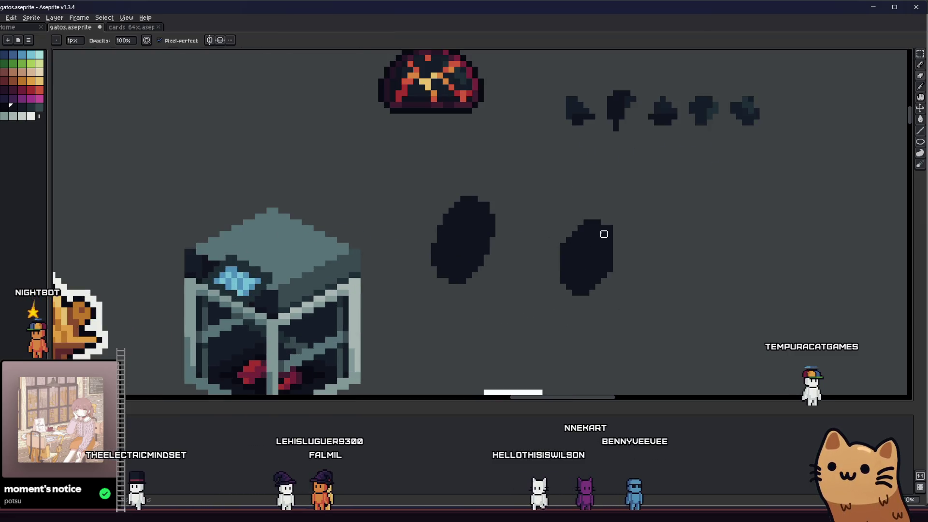
Reselect the right oval with the marquee and switch back to pencil touch-ups
key(m)
drag(550, 228, 641, 328)
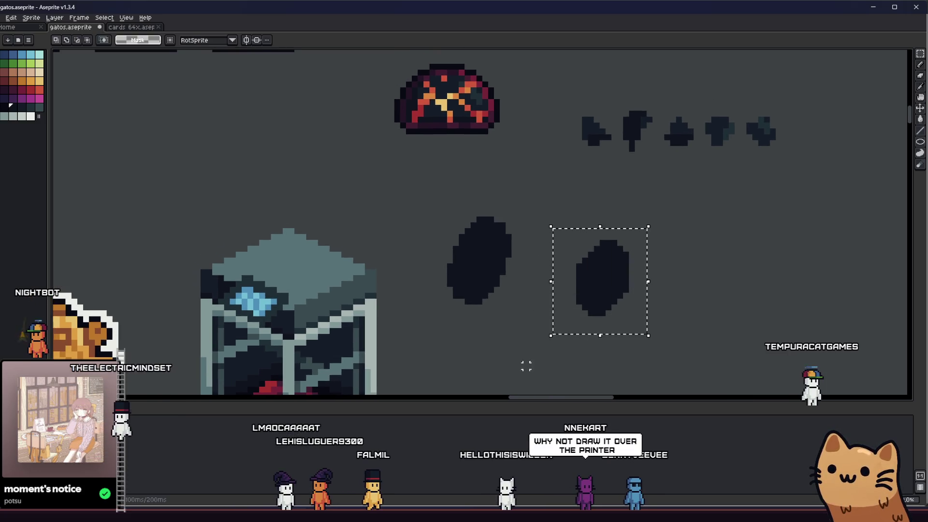
key(b)
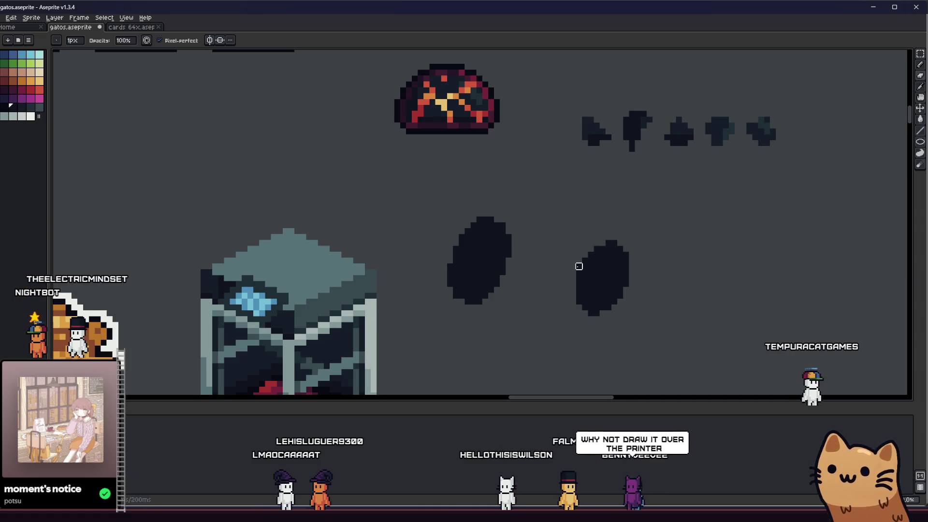
scroll(531, 325, down, 1)
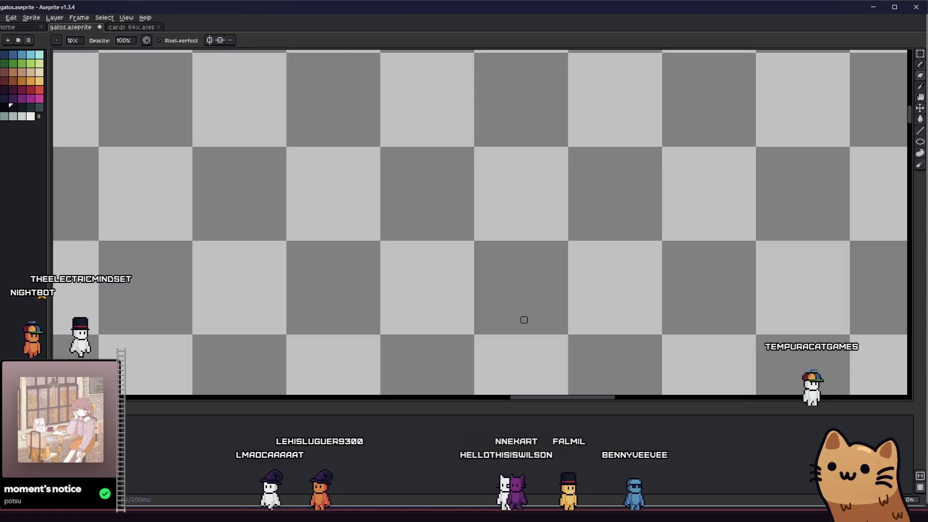
Bring both ovals and the cabinet into view and select then release the right ellipse
key(m)
scroll(518, 319, down, 3)
scroll(537, 321, up, 2)
scroll(554, 321, up, 2)
scroll(572, 322, up, 1)
scroll(573, 322, left, 2)
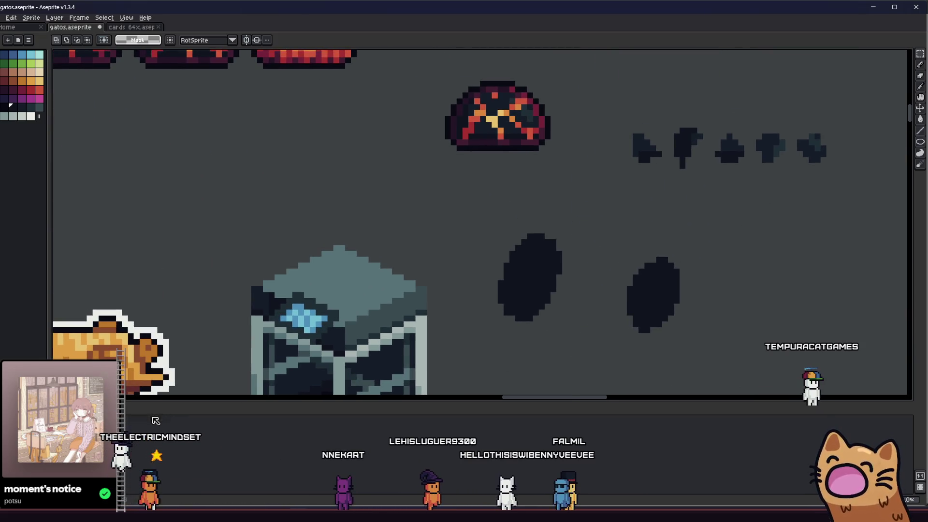
drag(588, 277, 601, 232)
drag(634, 193, 737, 302)
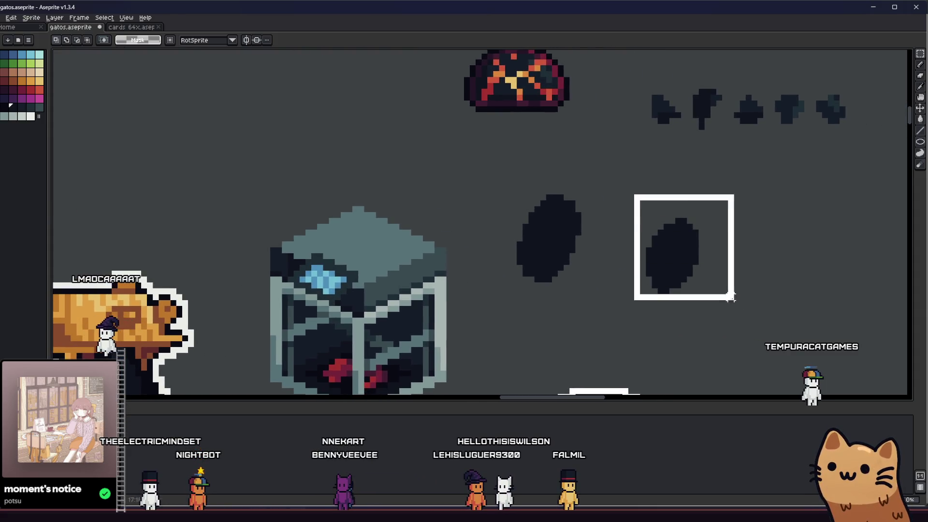
drag(525, 215, 526, 231)
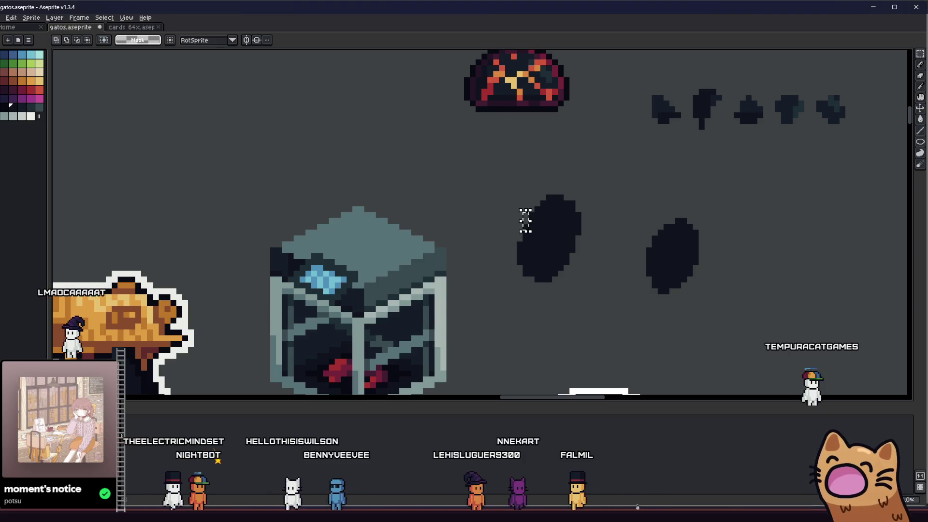
scroll(524, 215, up, 1)
scroll(616, 210, down, 1)
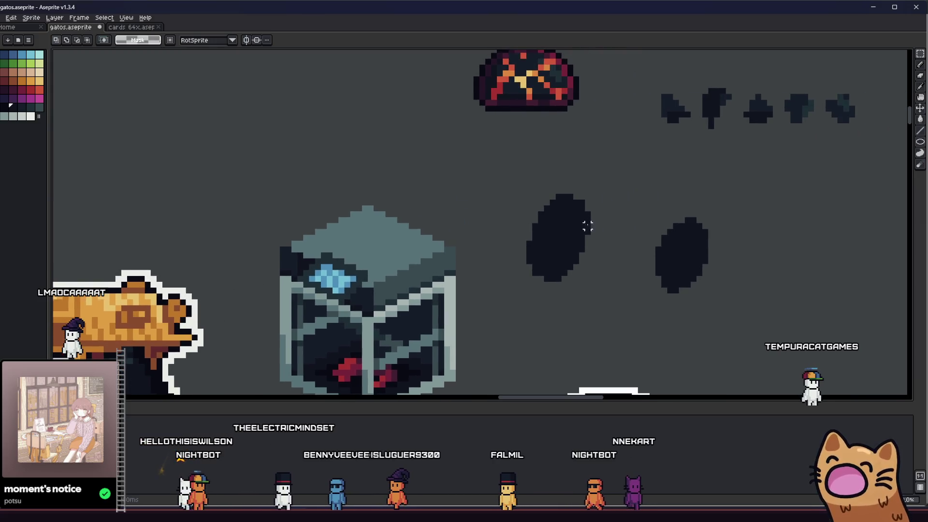
Move the right ellipse a few pixels left toward the larger one and drop it in place
drag(617, 204, 729, 300)
mouse_move(695, 268)
mouse_down()
mouse_move(549, 246)
mouse_move(684, 269)
mouse_up()
key(ctrl+d)
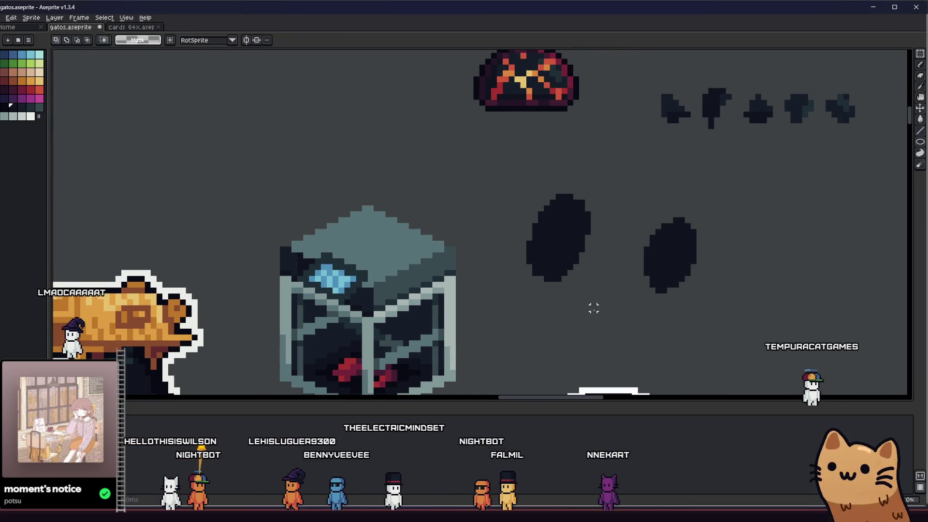
key(b)
scroll(641, 243, up, 2)
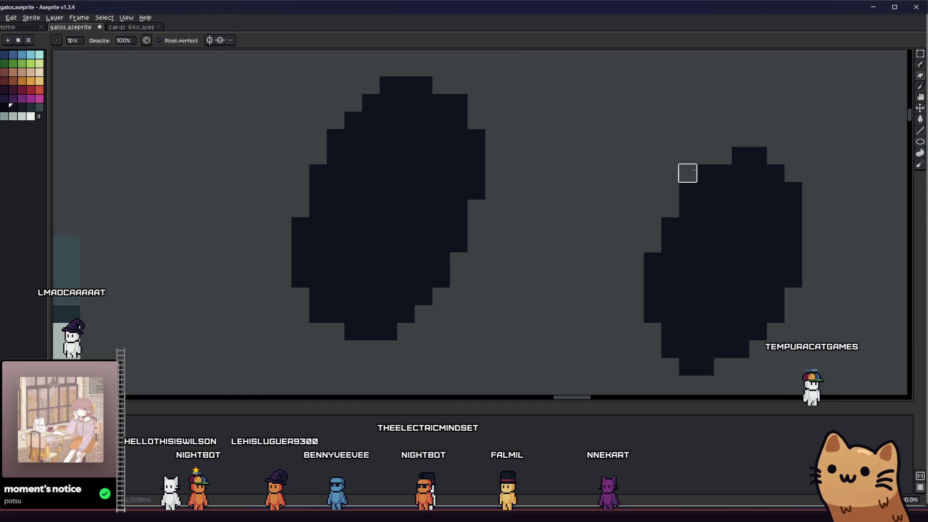
scroll(648, 240, down, 2)
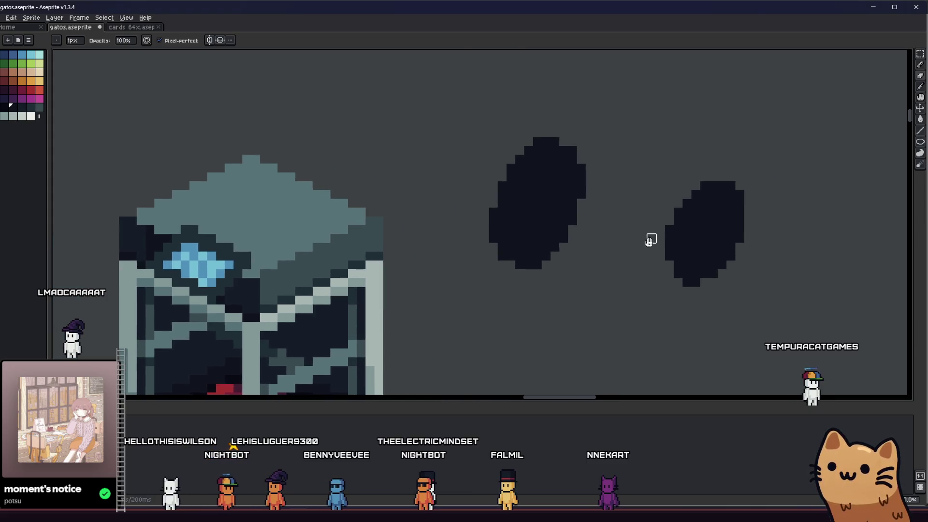
scroll(655, 257, down, 1)
scroll(658, 257, up, 1)
scroll(659, 256, up, 2)
scroll(701, 273, down, 3)
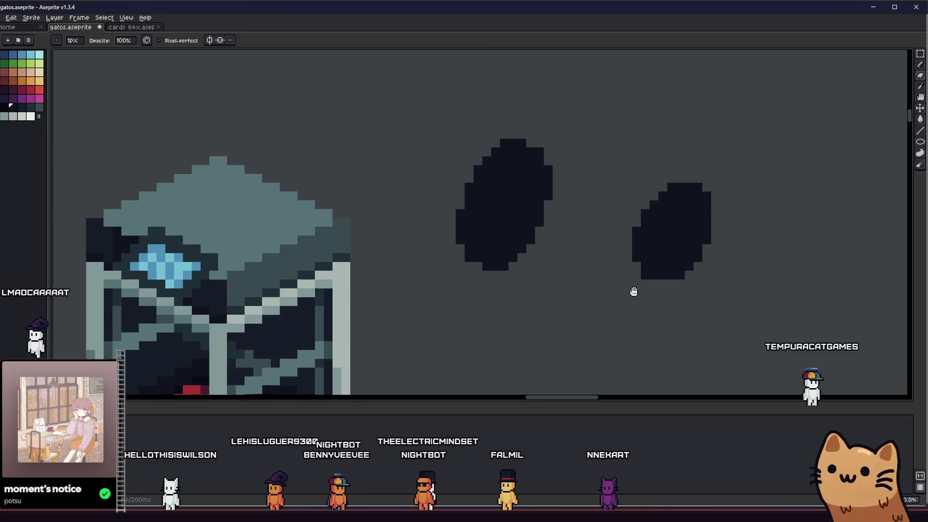
scroll(535, 293, up, 1)
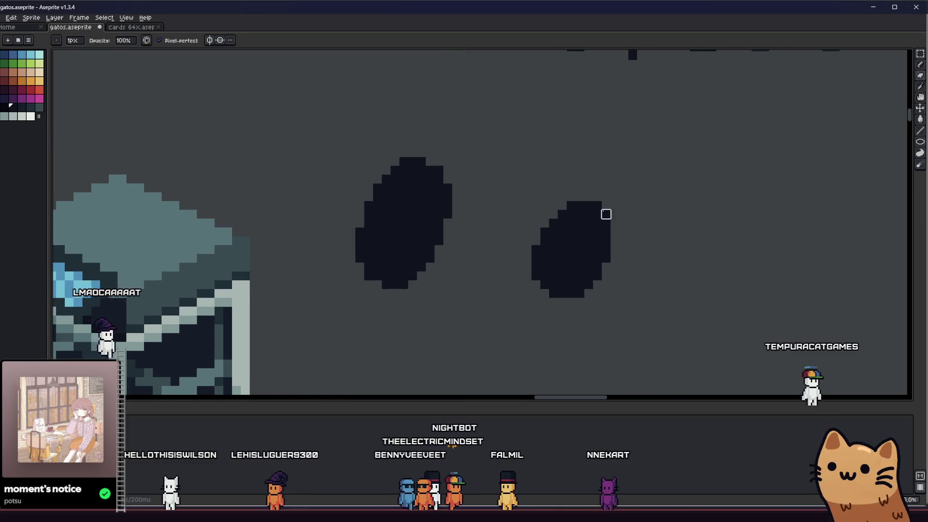
scroll(597, 203, down, 2)
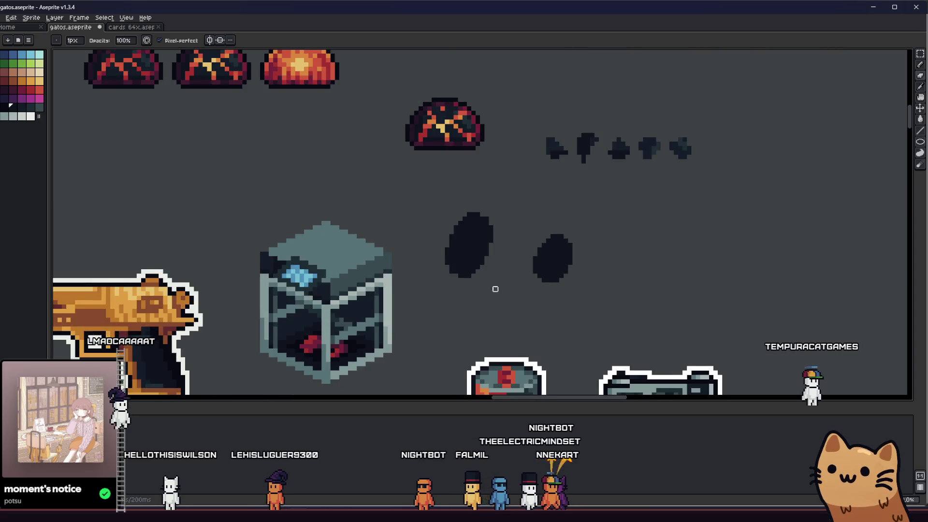
Delete the right ellipse and copy the left dark ellipse to its lower right
key(m)
drag(514, 244, 559, 324)
key(Delete)
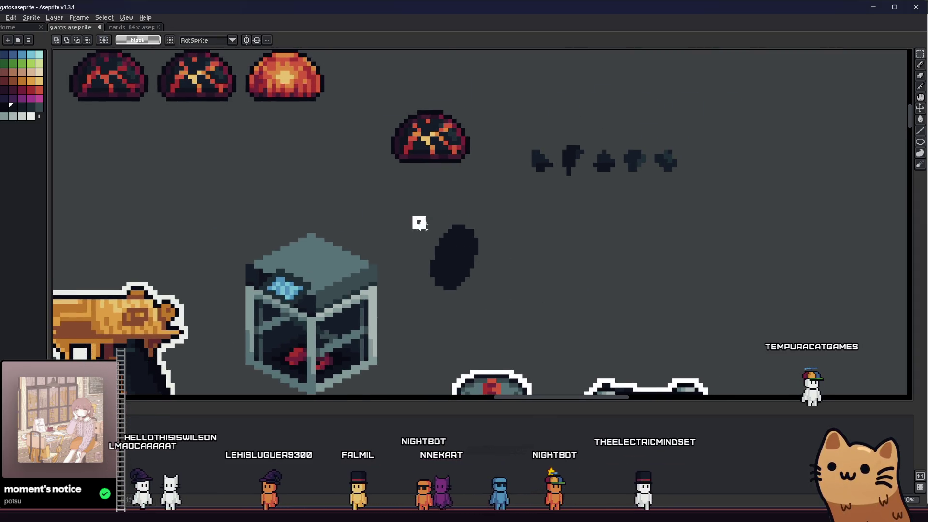
drag(411, 215, 498, 326)
ctrl+drag(455, 282, 511, 308)
key(ctrl+d)
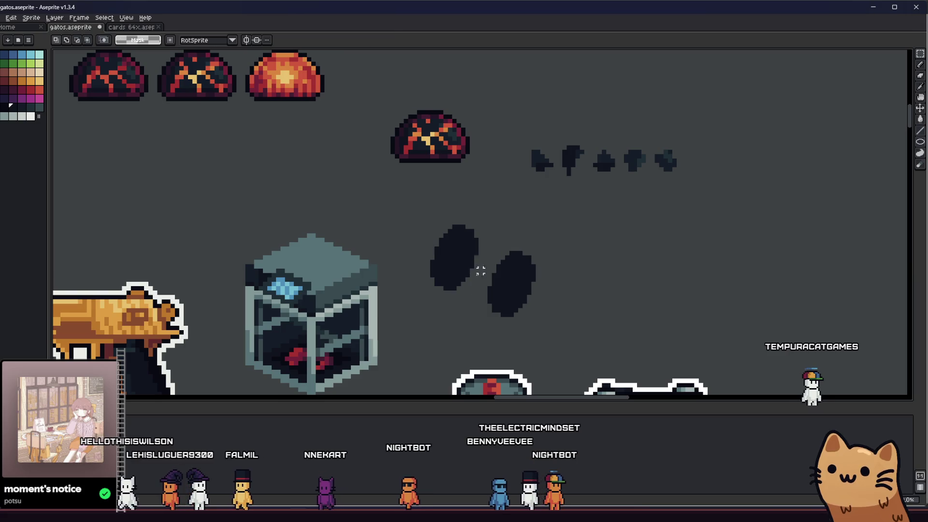
Scale the copied ellipse down smaller with the transform handles and commit it
mouse_move(486, 241)
mouse_down()
mouse_move(537, 323)
mouse_move(510, 306)
mouse_move(517, 300)
mouse_move(455, 321)
mouse_move(591, 187)
mouse_up()
key(Return)
scroll(481, 311, up, 2)
drag(500, 322, 530, 291)
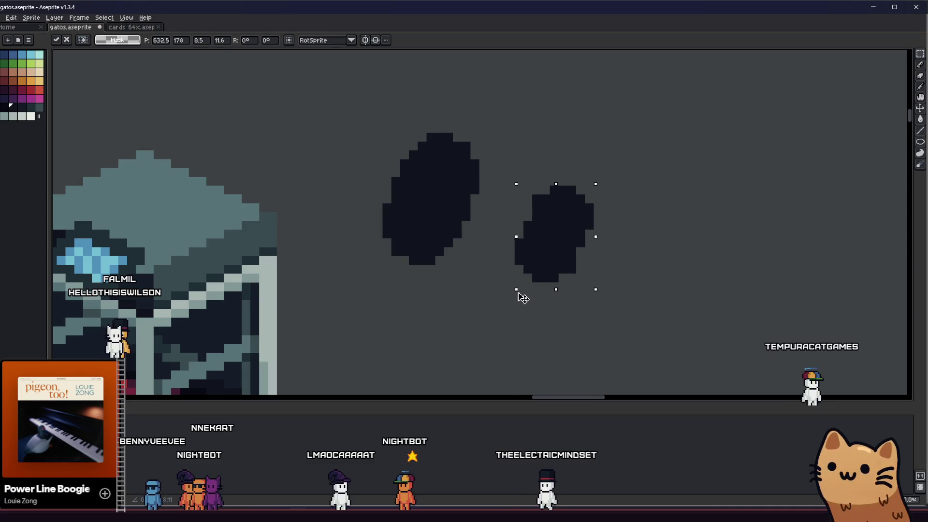
key(ctrl+d)
key(b)
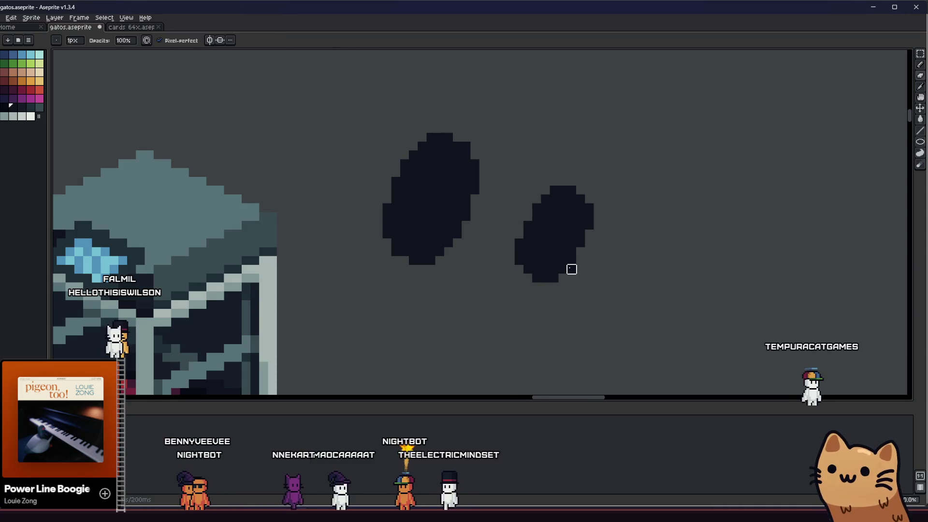
scroll(500, 278, down, 1)
Select the small ellipse, move it over the left one and recolour it red
key(m)
drag(543, 235, 631, 335)
drag(579, 297, 506, 265)
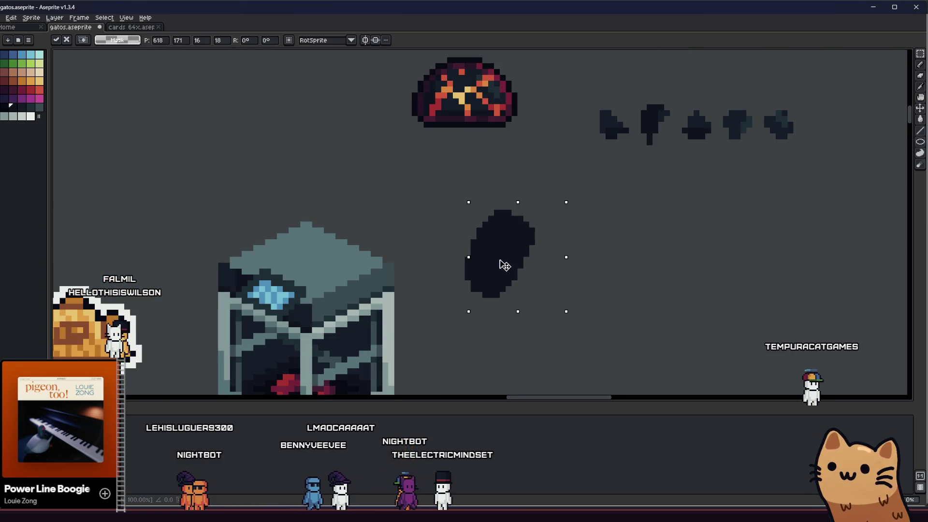
click(20, 87)
key(f)
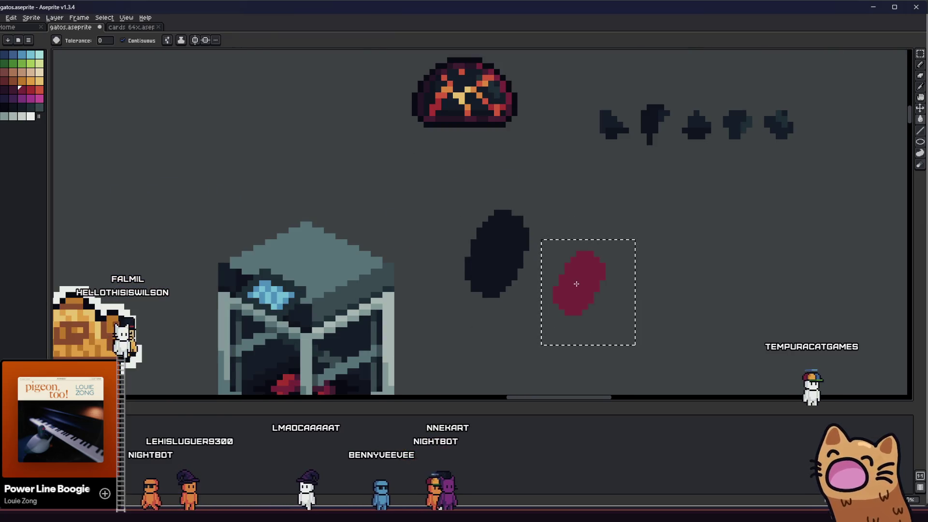
Layer the red ellipse behind the dark one so a thin red crescent stripe shows, then commit
drag(578, 297, 497, 272)
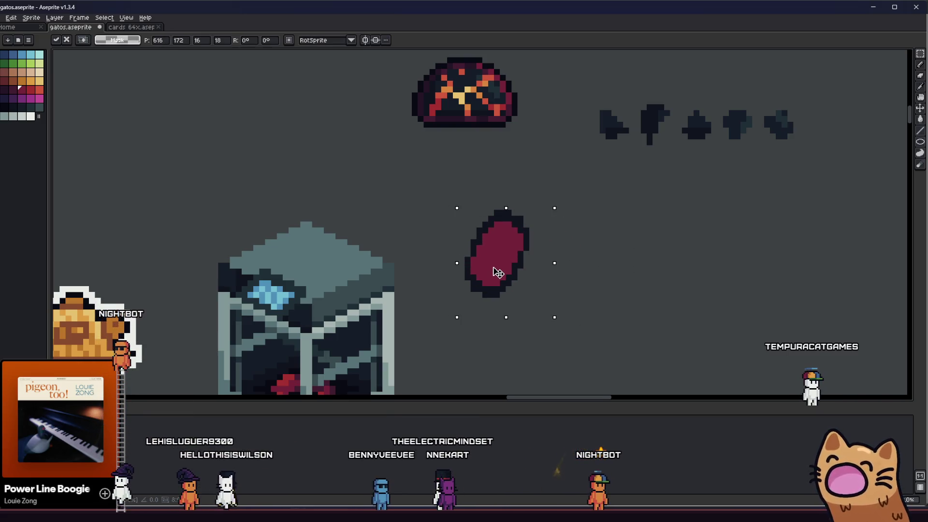
key(ctrl+z)
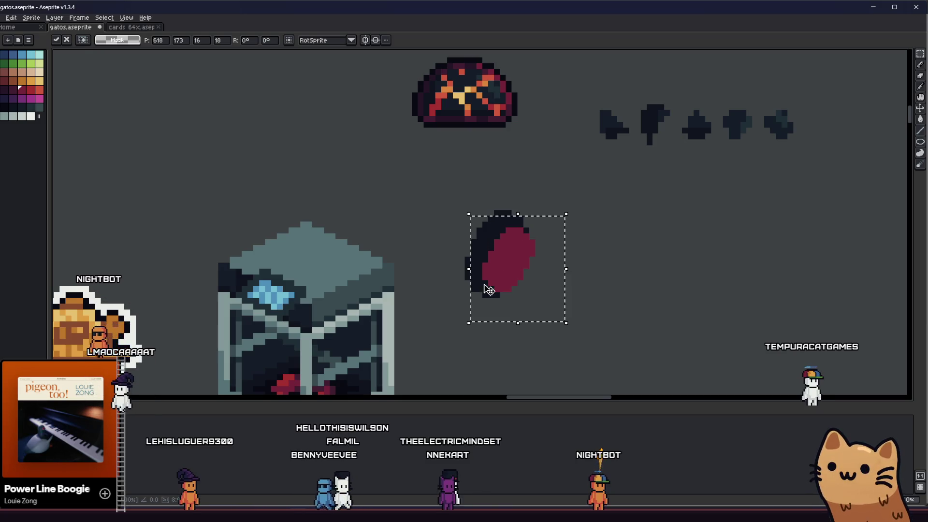
drag(498, 280, 497, 283)
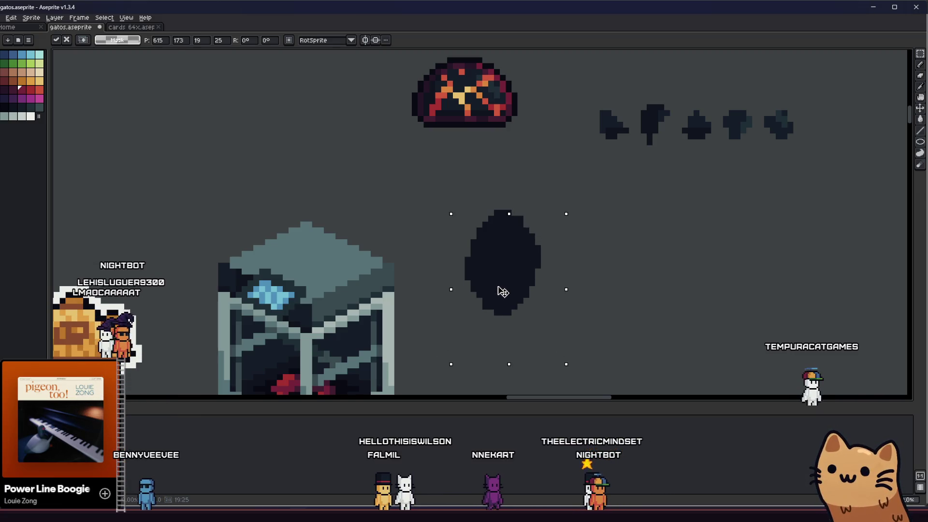
key(ctrl+d)
scroll(500, 276, down, 2)
scroll(479, 253, down, 2)
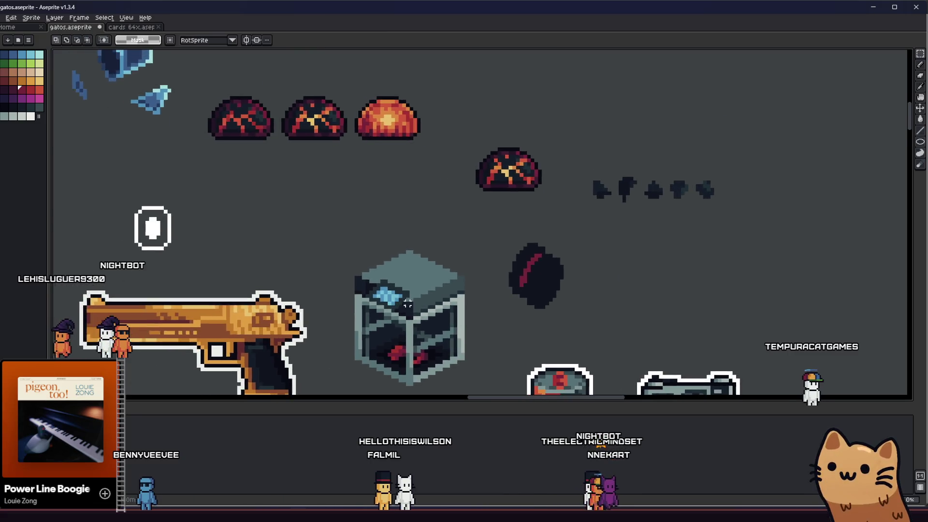
scroll(464, 239, down, 2)
scroll(459, 233, up, 3)
Test the red-striped disc on the cabinet top, then move it back beside the cabinet
drag(459, 233, 569, 355)
mouse_move(511, 302)
mouse_down()
mouse_move(472, 284)
mouse_move(358, 262)
mouse_up()
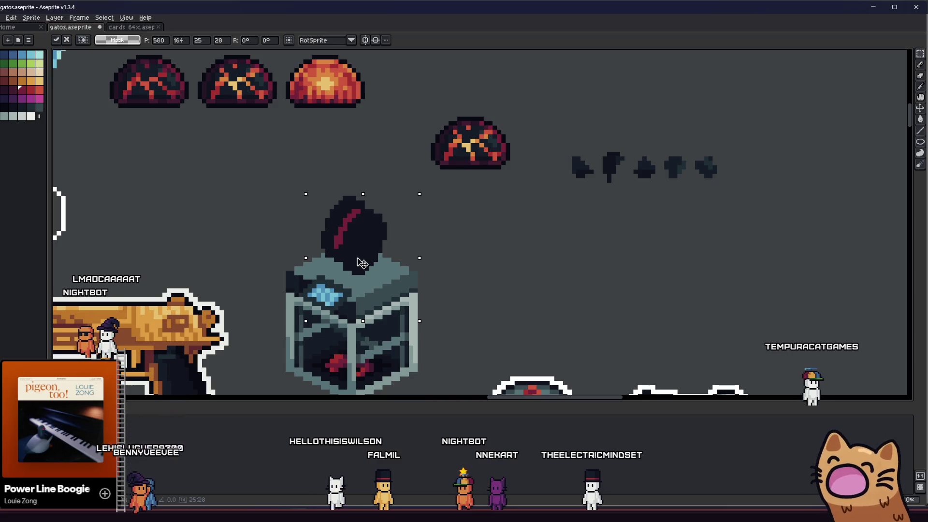
key(ctrl+d)
scroll(271, 295, down, 1)
scroll(326, 290, down, 2)
scroll(373, 302, down, 1)
scroll(373, 302, up, 3)
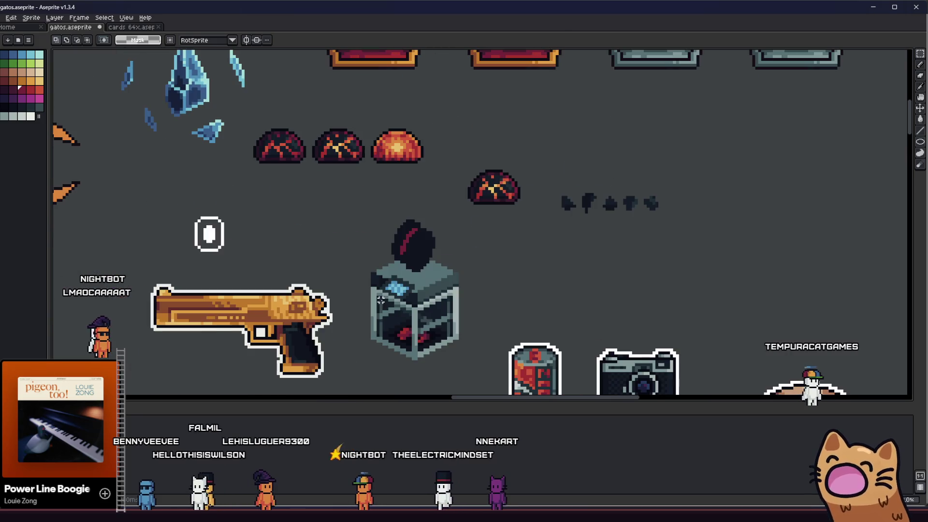
key(ctrl+shift+d)
drag(428, 268, 530, 293)
scroll(529, 292, up, 1)
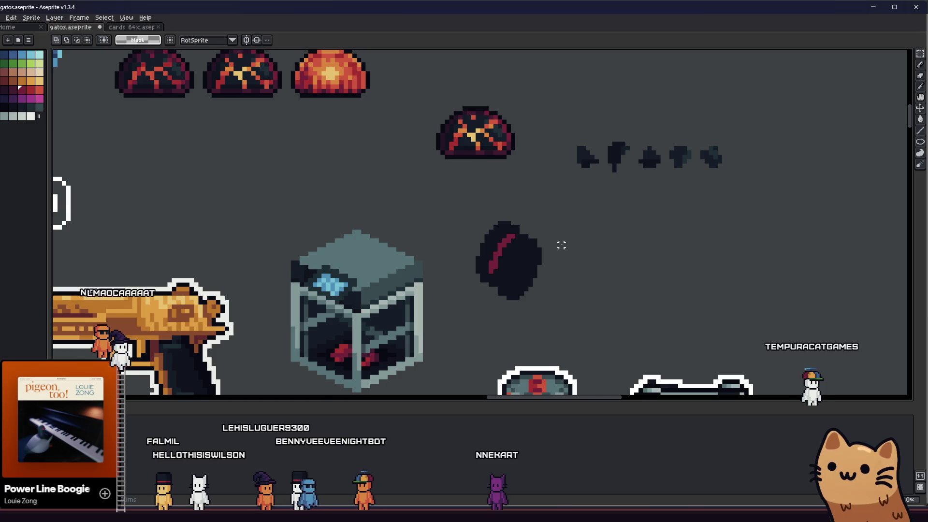
Deselect the disc and save the sprite sheet with Ctrl+S
drag(552, 240, 491, 314)
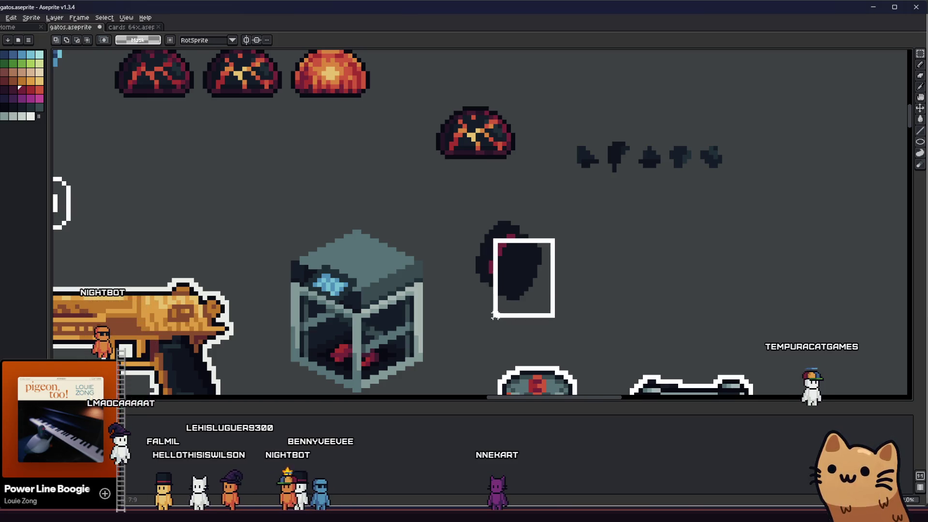
key(ctrl+d)
key(i)
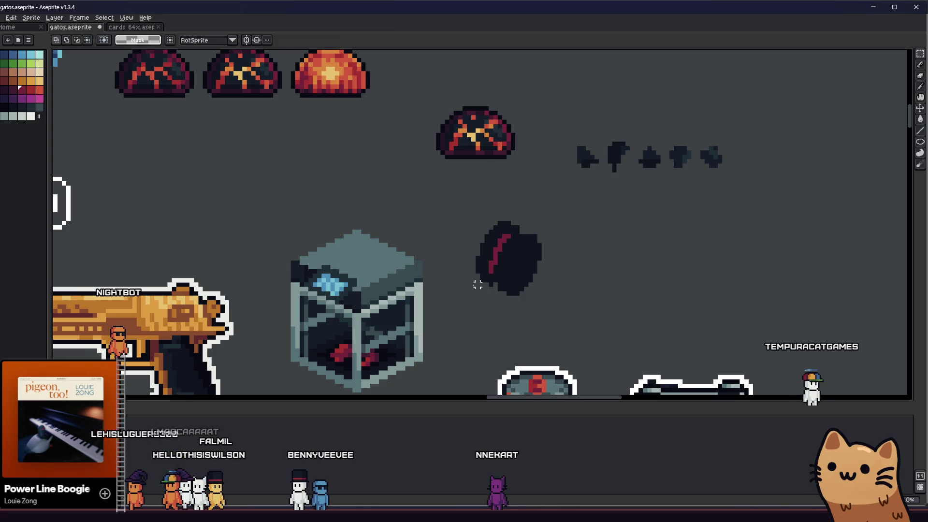
scroll(517, 255, up, 2)
key(b)
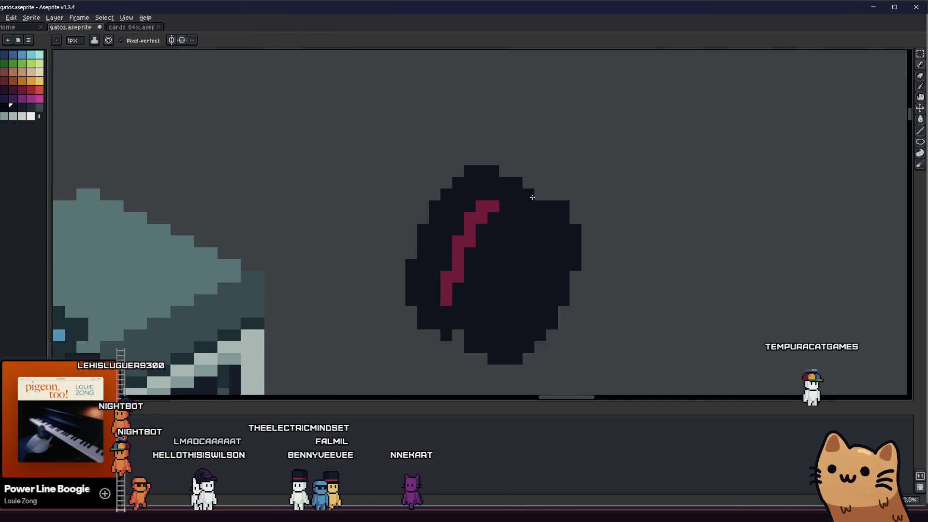
scroll(452, 276, down, 2)
scroll(452, 275, down, 2)
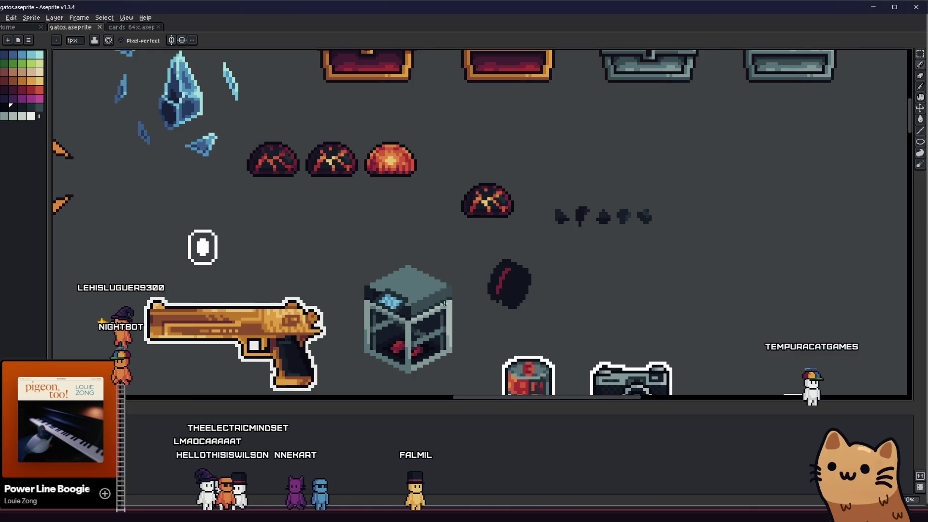
scroll(472, 301, up, 3)
scroll(507, 312, down, 3)
scroll(522, 321, up, 1)
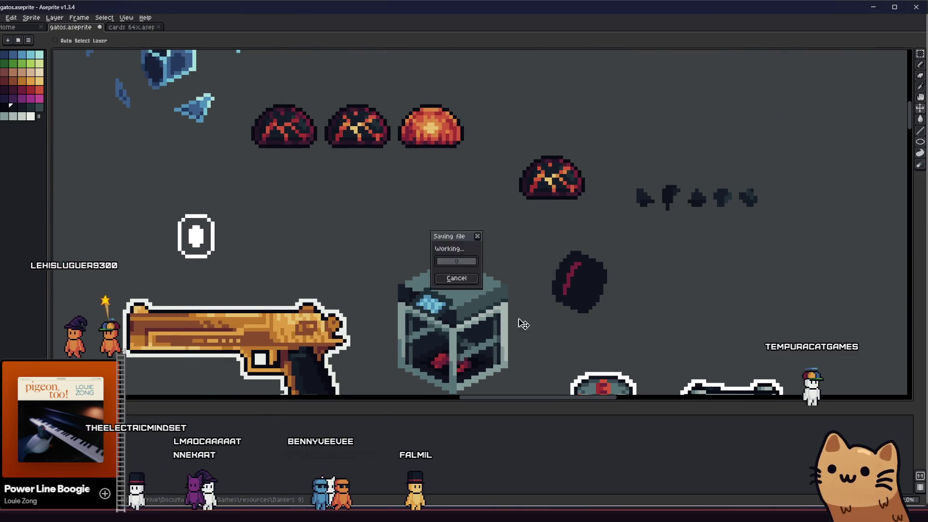
scroll(537, 318, up, 1)
scroll(537, 318, down, 2)
key(i)
scroll(576, 284, up, 4)
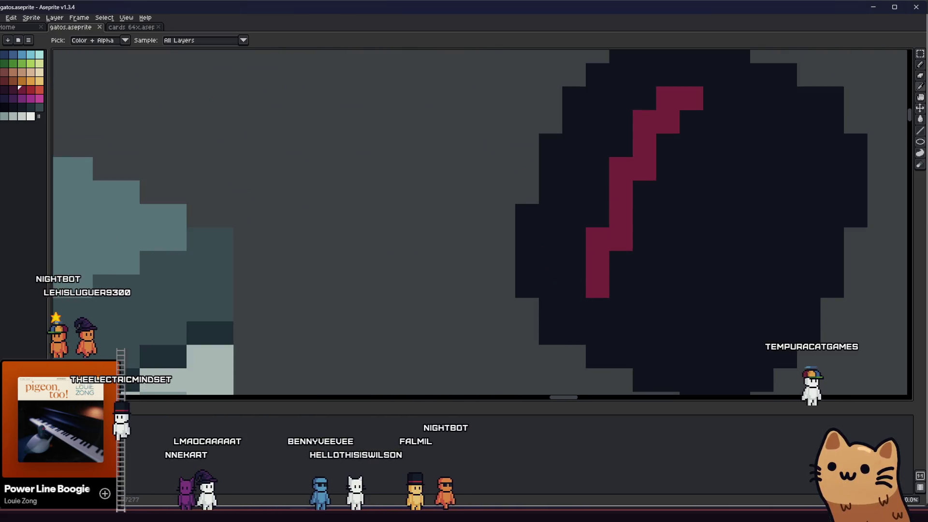
Sample the disc's dark colour and pencil lighter shading along its upper right
click(571, 233)
scroll(412, 240, down, 2)
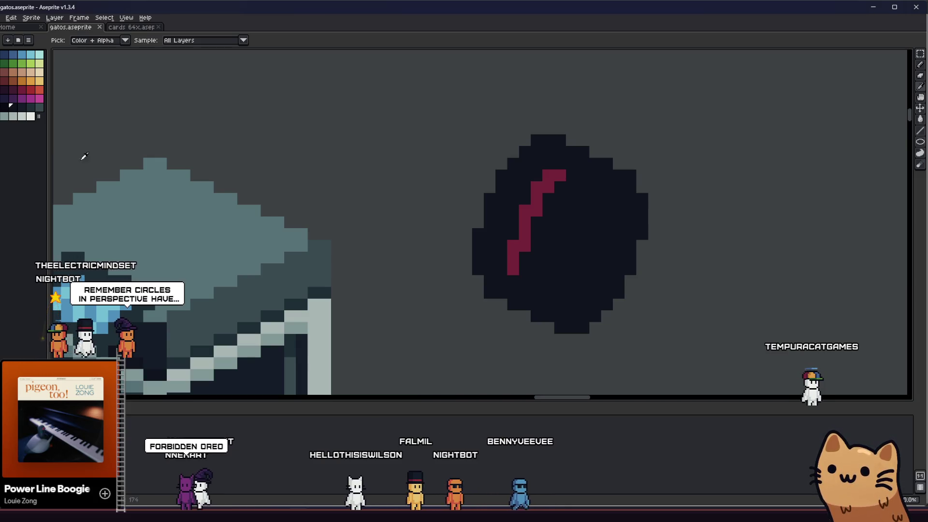
scroll(307, 193, up, 1)
scroll(217, 166, down, 1)
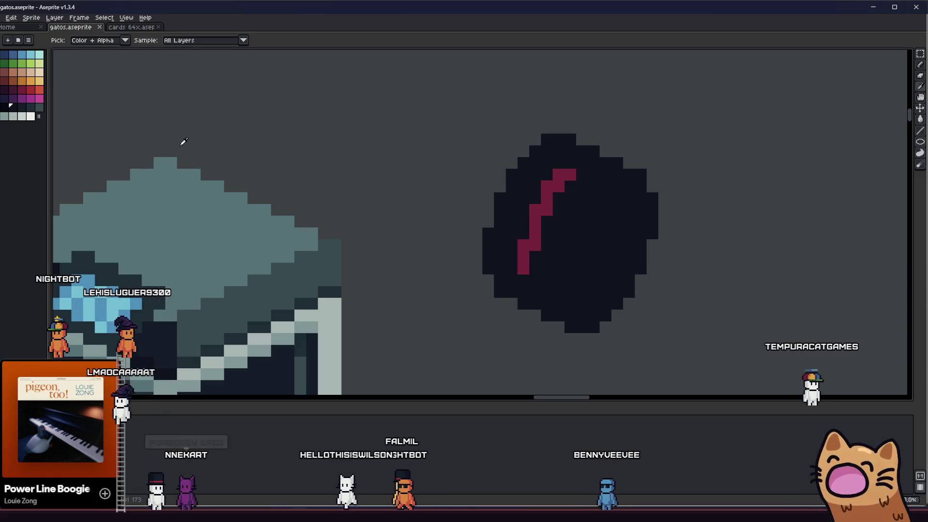
scroll(266, 167, down, 1)
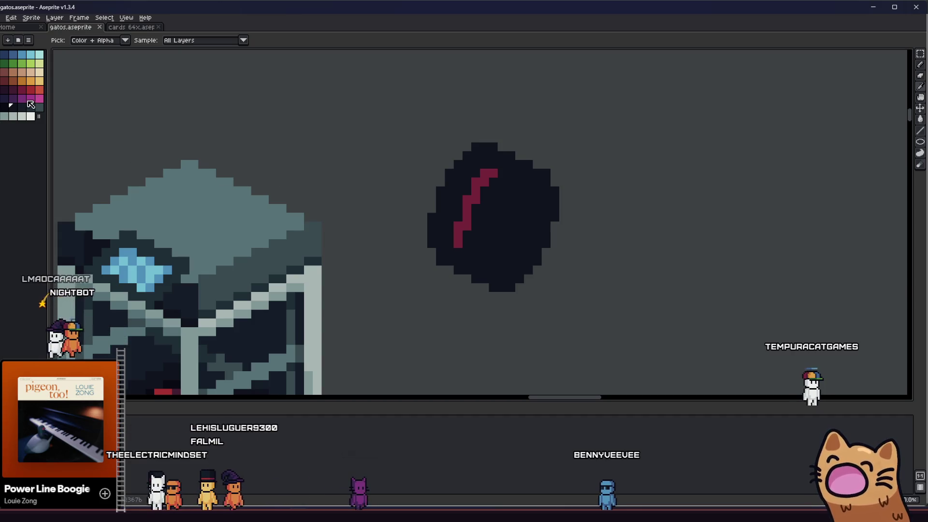
key(b)
scroll(445, 239, up, 2)
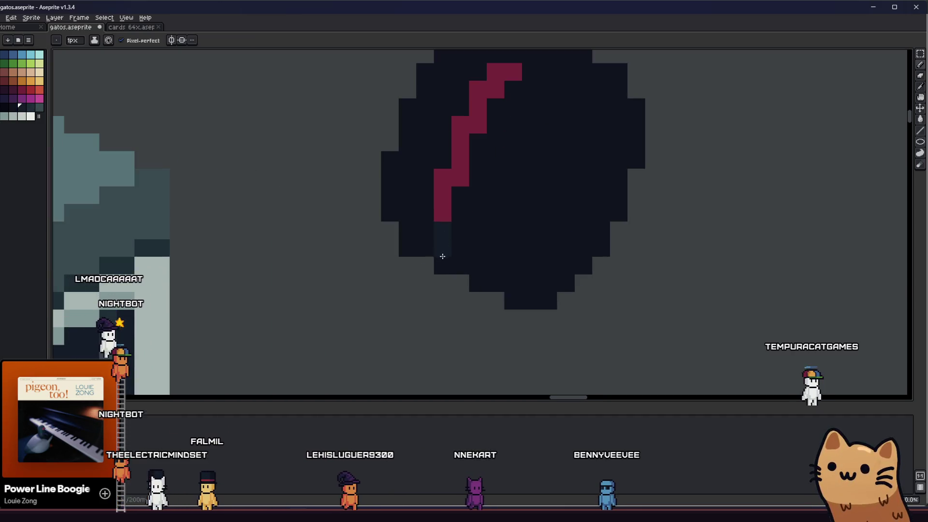
scroll(442, 256, down, 1)
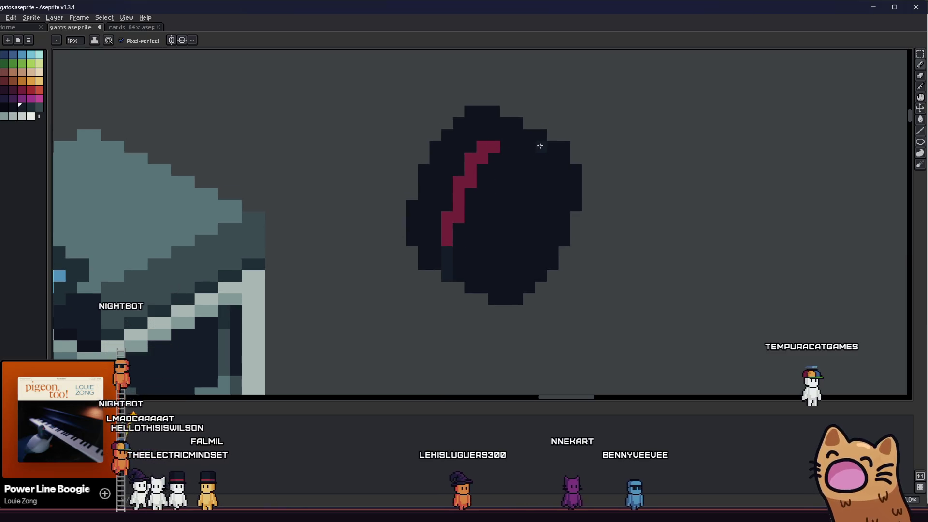
drag(539, 146, 509, 149)
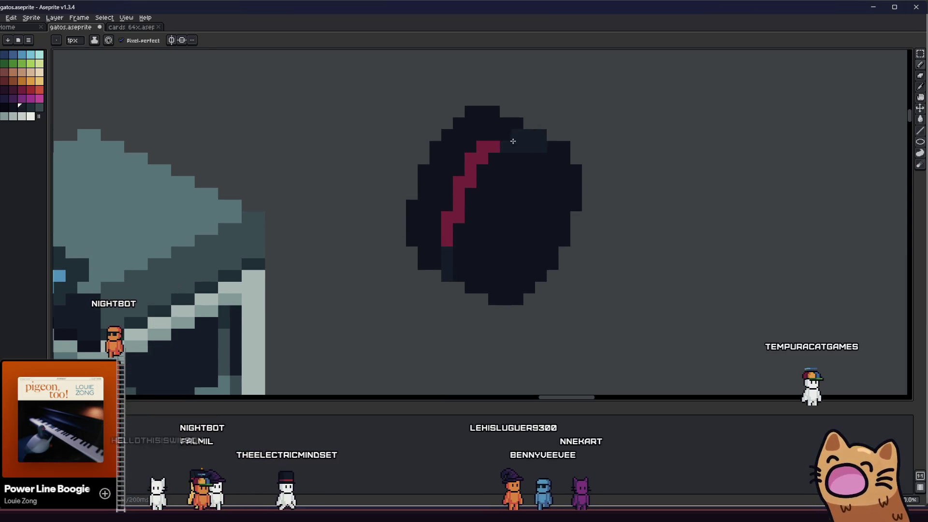
scroll(505, 208, down, 3)
Return to the pencil and shift the view down to retouch the lower stripe end
right_click(430, 225)
key(Escape)
scroll(435, 227, up, 3)
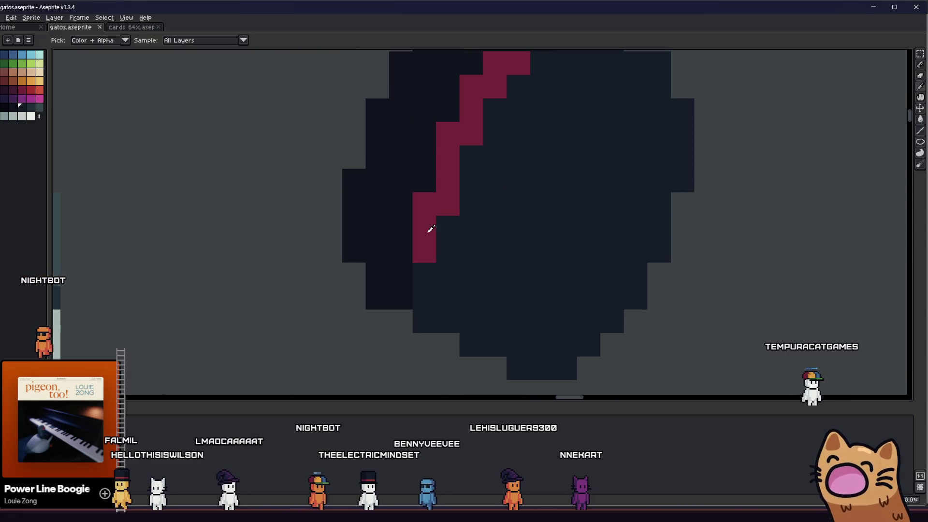
scroll(384, 254, down, 1)
key(b)
drag(376, 279, 377, 298)
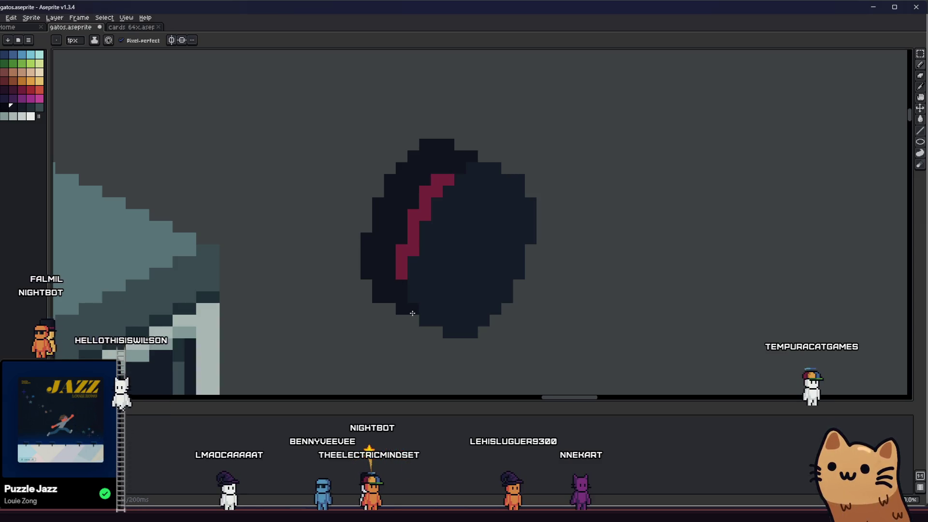
scroll(414, 299, down, 4)
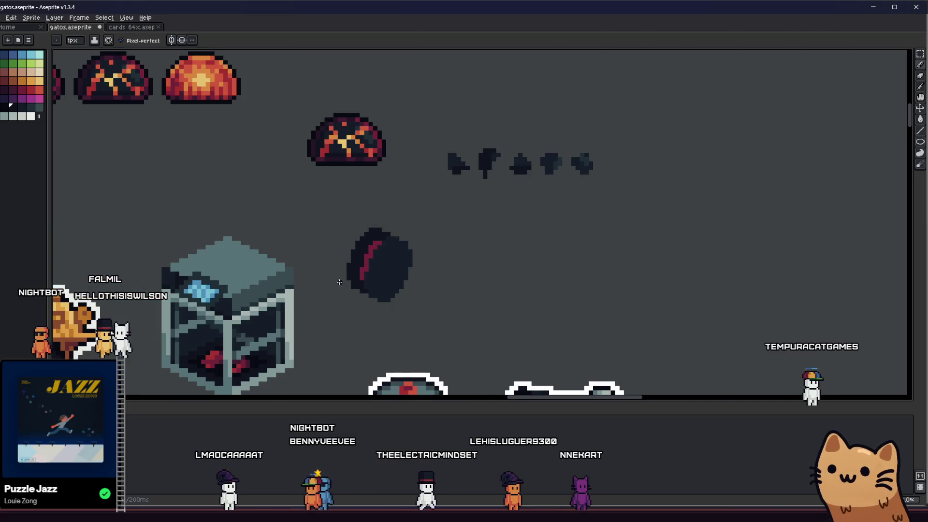
scroll(413, 290, up, 3)
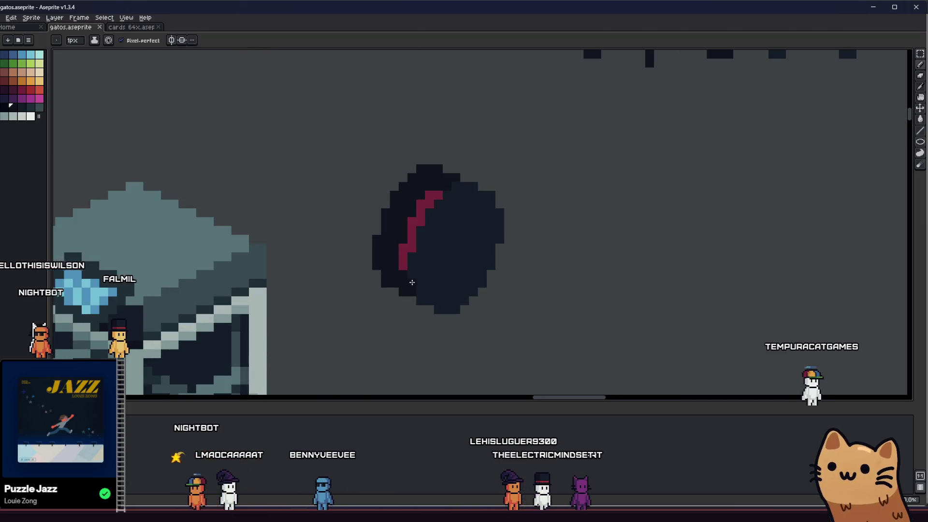
Sample the disc's dark colour and paint it over a red stripe pixel
drag(412, 282, 469, 294)
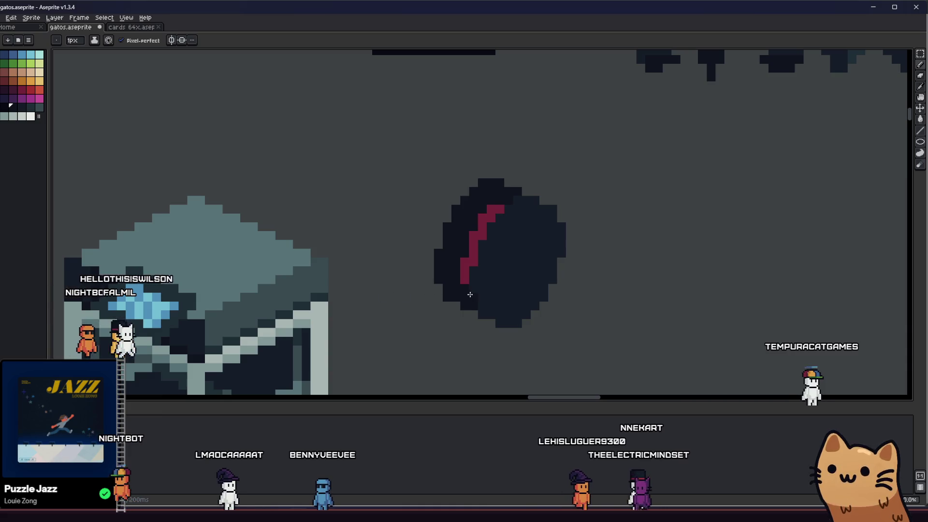
key(i)
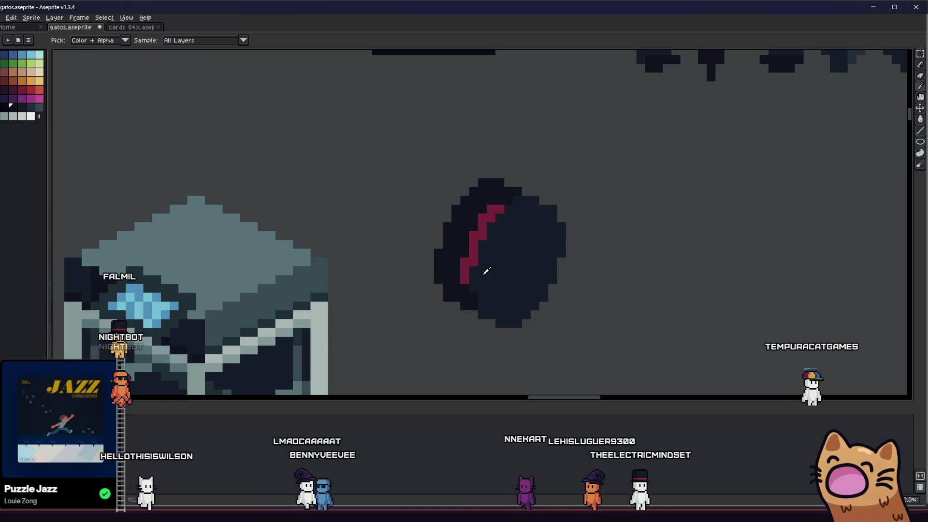
click(485, 271)
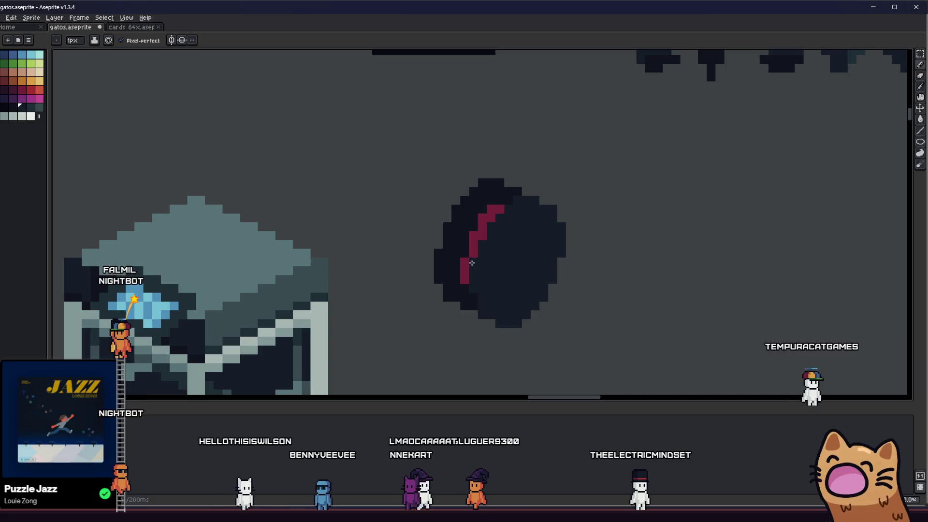
scroll(467, 266, down, 1)
scroll(422, 292, down, 3)
scroll(420, 290, up, 1)
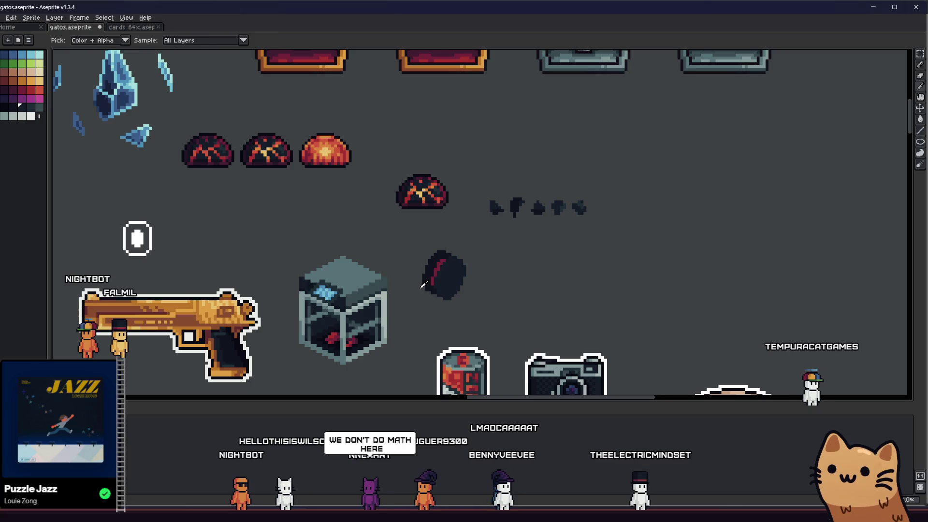
scroll(464, 265, left, 1)
scroll(464, 265, down, 1)
scroll(471, 268, up, 2)
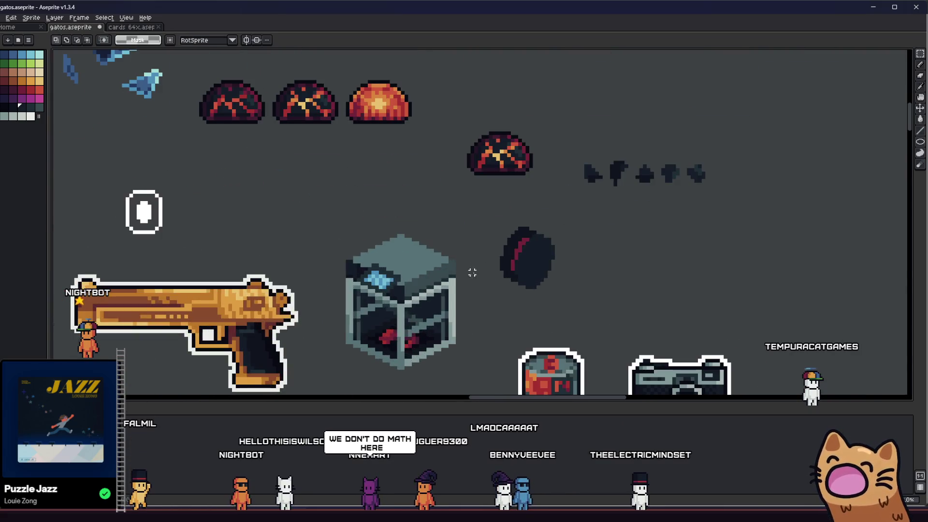
scroll(450, 267, right, 1)
scroll(460, 269, up, 3)
key(b)
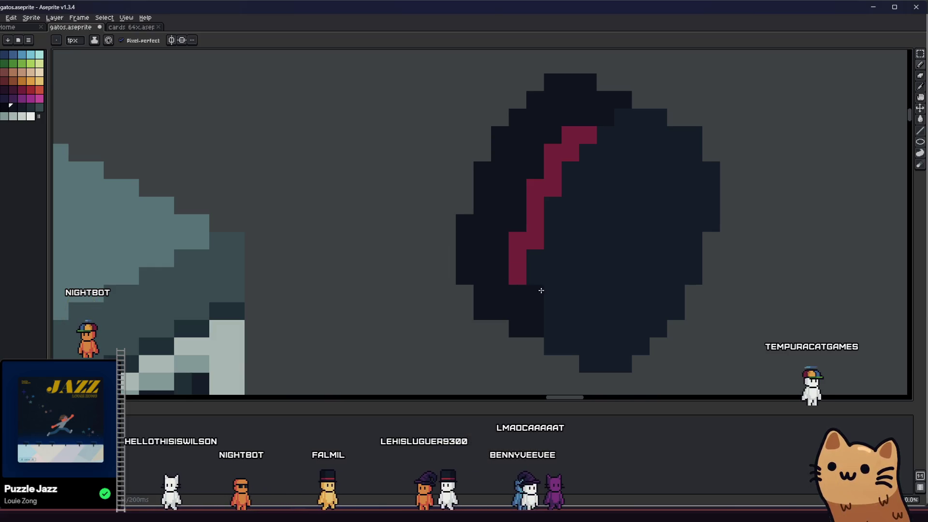
click(536, 241)
Resample a darker disc shade, undo/redo the touch-up, and paste a plain dark copy of the disc
key(i)
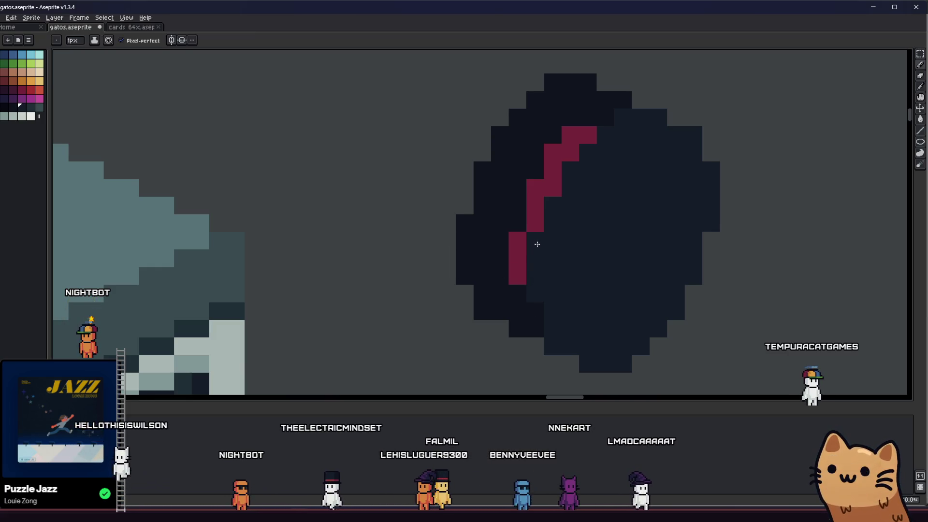
key(b)
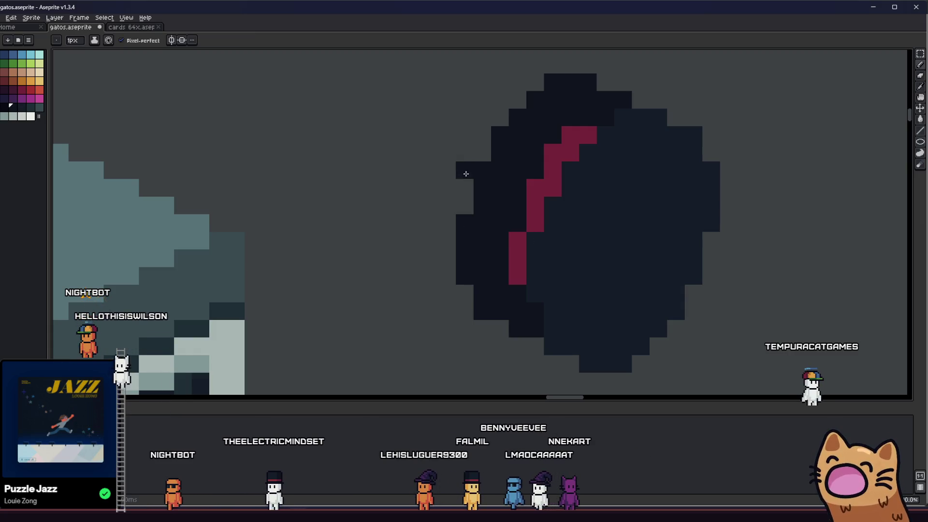
key(i)
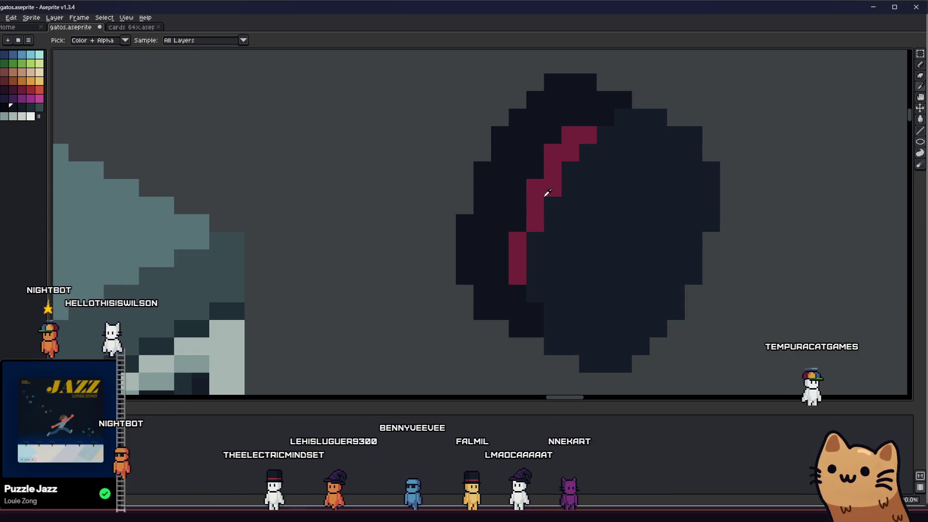
click(556, 199)
key(b)
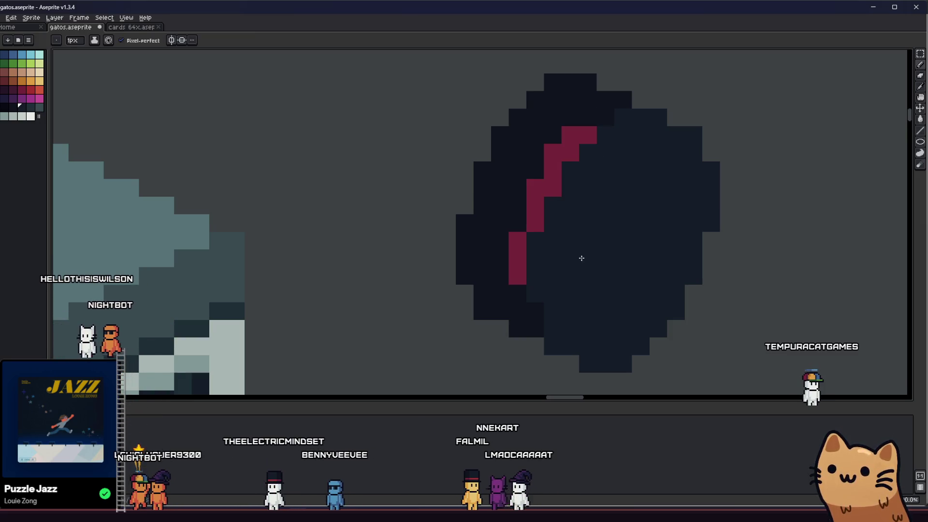
key(ctrl+z)
key(ctrl+y)
key(ctrl+z)
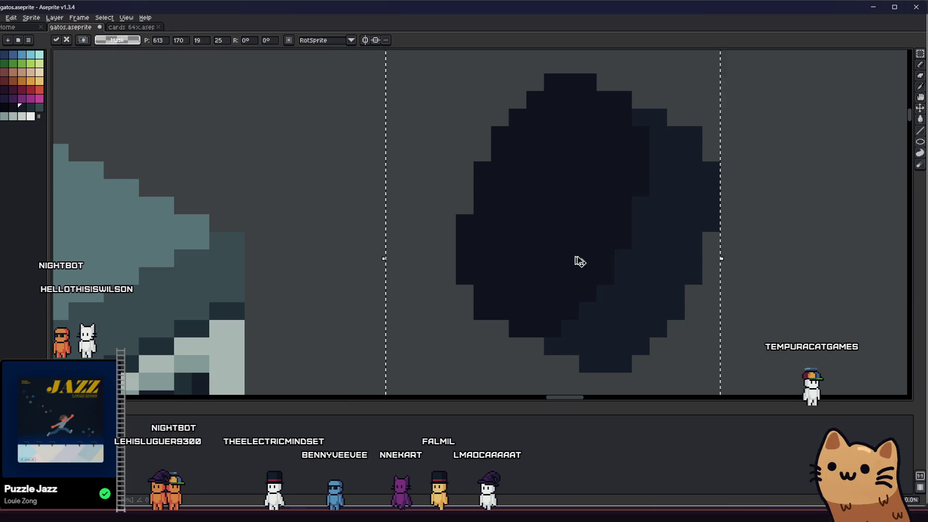
scroll(487, 247, down, 1)
scroll(472, 265, down, 1)
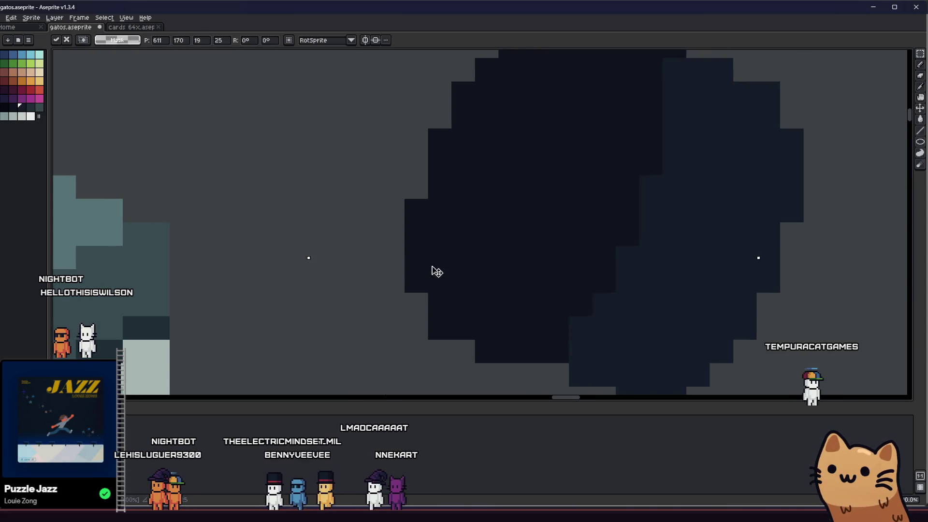
scroll(446, 272, down, 2)
Move the pasted dark copy onto the striped disc and confirm its placement
key(ctrl+z)
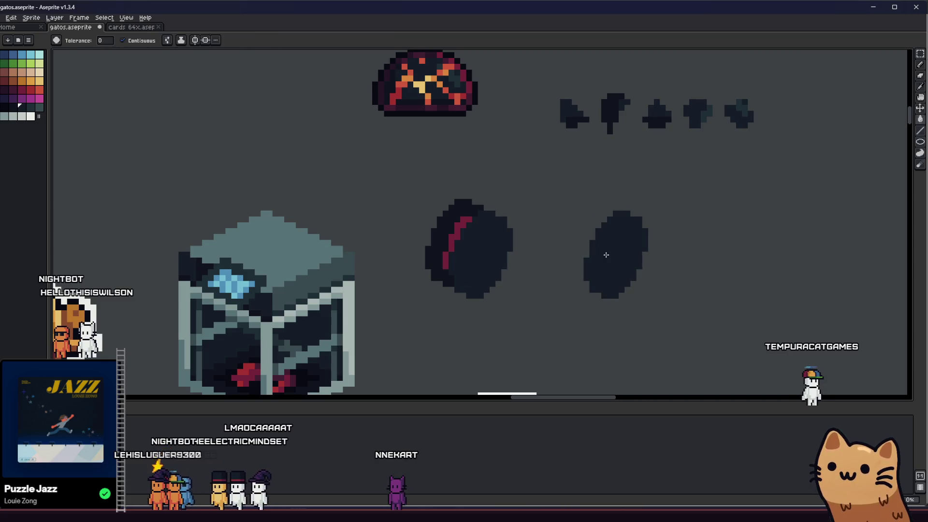
drag(606, 278, 477, 268)
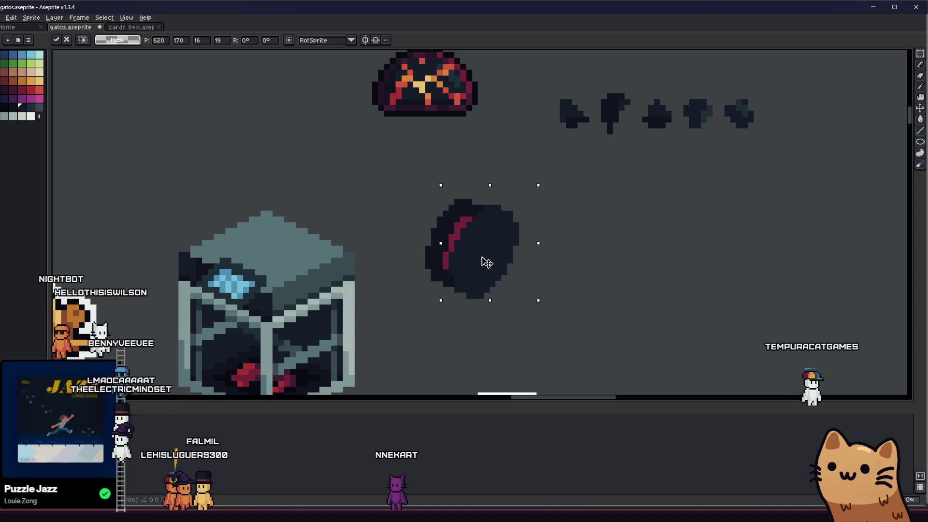
key(Return)
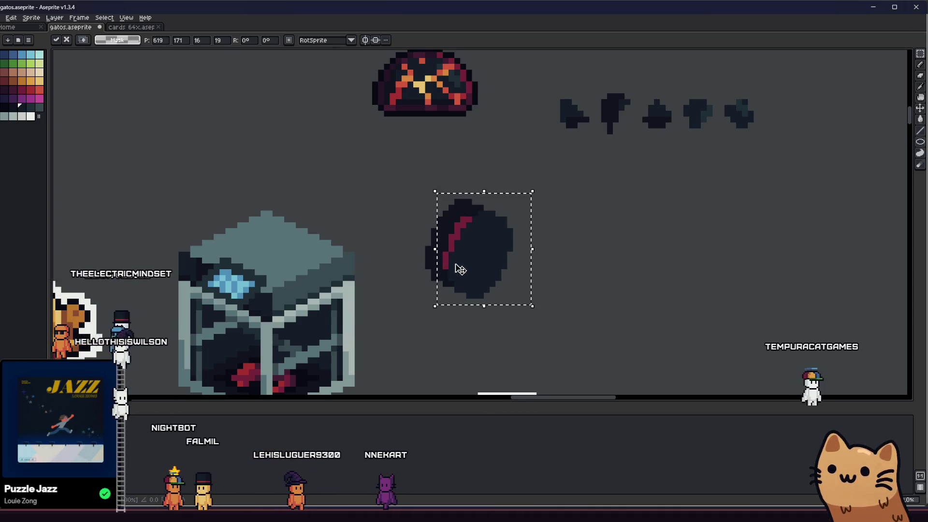
key(ctrl+d)
scroll(411, 301, down, 2)
scroll(412, 300, down, 2)
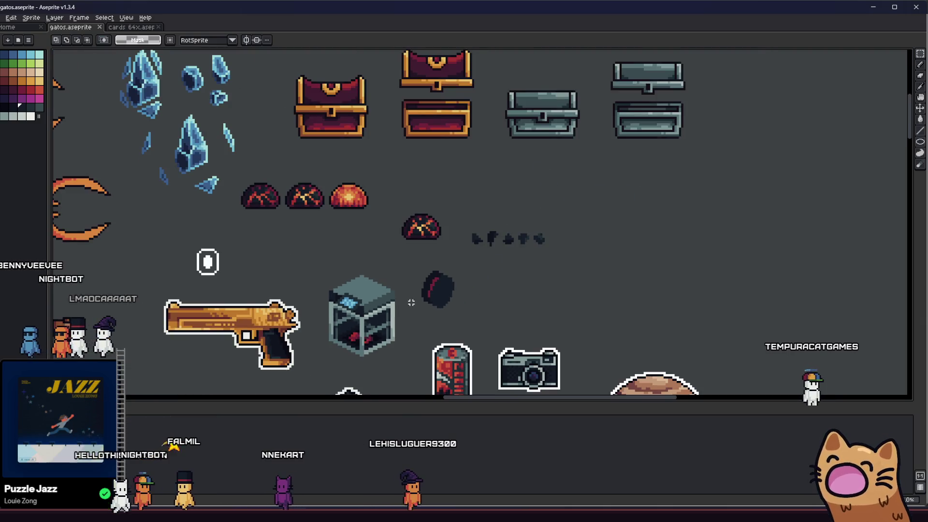
Select the whole disc and drop it against the glass cabinet's right face, nudged one pixel up
mouse_move(414, 265)
mouse_down()
mouse_move(462, 321)
mouse_move(367, 287)
mouse_up()
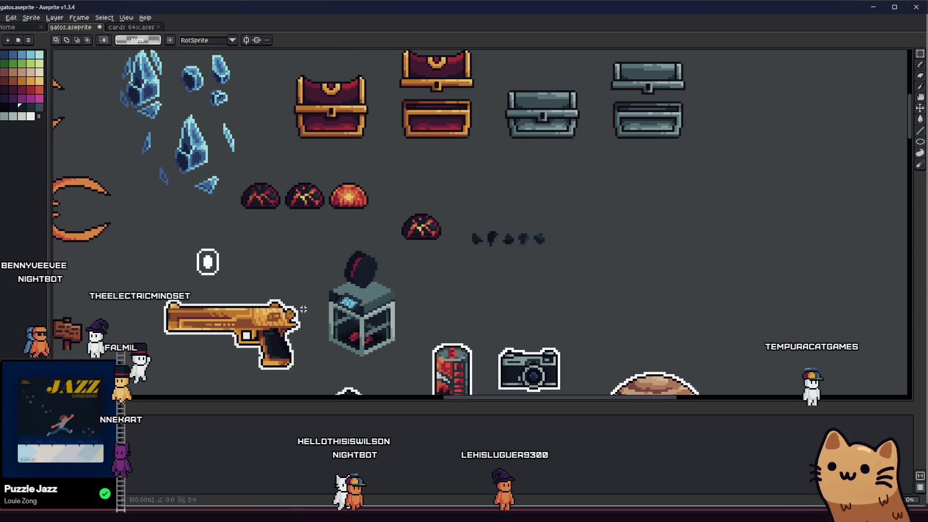
scroll(368, 291, left, 3)
scroll(432, 319, down, 2)
scroll(434, 320, up, 2)
scroll(475, 272, down, 1)
drag(556, 264, 505, 278)
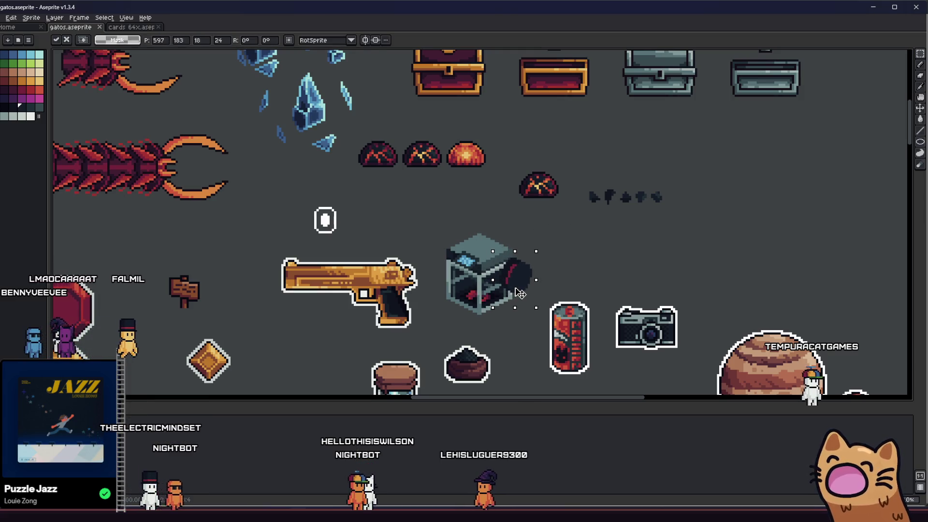
drag(520, 293, 519, 291)
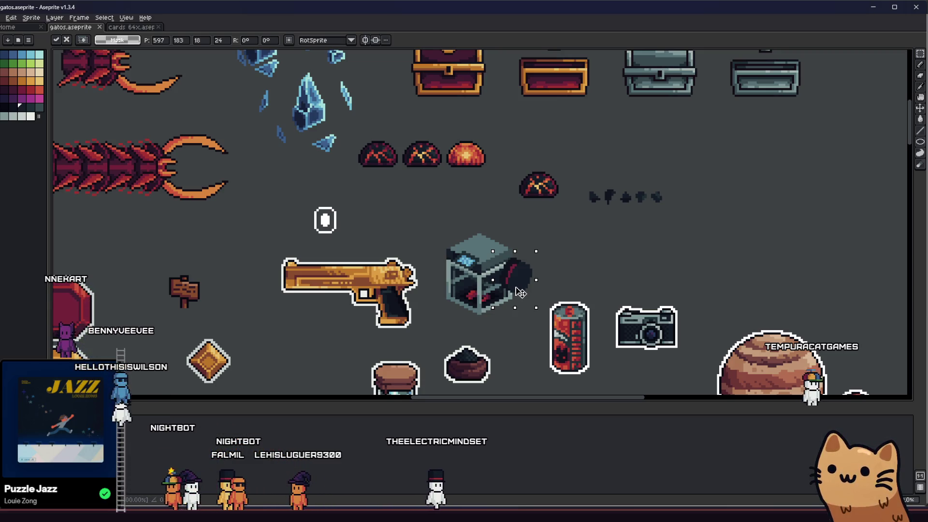
click(469, 295)
scroll(508, 281, up, 2)
scroll(491, 271, up, 1)
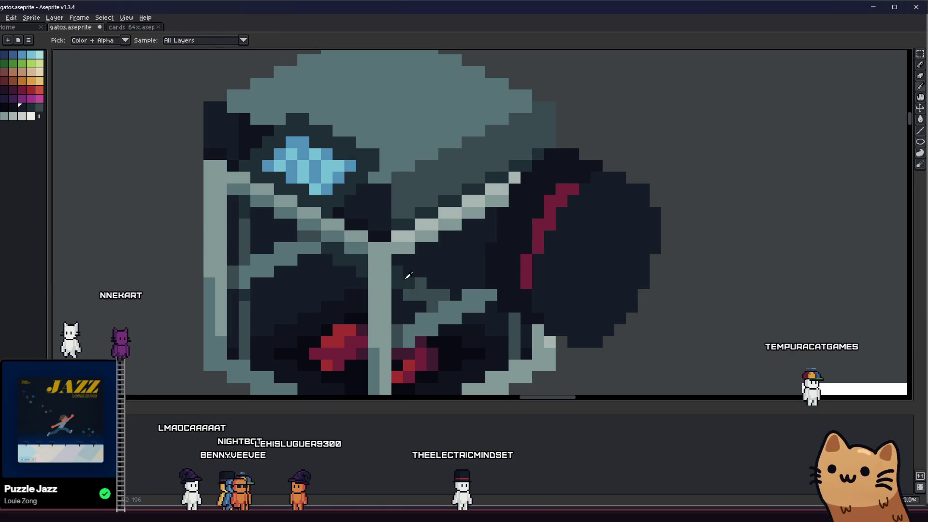
Draw dark-teal pixels along the cabinet edge where the disc meets it
drag(492, 216, 478, 276)
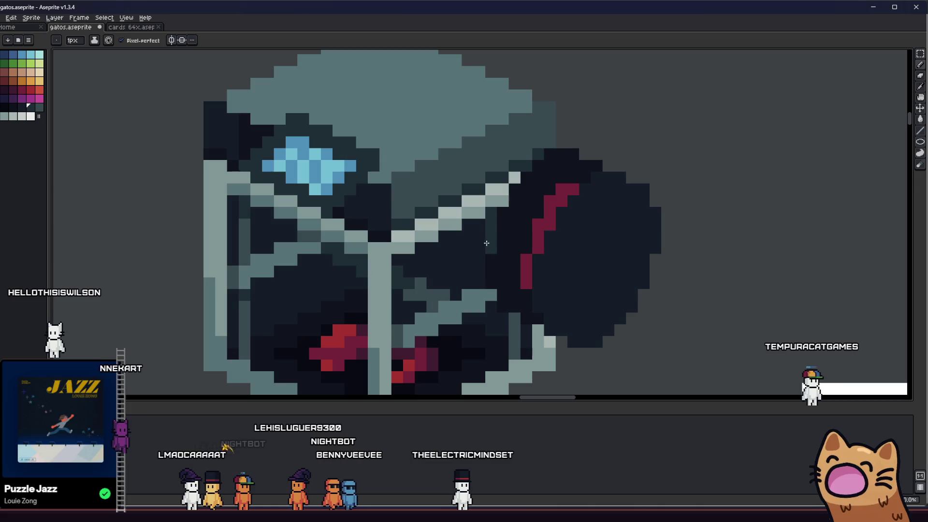
scroll(504, 320, down, 2)
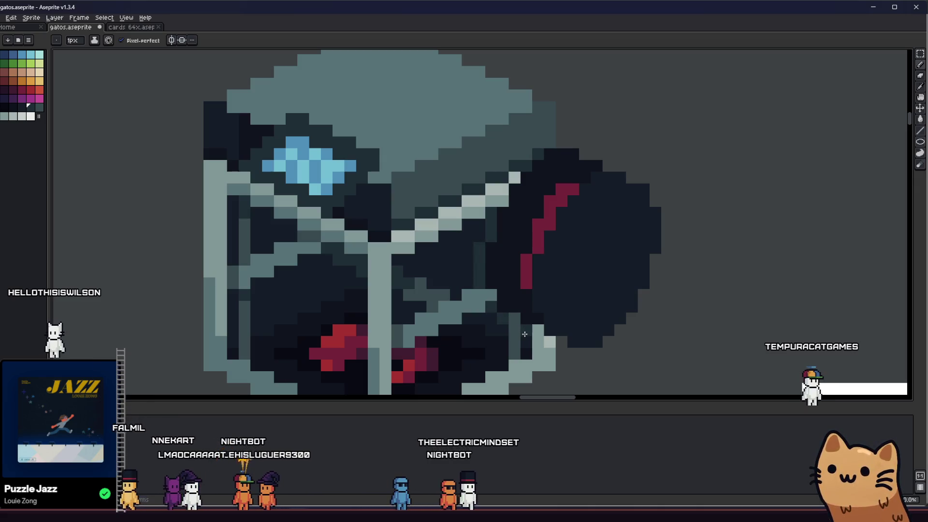
scroll(504, 320, down, 2)
drag(504, 320, 348, 319)
scroll(348, 319, down, 1)
scroll(348, 318, down, 1)
scroll(353, 301, up, 3)
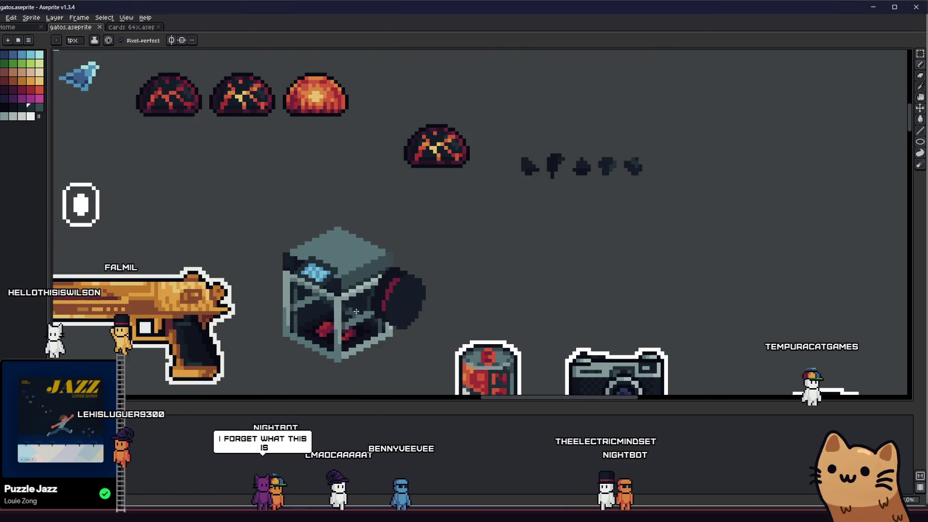
mouse_move(355, 301)
mouse_down()
mouse_move(434, 274)
mouse_move(545, 265)
mouse_up()
scroll(540, 294, down, 2)
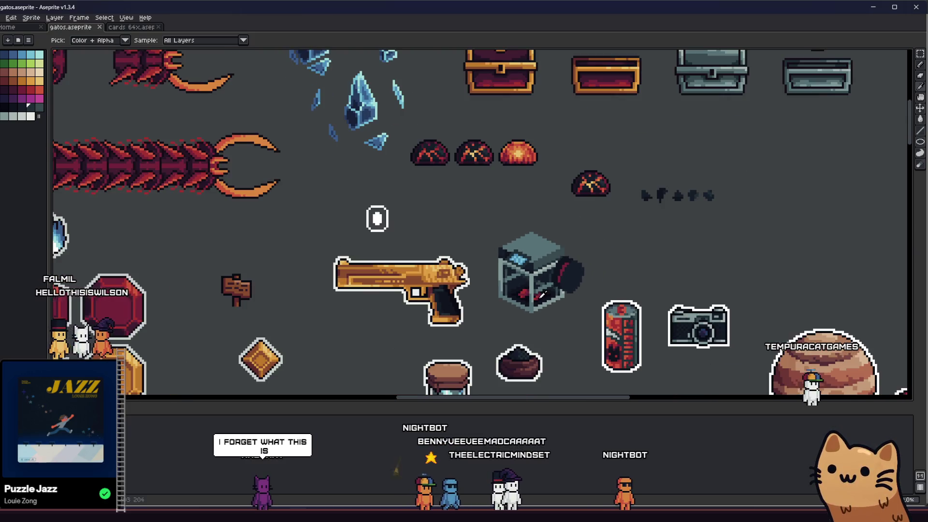
scroll(549, 297, up, 1)
scroll(507, 298, down, 3)
scroll(494, 283, up, 3)
scroll(479, 268, up, 1)
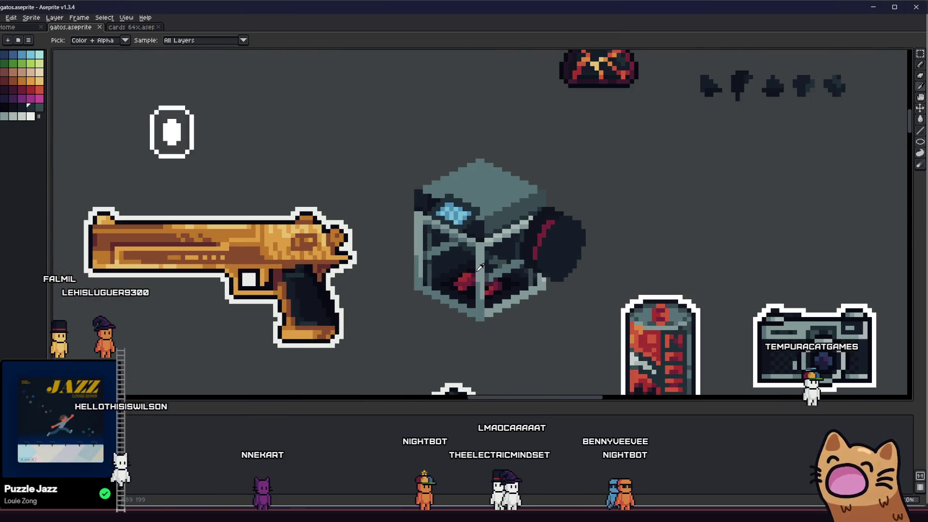
scroll(508, 254, up, 1)
scroll(572, 231, up, 2)
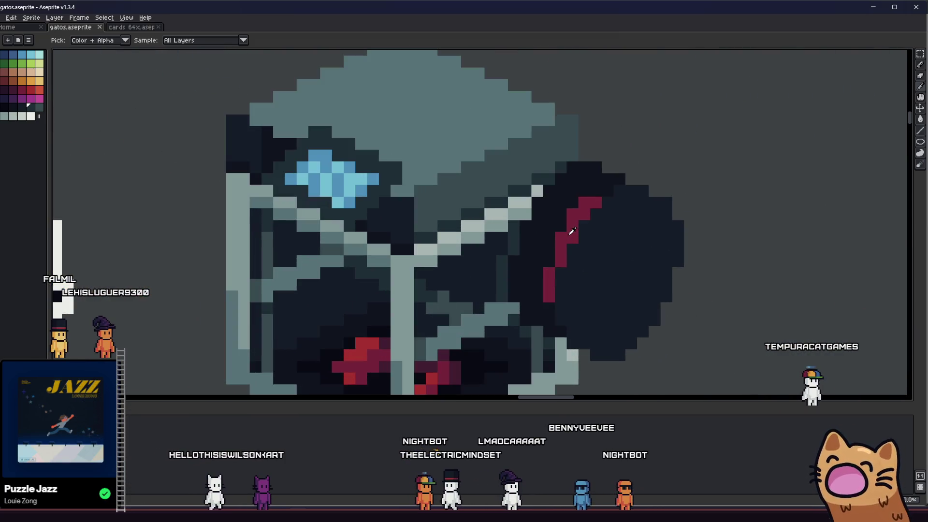
scroll(572, 230, down, 5)
scroll(558, 247, up, 1)
scroll(551, 261, down, 2)
scroll(545, 274, up, 4)
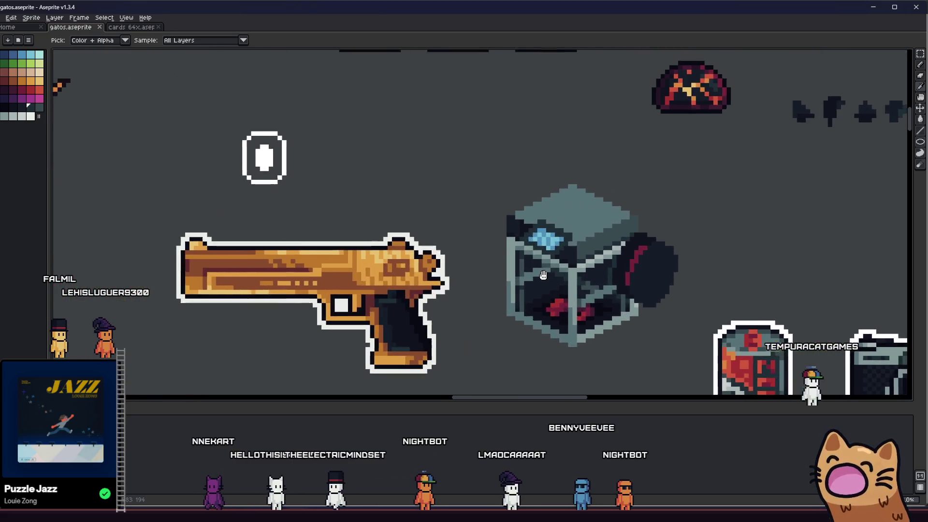
scroll(477, 275, down, 1)
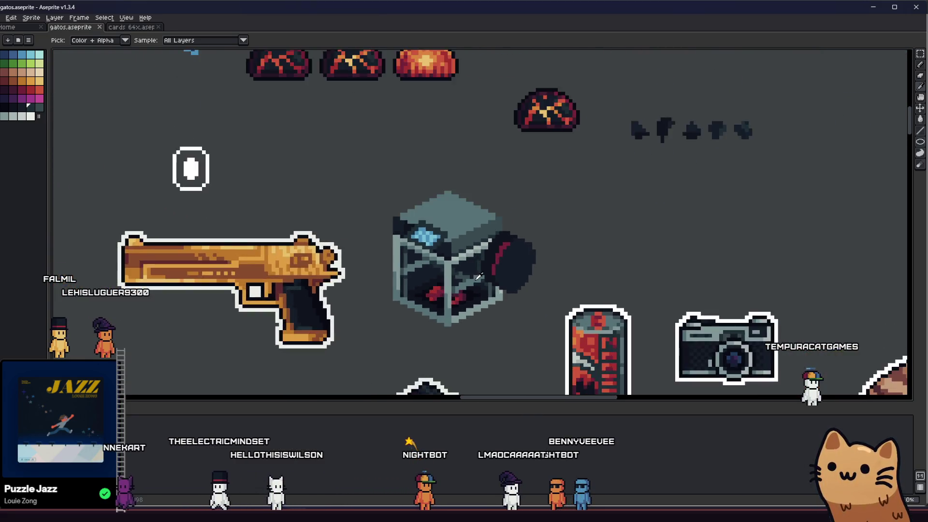
scroll(477, 275, up, 1)
scroll(464, 240, up, 2)
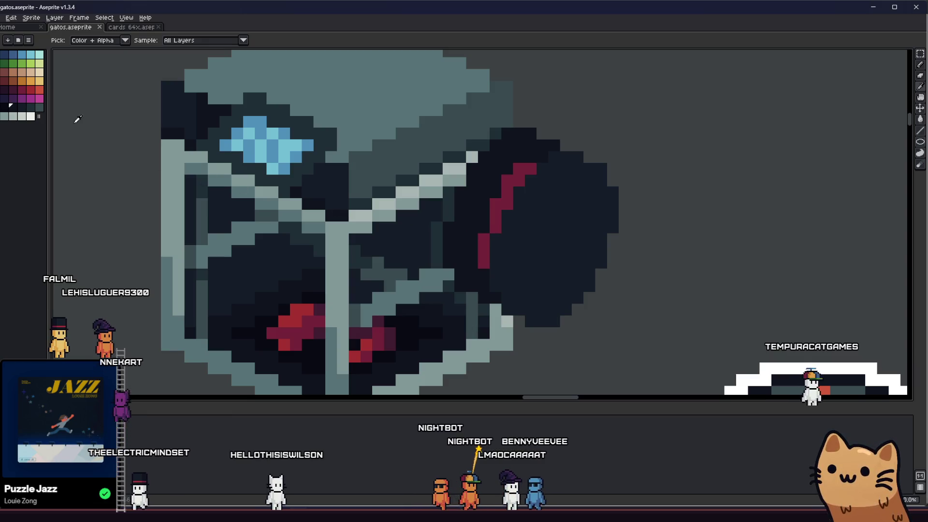
Sample dark shades and add black shading along the disc's left edge beside the red stripe
key(g)
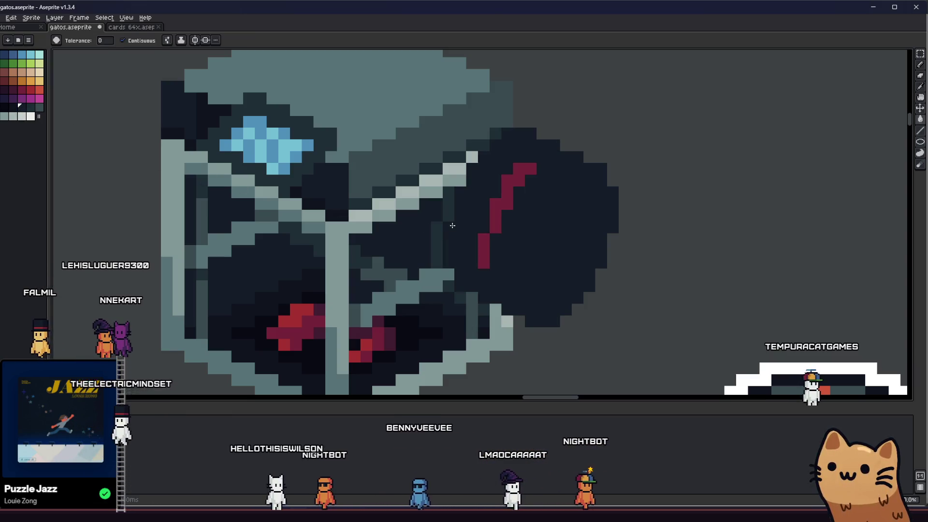
key(i)
scroll(478, 234, down, 4)
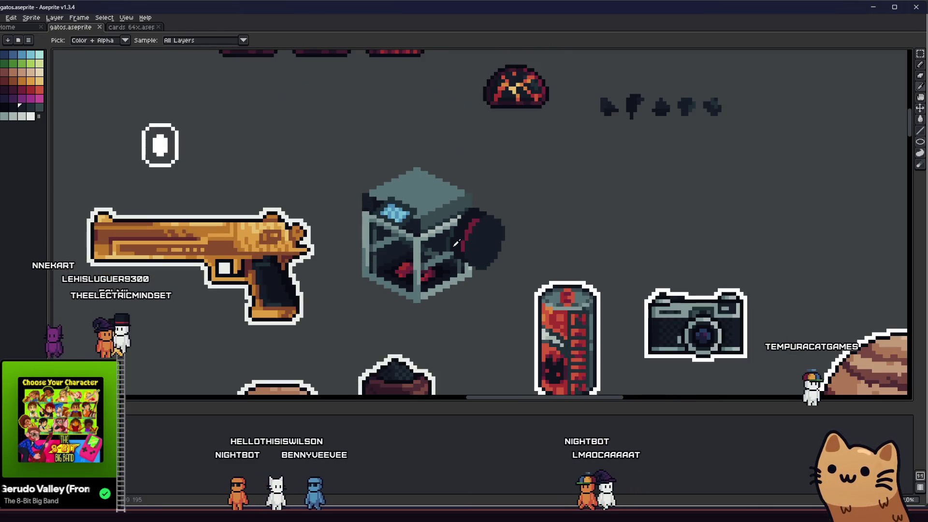
scroll(464, 235, up, 3)
scroll(464, 236, down, 2)
scroll(499, 264, up, 3)
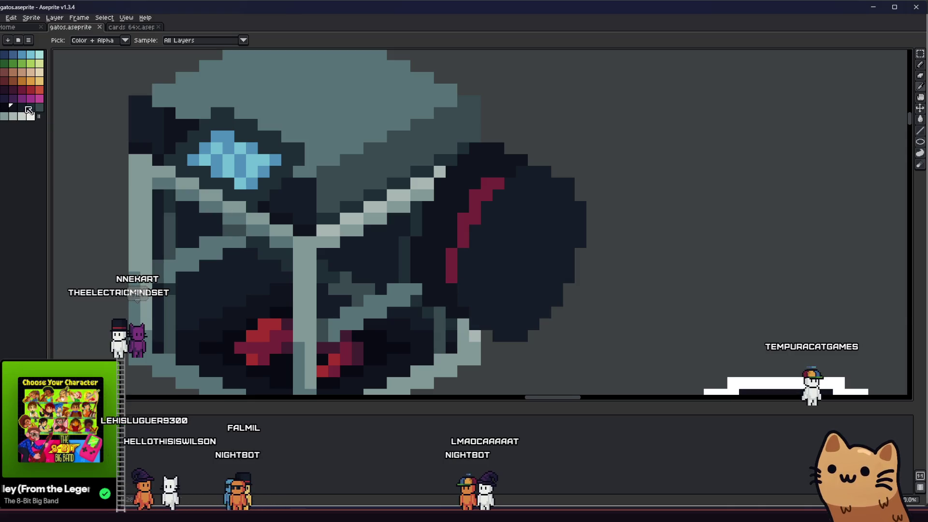
key(b)
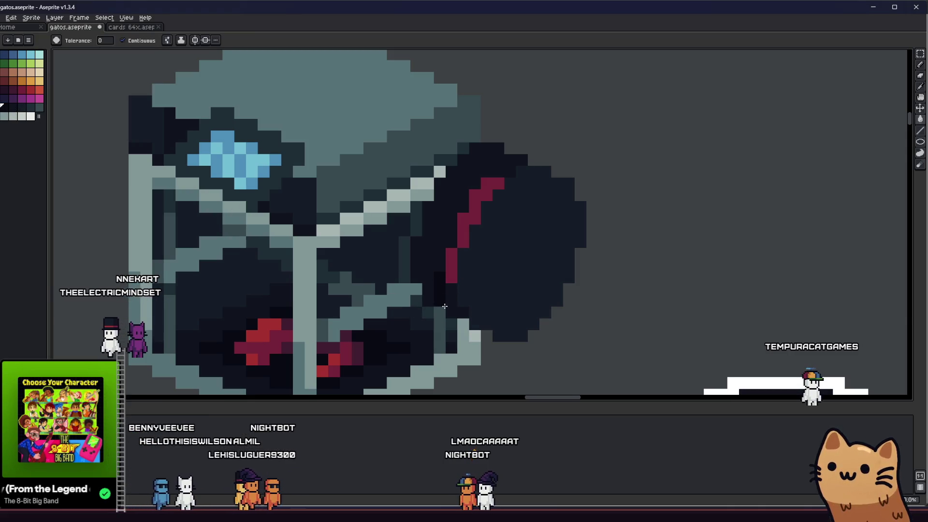
key(b)
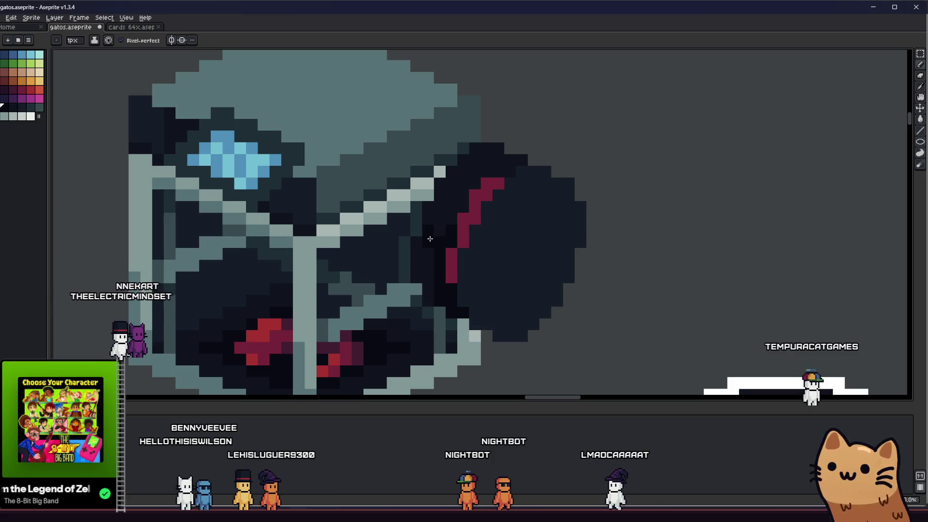
scroll(420, 258, down, 3)
scroll(431, 256, up, 3)
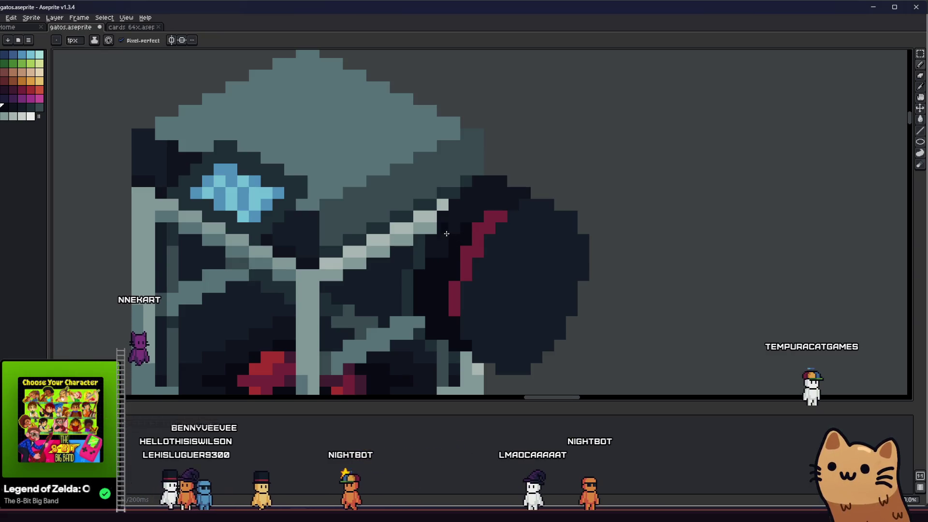
scroll(443, 268, down, 3)
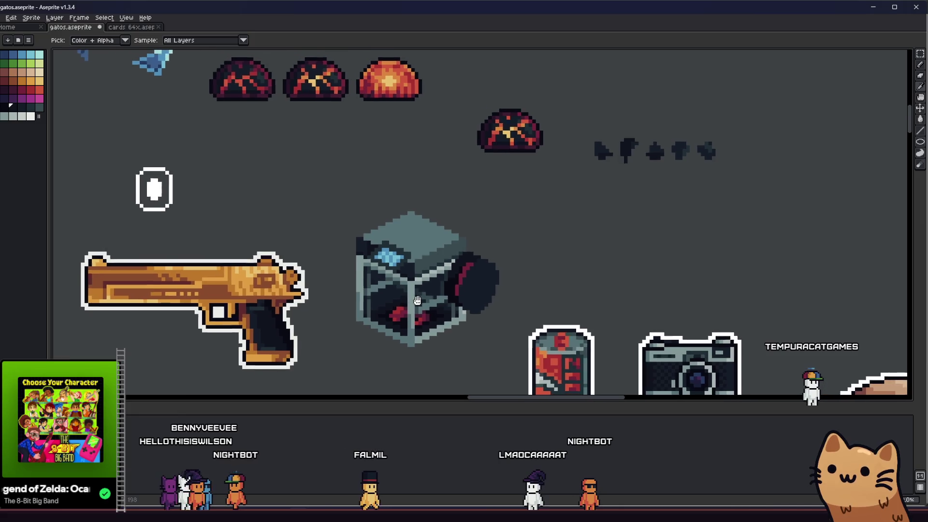
scroll(454, 277, up, 4)
scroll(485, 254, down, 3)
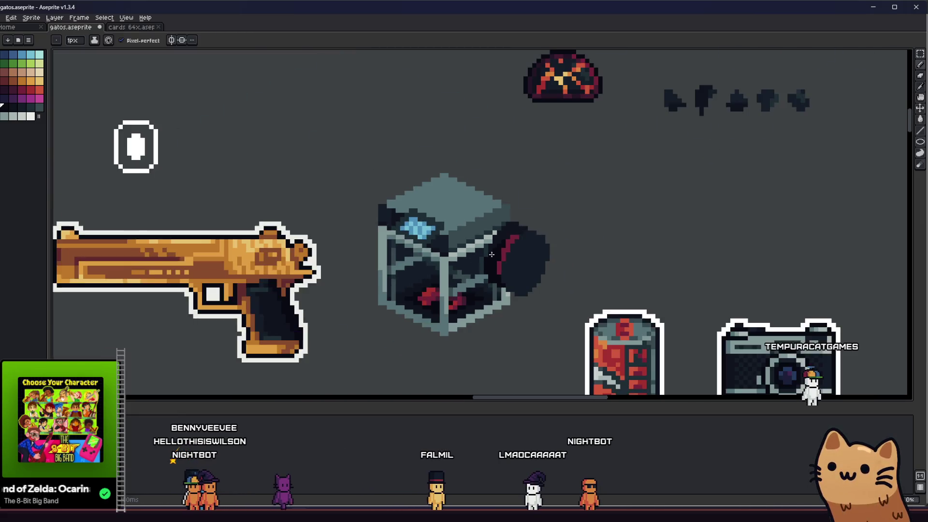
scroll(464, 290, down, 1)
drag(463, 292, 458, 292)
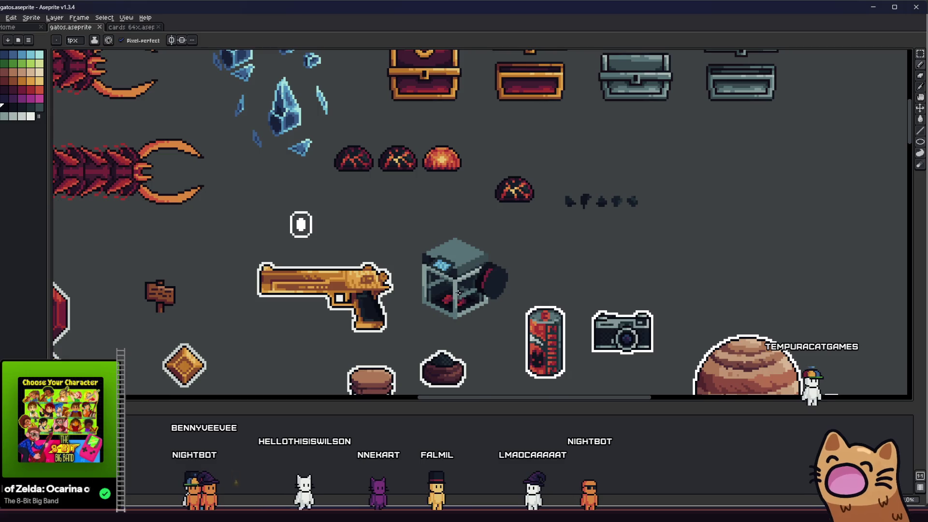
scroll(458, 291, down, 1)
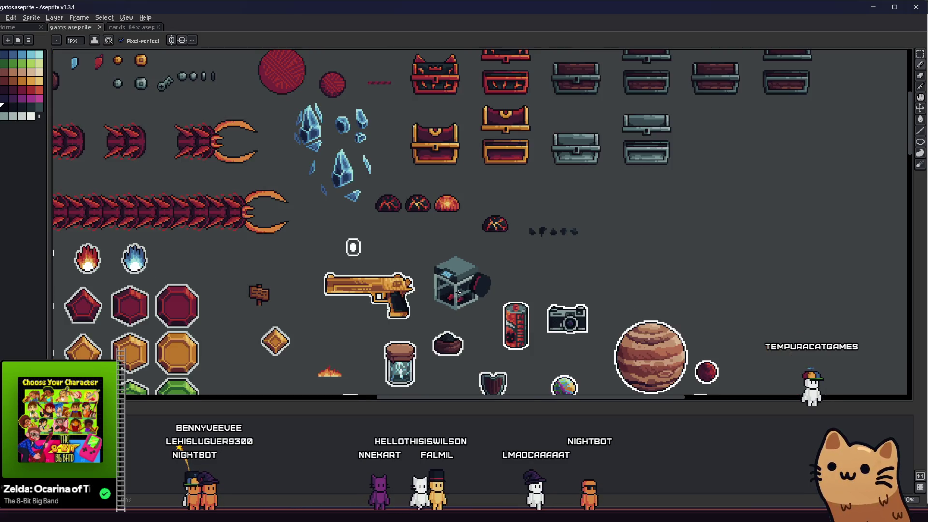
key(v)
scroll(485, 308, up, 1)
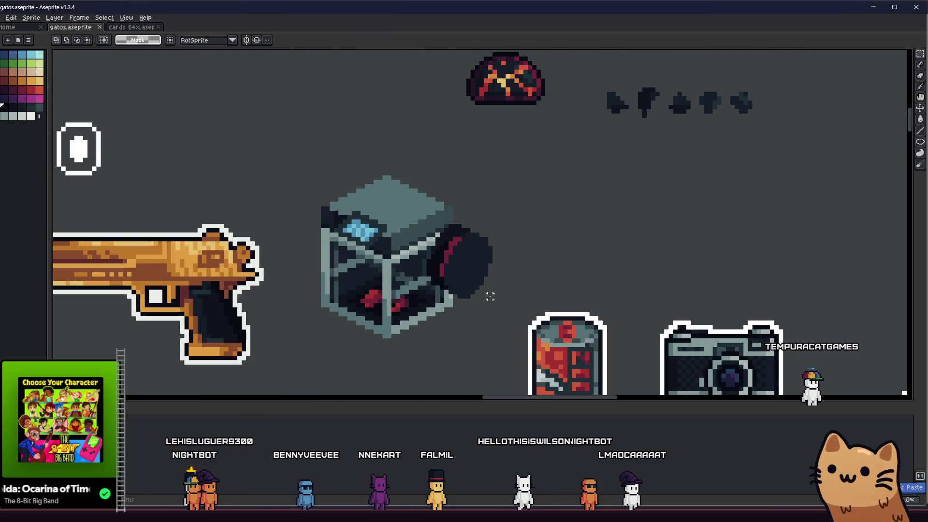
scroll(485, 307, up, 1)
scroll(485, 307, up, 3)
key(b)
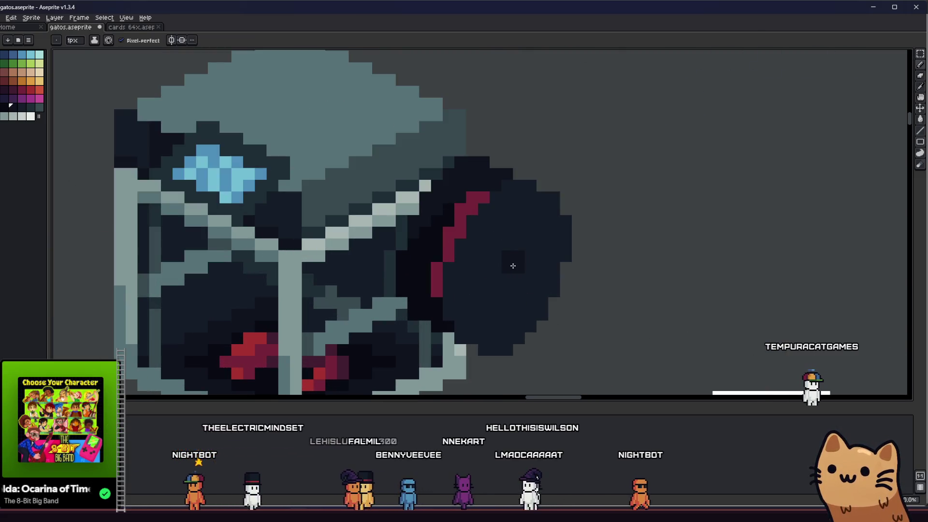
scroll(500, 277, down, 3)
scroll(501, 294, down, 1)
scroll(501, 308, up, 1)
scroll(502, 309, up, 1)
scroll(507, 305, down, 2)
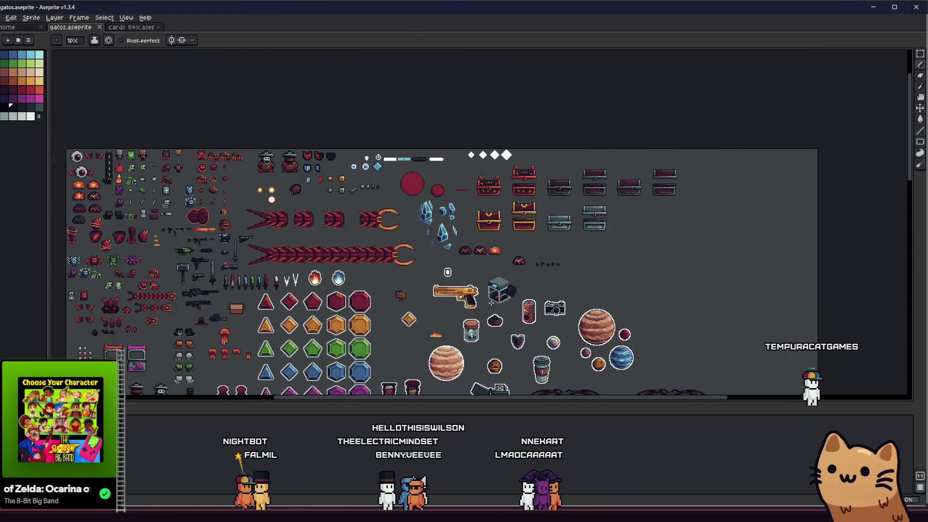
scroll(522, 298, up, 2)
Sample a slightly lighter dark shade and pencil a small square hub at the disc's centre
key(v)
scroll(530, 296, up, 2)
key(b)
scroll(538, 303, up, 1)
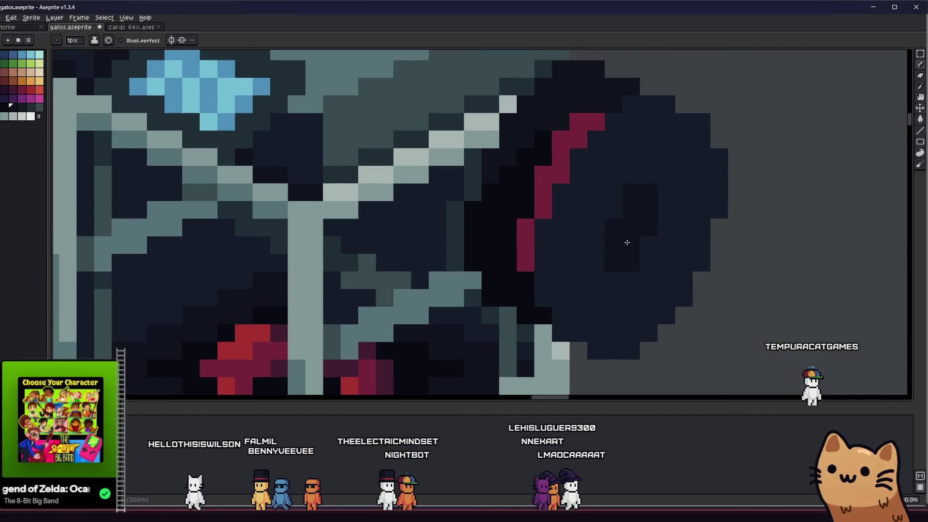
scroll(612, 211, down, 3)
scroll(581, 254, down, 1)
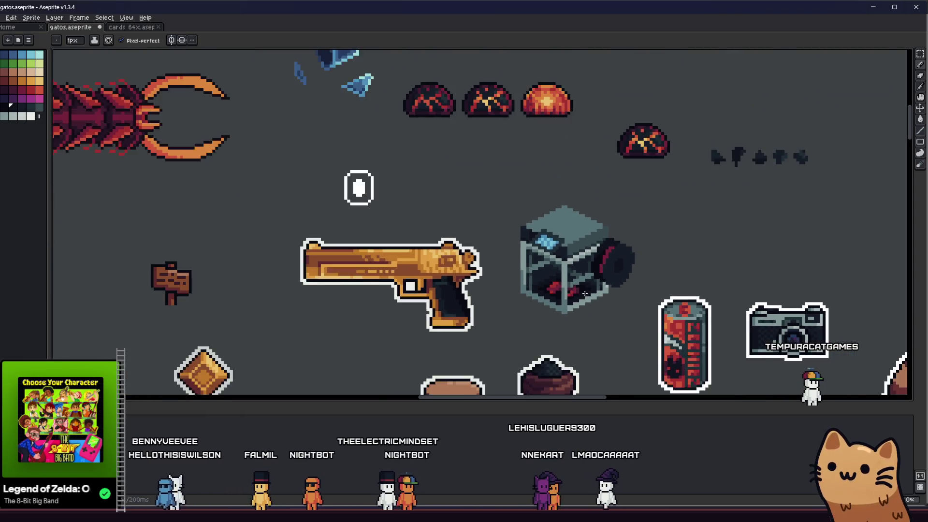
scroll(551, 291, down, 1)
scroll(545, 301, up, 2)
scroll(552, 284, up, 1)
key(i)
click(498, 209)
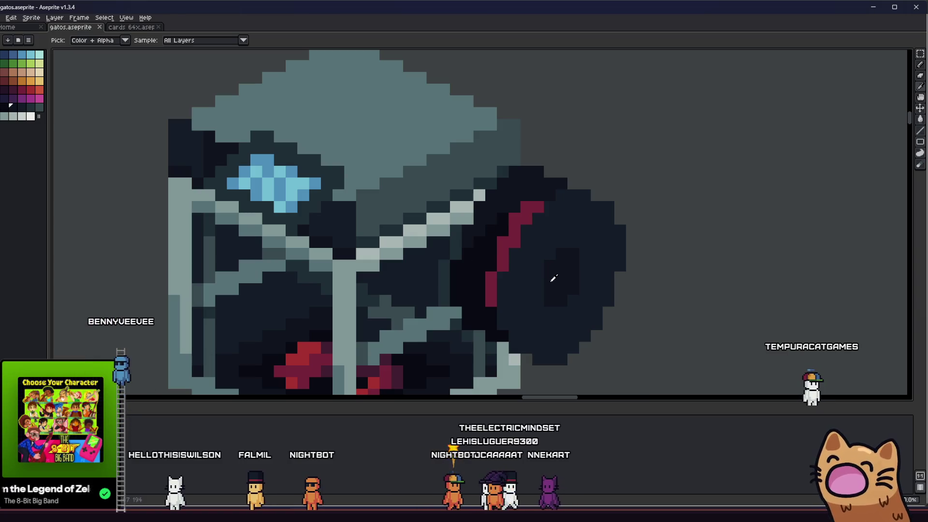
key(b)
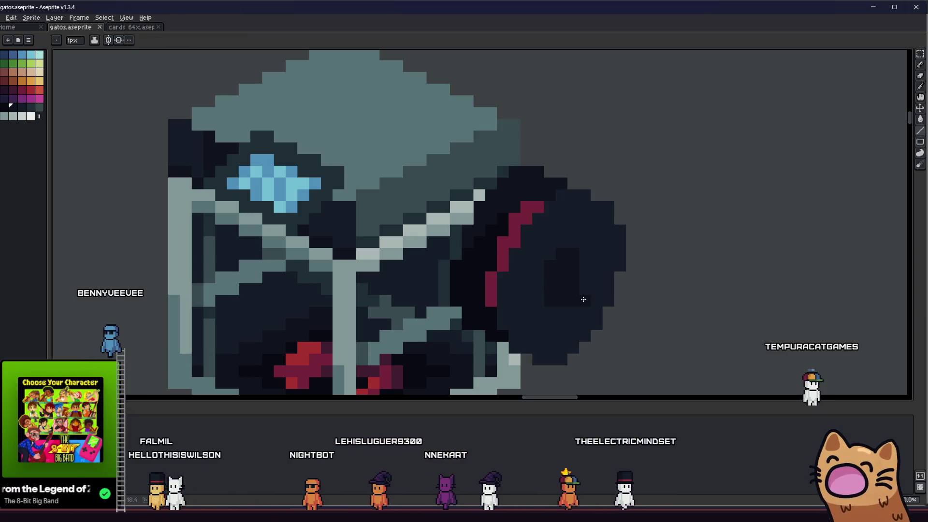
key(i)
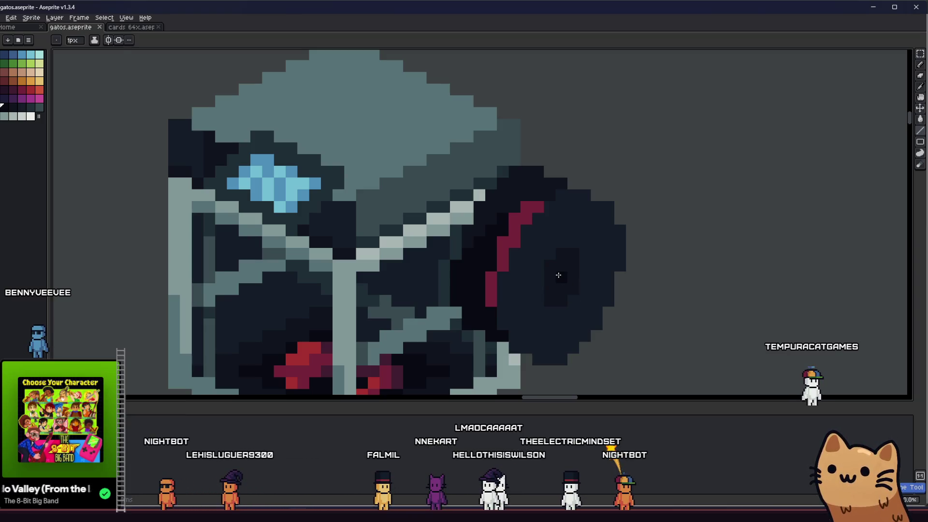
key(v)
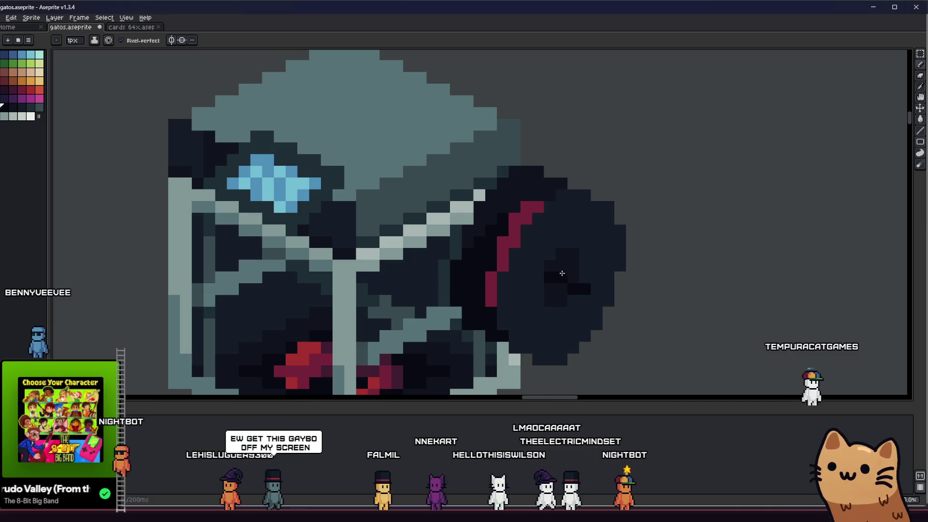
key(b)
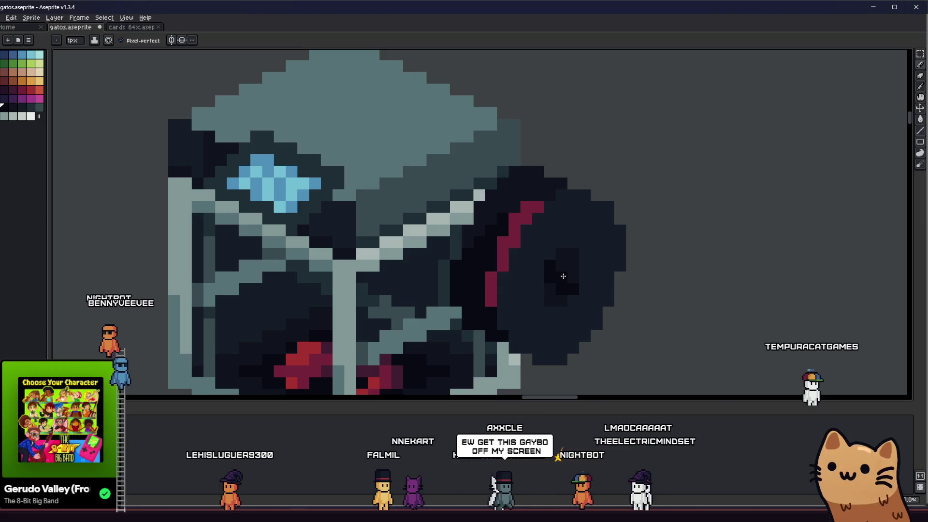
scroll(554, 282, down, 2)
scroll(558, 293, up, 2)
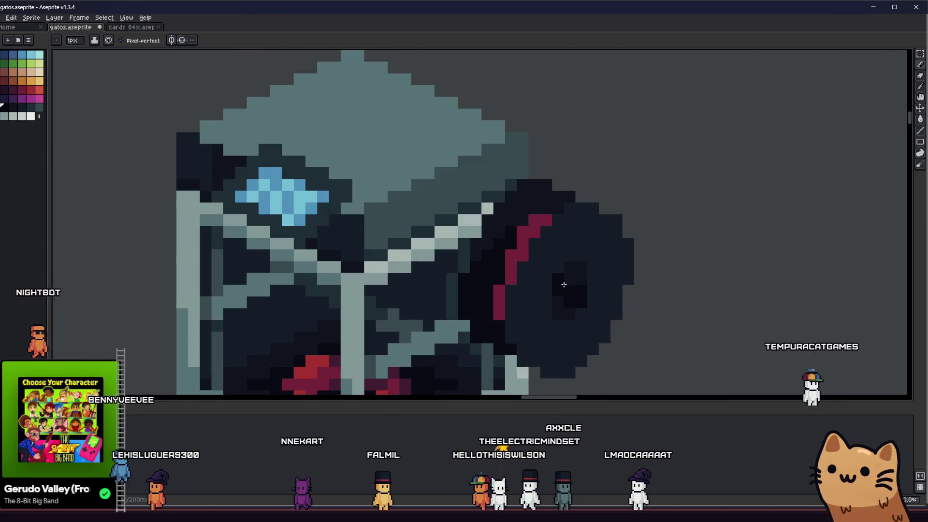
scroll(583, 306, down, 1)
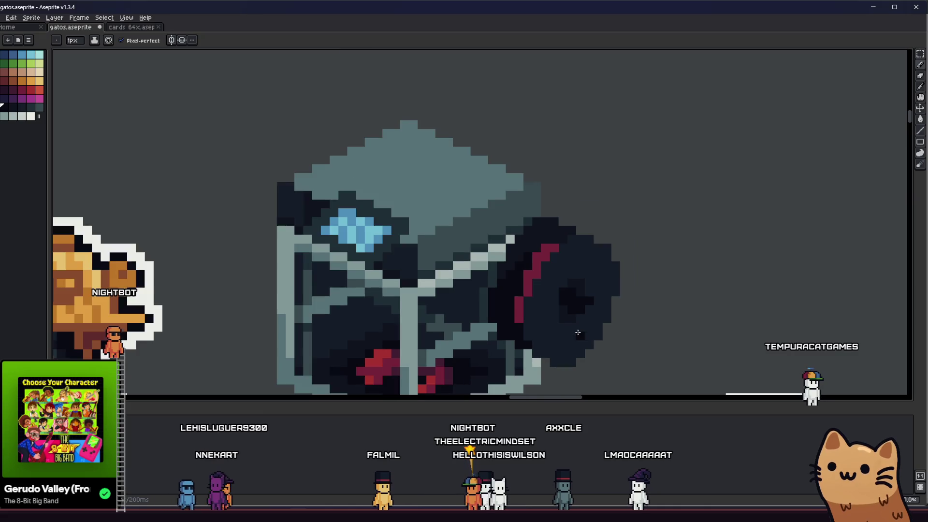
drag(583, 306, 649, 335)
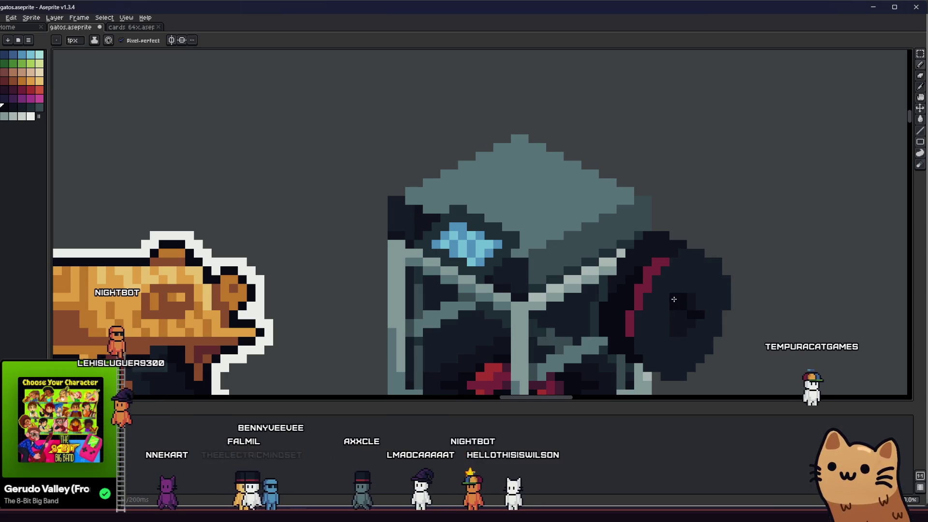
scroll(682, 312, down, 3)
drag(683, 315, 572, 330)
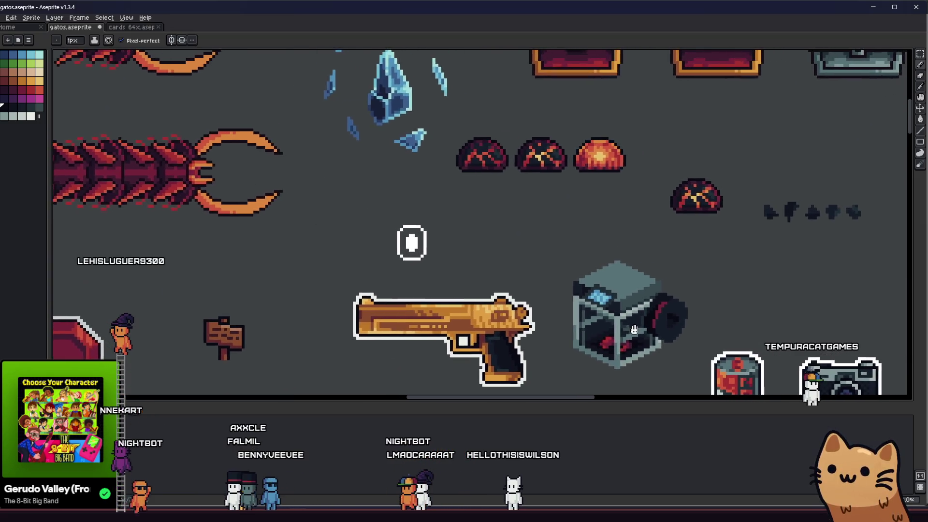
scroll(572, 330, up, 3)
scroll(572, 330, down, 1)
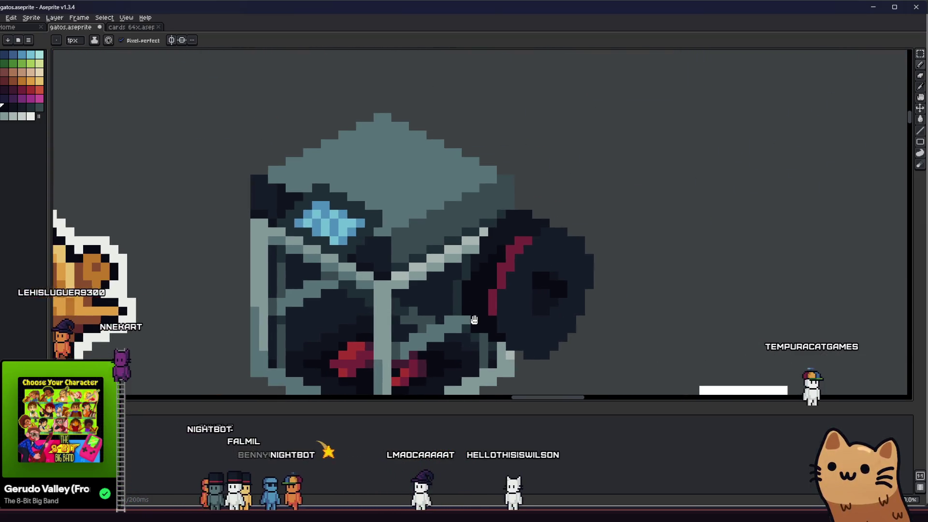
scroll(543, 326, up, 1)
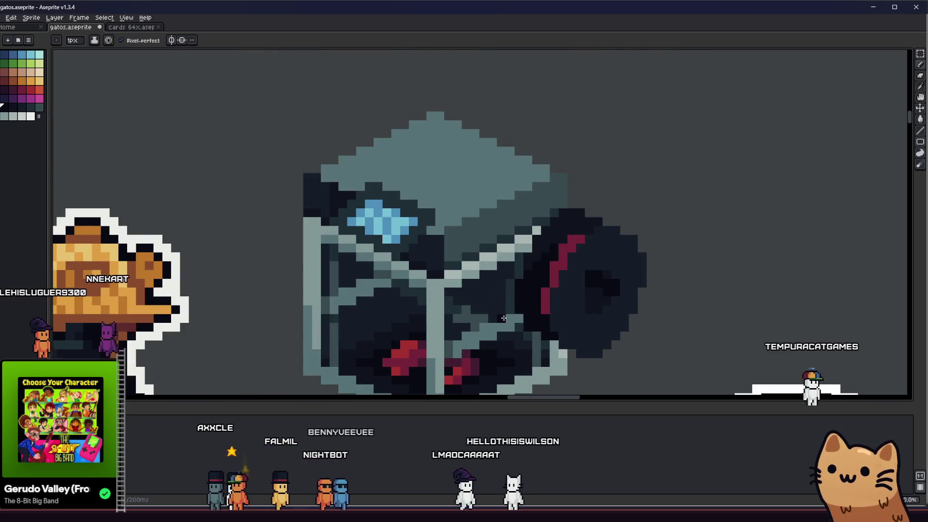
scroll(531, 300, up, 1)
scroll(544, 272, up, 1)
scroll(556, 246, up, 1)
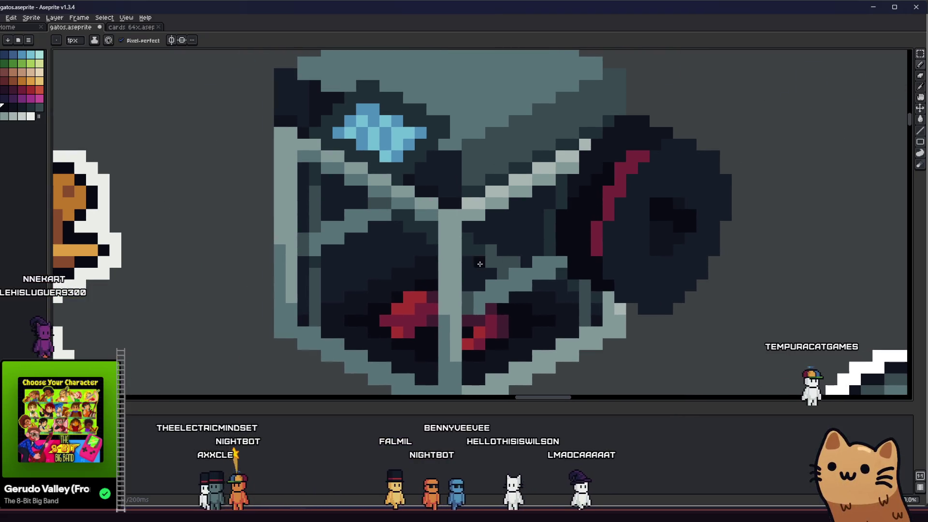
scroll(529, 255, down, 1)
scroll(580, 254, up, 1)
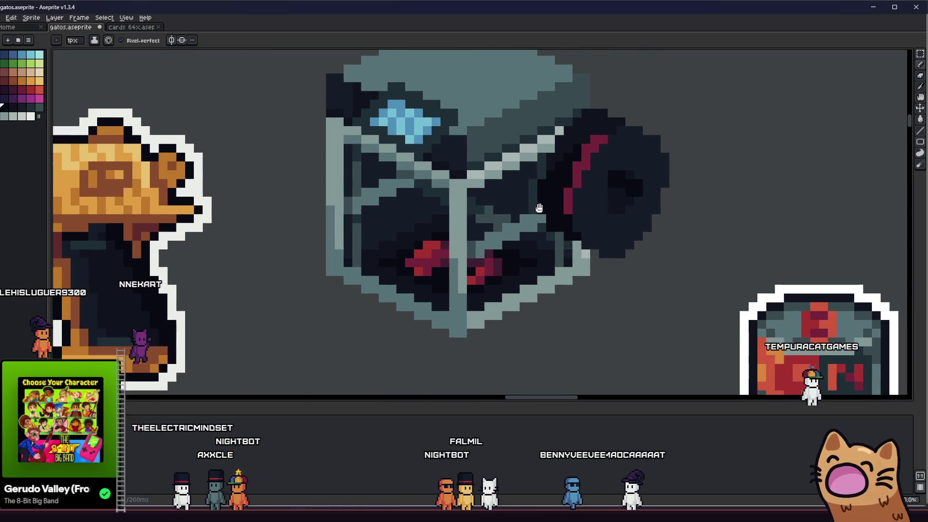
scroll(590, 257, down, 1)
scroll(604, 263, down, 1)
scroll(605, 262, up, 2)
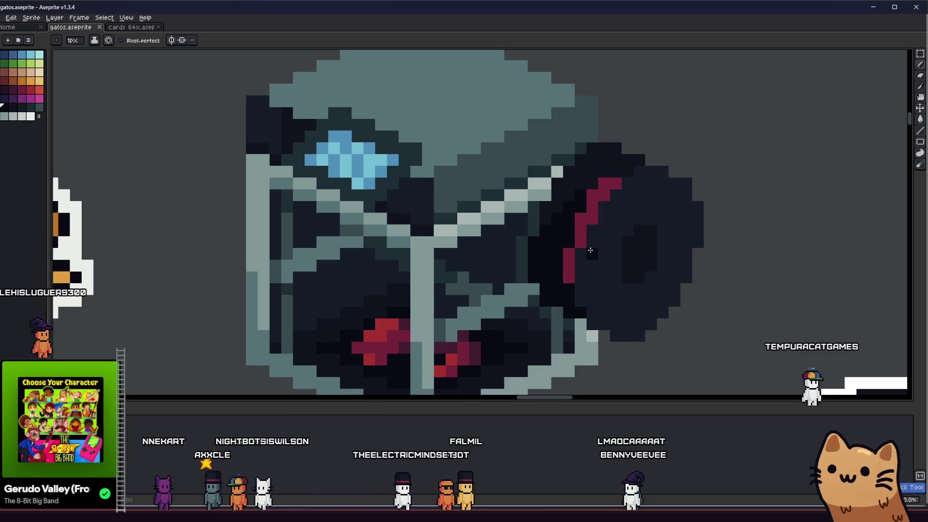
scroll(580, 249, up, 1)
scroll(616, 242, up, 1)
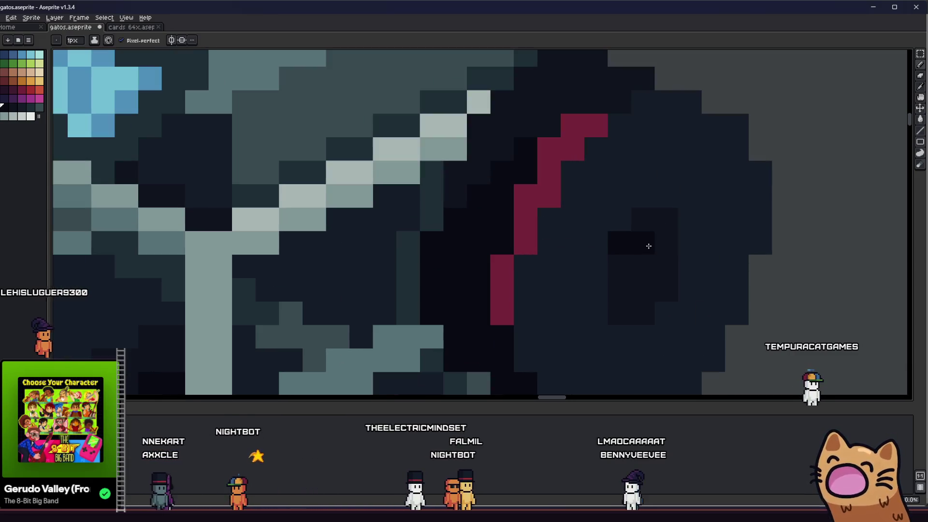
scroll(648, 245, down, 3)
scroll(651, 259, up, 2)
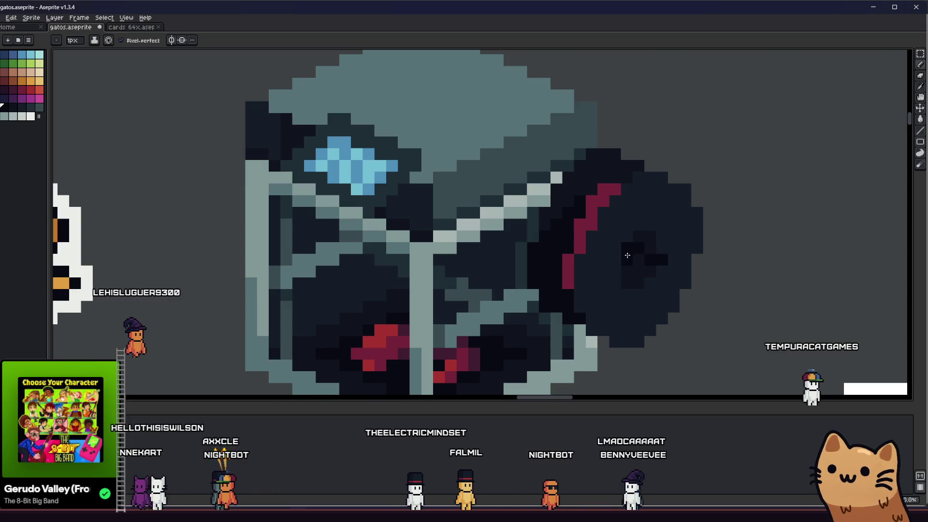
scroll(573, 265, up, 2)
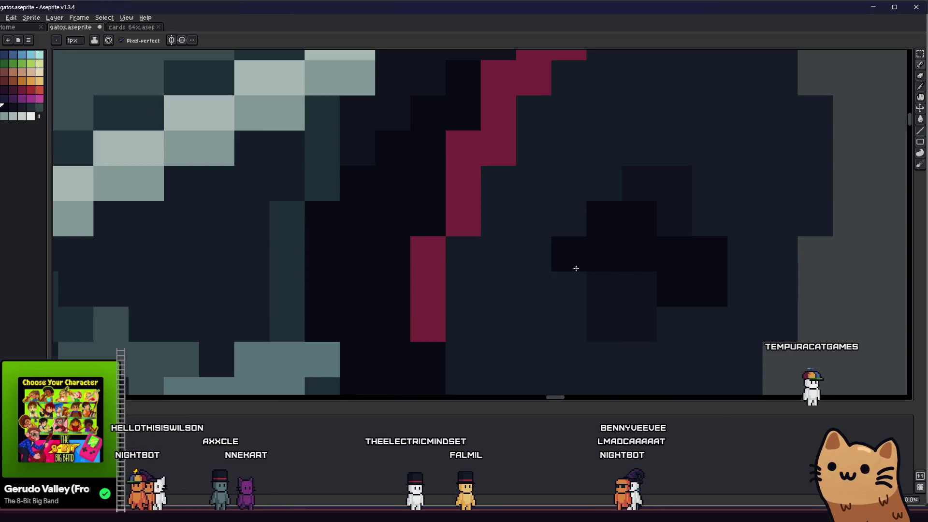
scroll(692, 317, down, 2)
scroll(622, 295, down, 1)
scroll(616, 290, down, 1)
scroll(602, 285, up, 1)
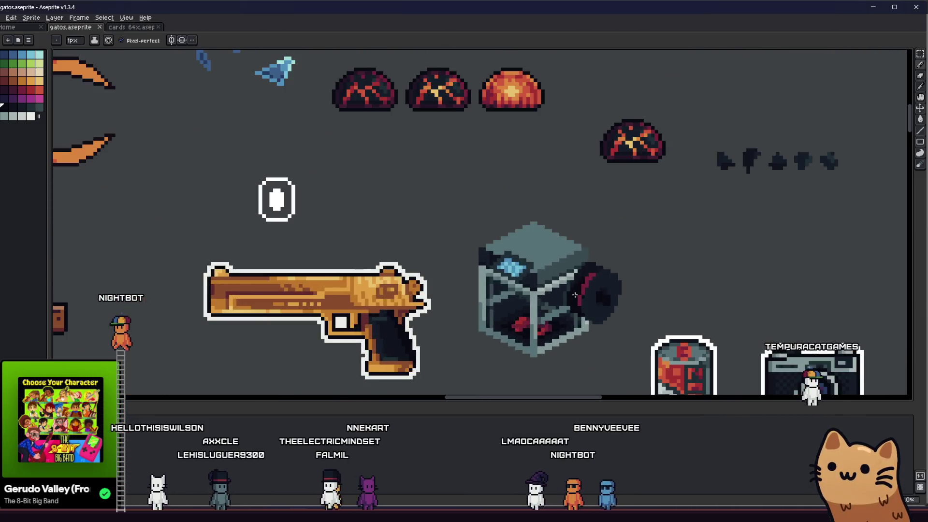
scroll(602, 285, up, 1)
scroll(586, 260, up, 1)
alt+click(581, 290)
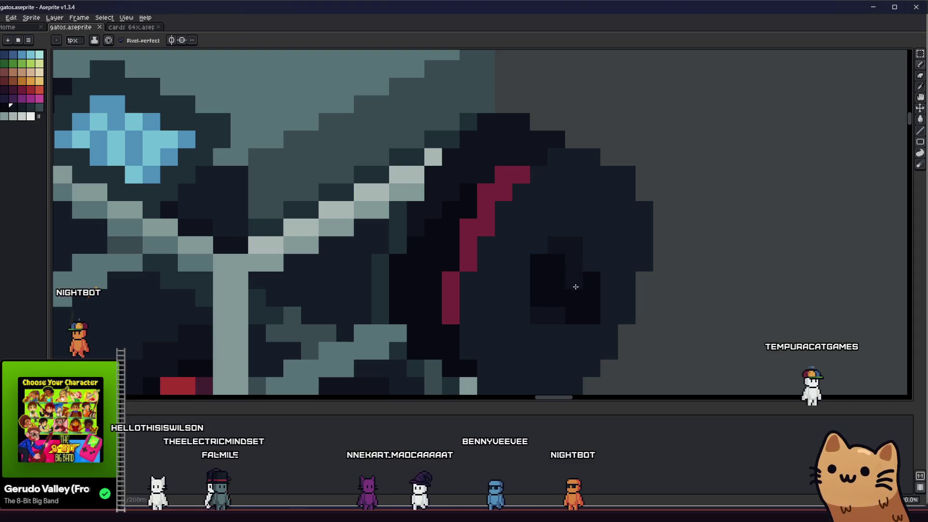
click(31, 109)
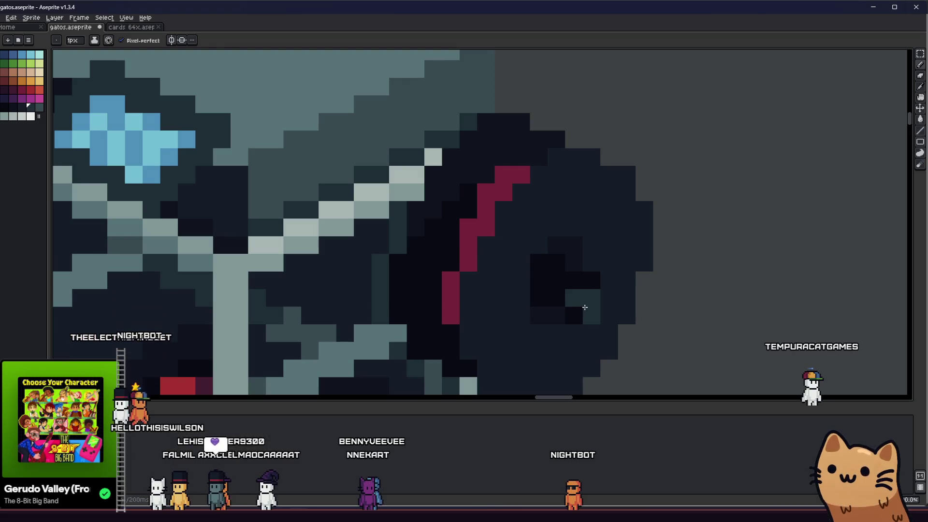
scroll(586, 284, down, 2)
scroll(573, 290, down, 2)
scroll(514, 321, up, 1)
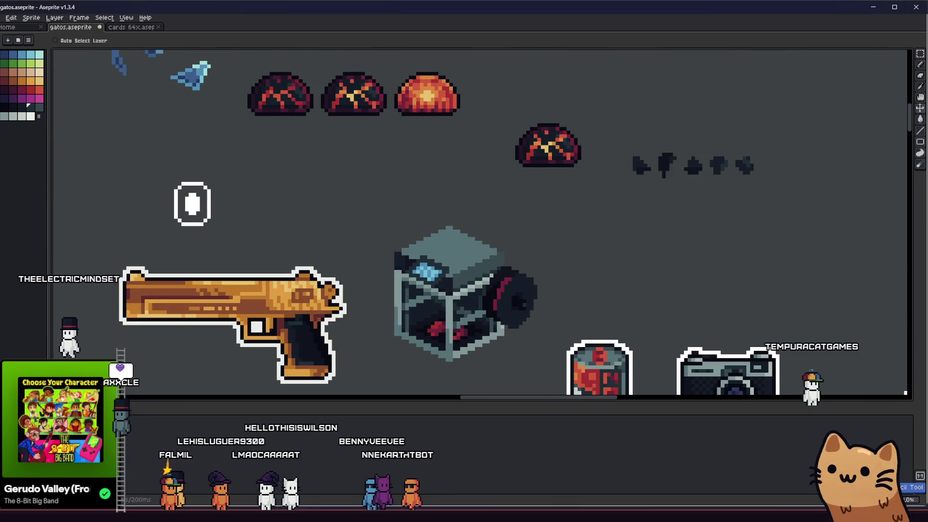
scroll(507, 311, up, 2)
scroll(491, 293, up, 2)
scroll(432, 276, up, 2)
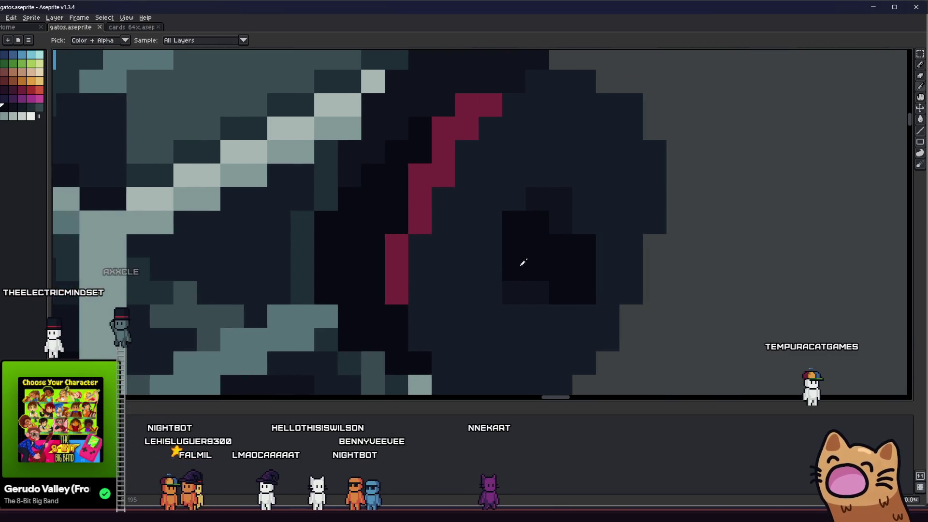
scroll(505, 265, up, 1)
scroll(546, 278, down, 1)
key(alt)
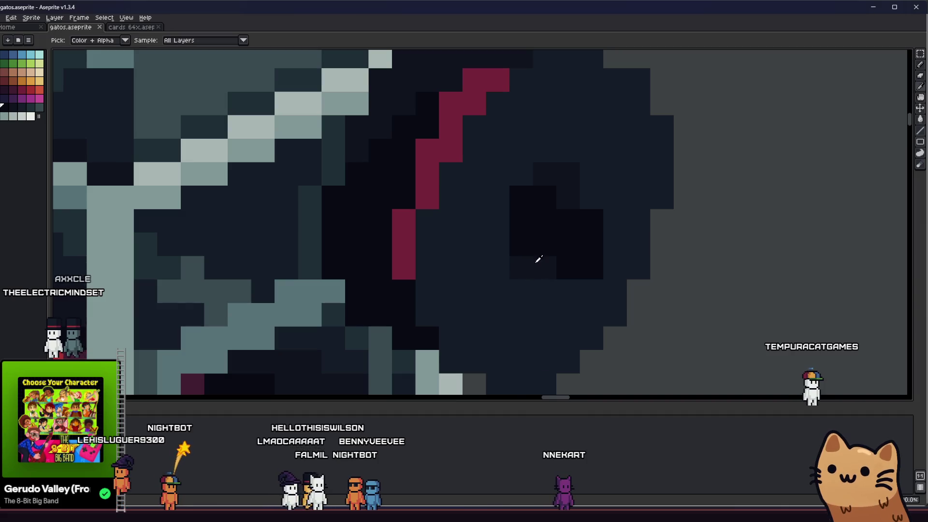
scroll(576, 174, down, 1)
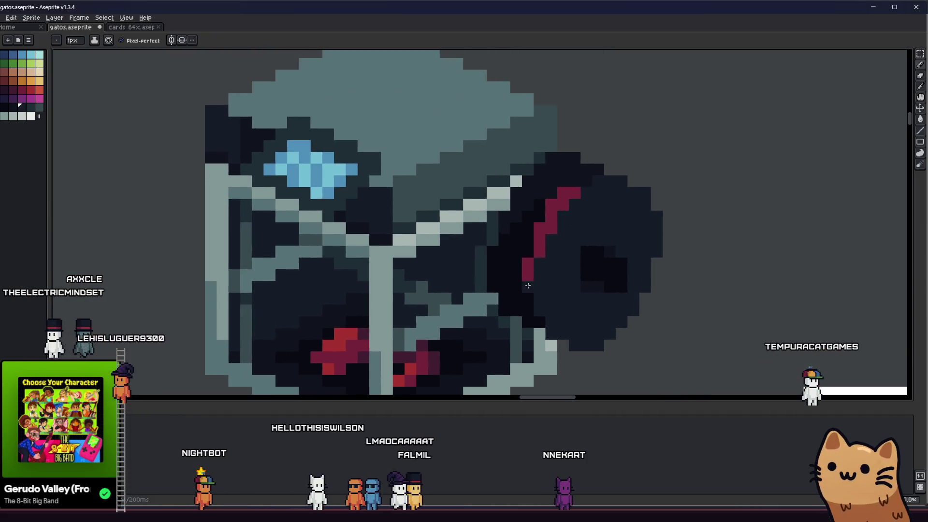
scroll(575, 175, down, 2)
mouse_move(406, 319)
mouse_down()
mouse_move(725, 290)
mouse_move(421, 279)
mouse_up()
scroll(529, 252, up, 5)
scroll(499, 253, down, 1)
scroll(498, 248, down, 2)
scroll(478, 232, up, 1)
scroll(450, 194, up, 4)
Select a small block in the disc's centre and bucket-fill it and the crate's grey strip dark
key(m)
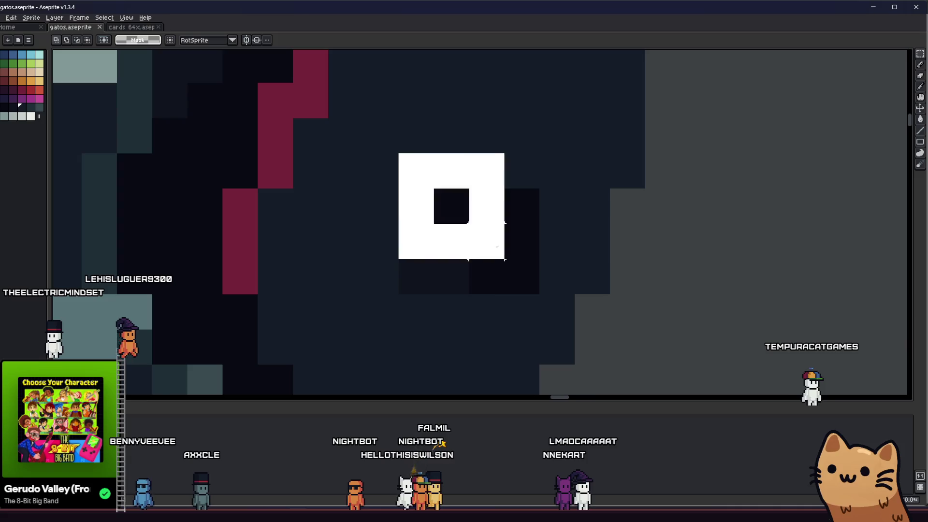
drag(407, 161, 530, 284)
scroll(516, 273, down, 1)
scroll(507, 257, down, 1)
key(g)
click(468, 274)
click(464, 274)
scroll(464, 275, down, 1)
scroll(516, 326, up, 1)
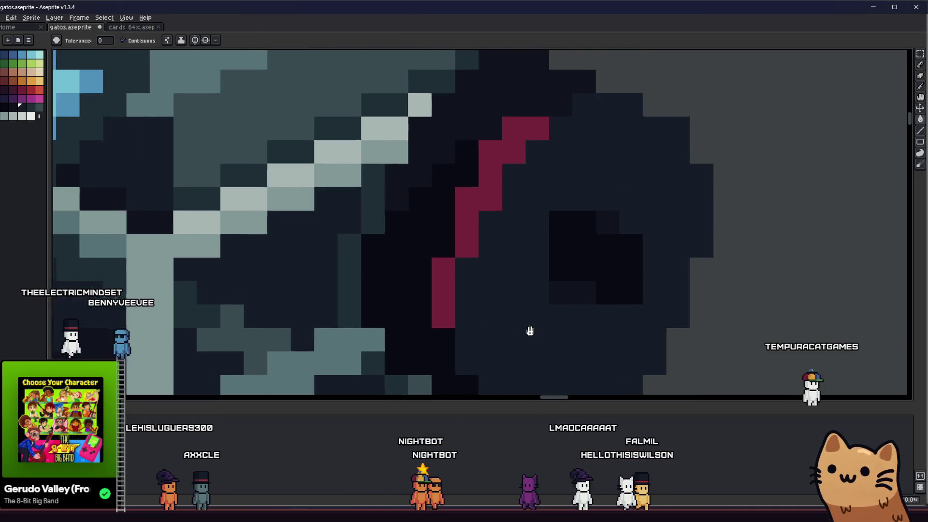
scroll(509, 317, up, 2)
scroll(437, 308, down, 3)
scroll(437, 308, down, 3)
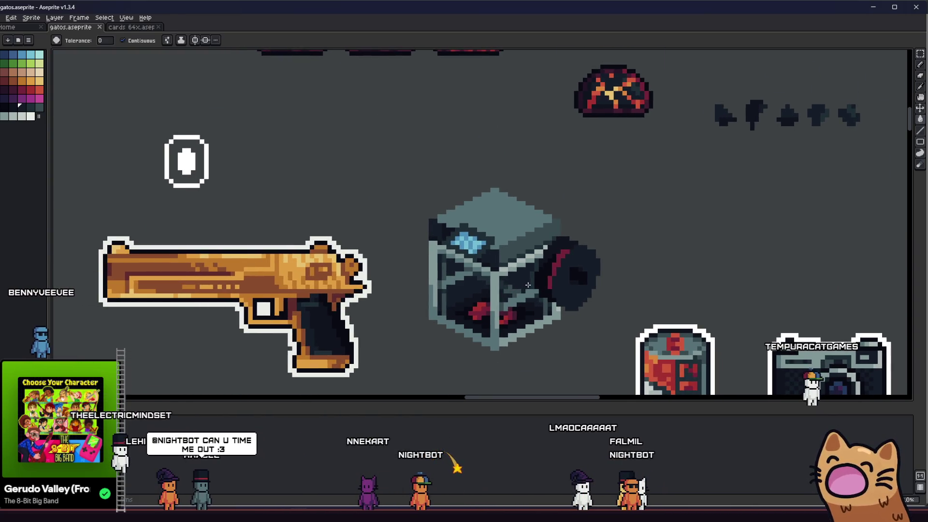
scroll(587, 278, up, 1)
scroll(638, 274, up, 2)
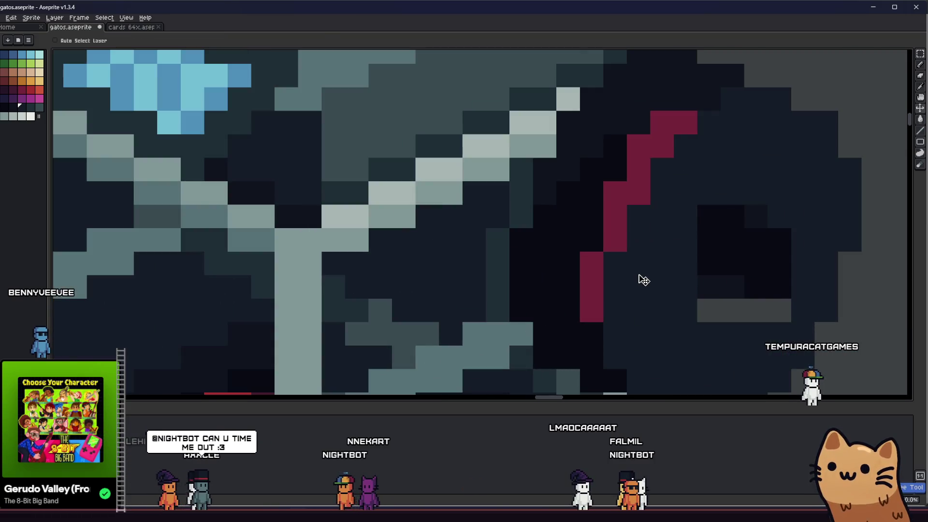
scroll(640, 278, down, 3)
Sample dark shades and pencil extra dark pixels along the disc's lower right rim
key(m)
scroll(612, 282, down, 1)
scroll(595, 275, down, 1)
scroll(567, 265, down, 1)
scroll(570, 284, up, 4)
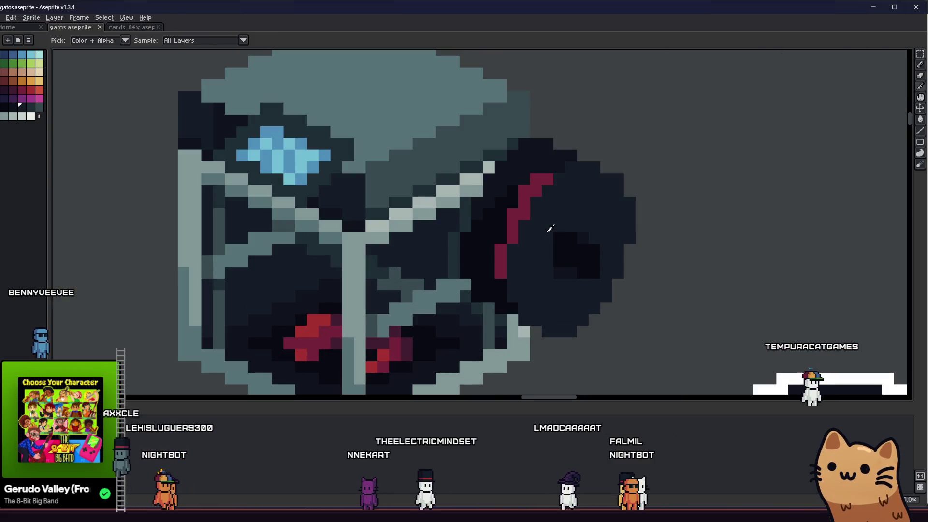
drag(555, 235, 585, 298)
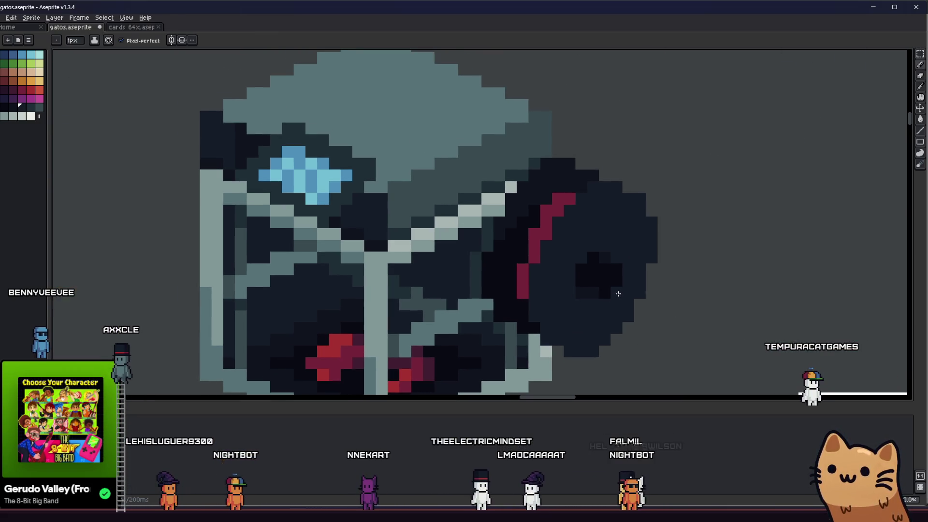
scroll(618, 293, down, 3)
scroll(586, 323, up, 1)
scroll(603, 311, up, 3)
key(i)
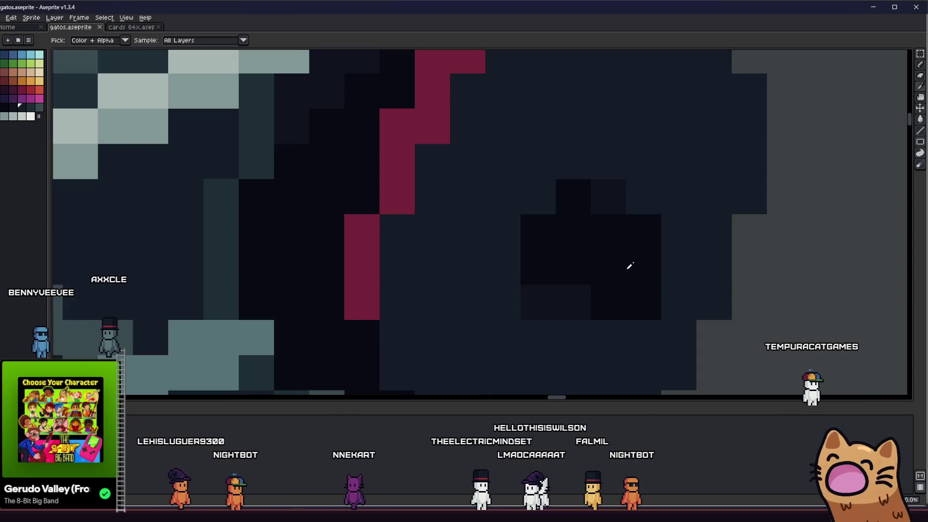
scroll(661, 228, down, 2)
scroll(660, 228, down, 1)
key(b)
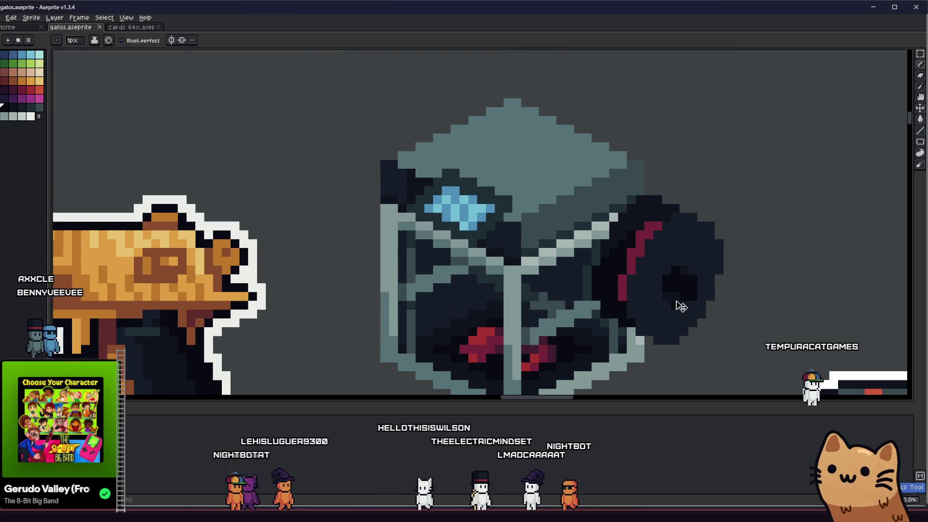
scroll(672, 313, up, 2)
scroll(671, 313, down, 3)
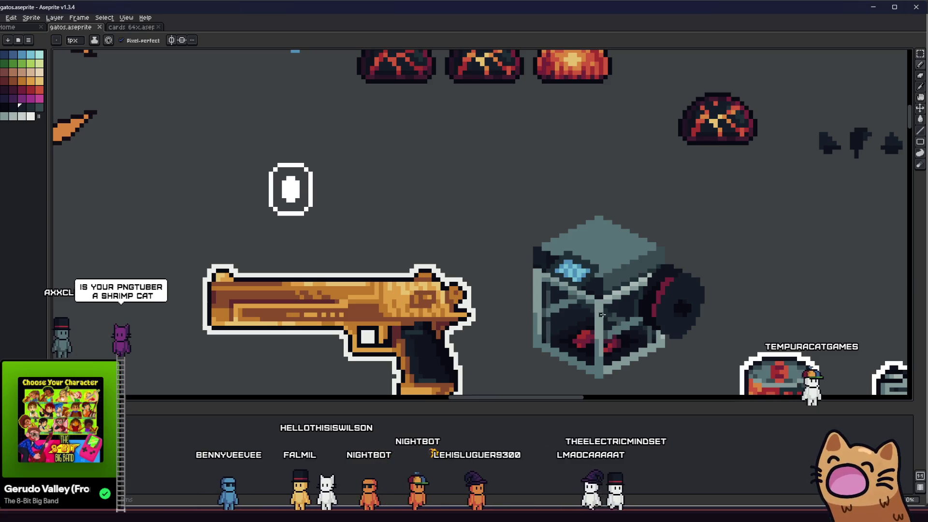
drag(641, 336, 449, 327)
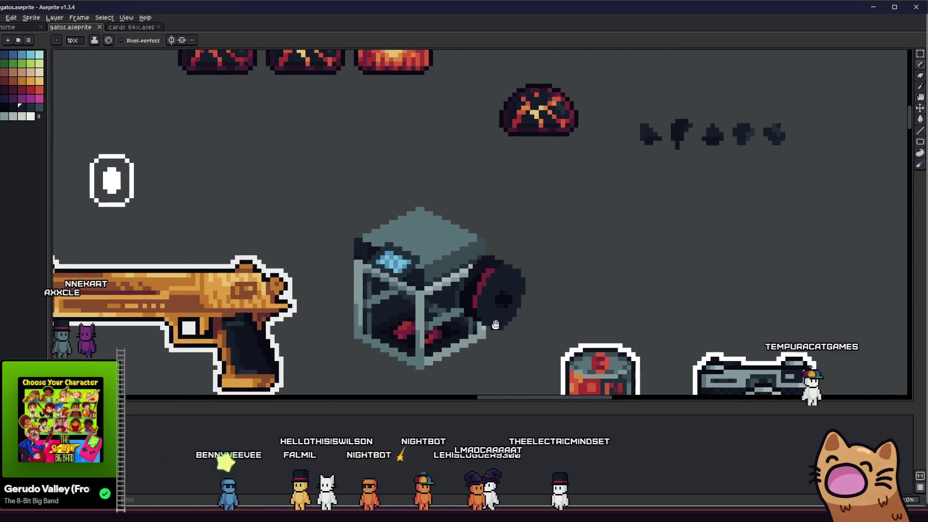
scroll(448, 327, up, 2)
scroll(507, 319, up, 1)
scroll(636, 311, up, 1)
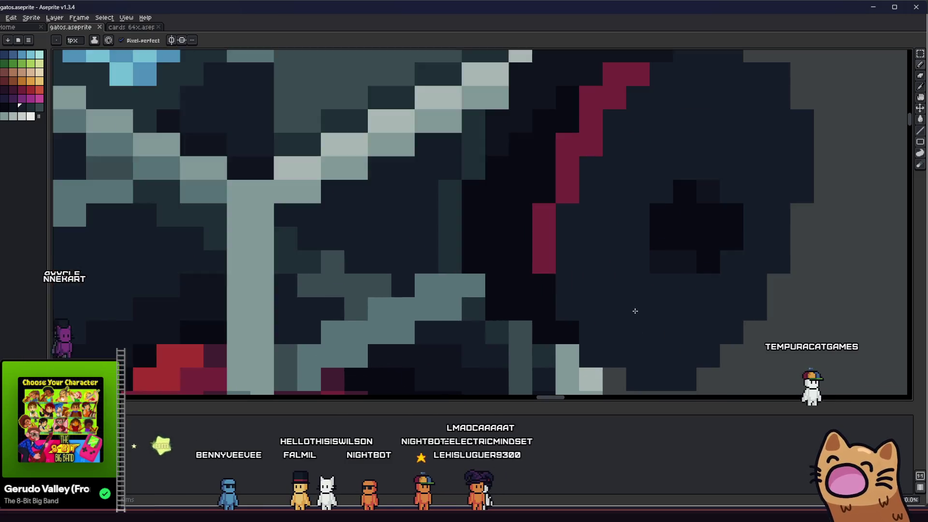
scroll(640, 298, up, 1)
key(i)
scroll(768, 265, down, 2)
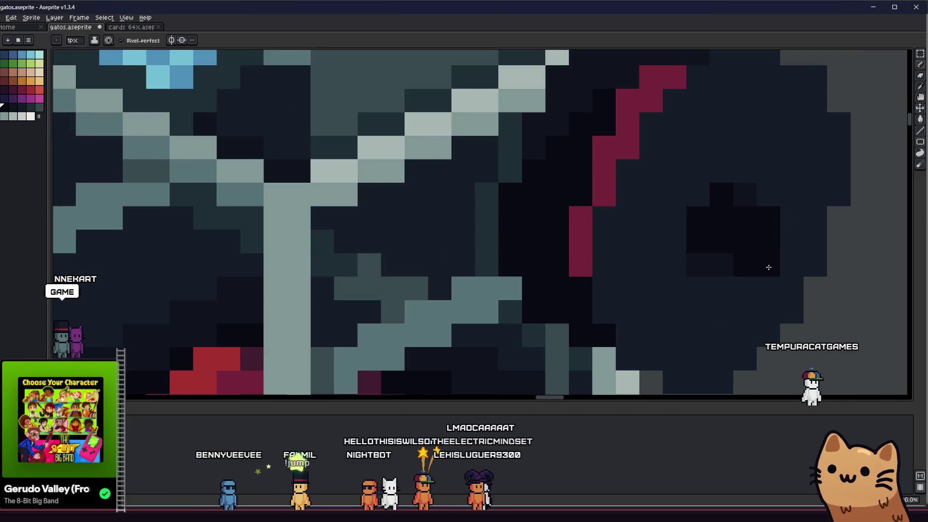
scroll(614, 273, up, 1)
scroll(749, 258, down, 3)
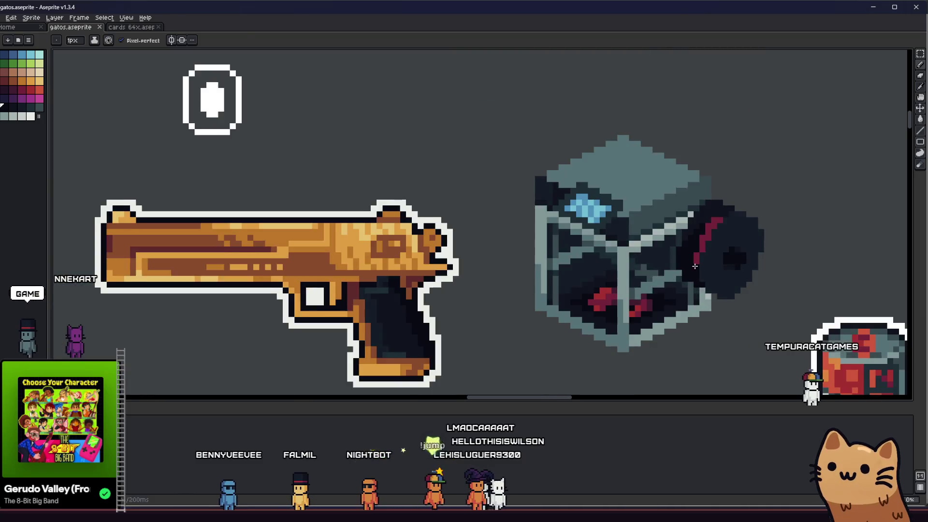
scroll(725, 268, up, 1)
scroll(710, 276, down, 2)
scroll(700, 281, up, 3)
key(i)
scroll(700, 281, down, 1)
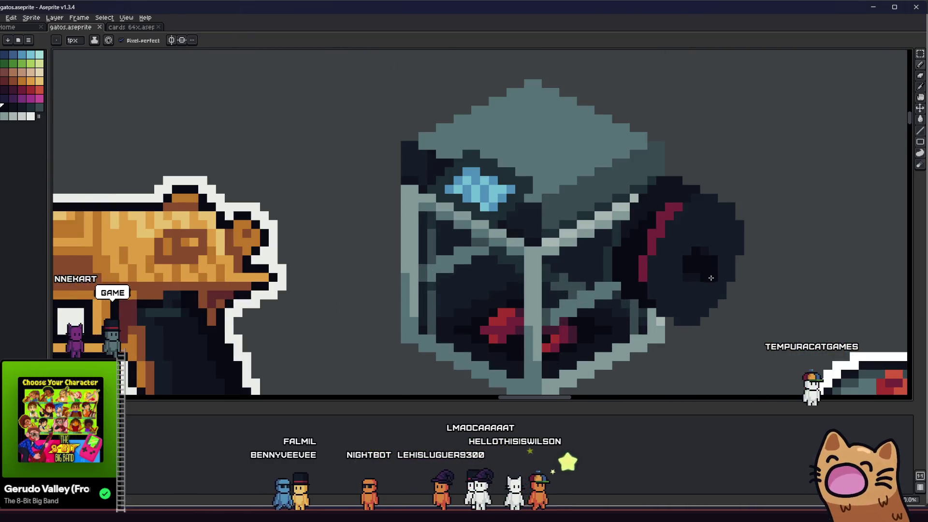
scroll(717, 283, up, 2)
key(b)
scroll(720, 296, down, 1)
scroll(717, 283, up, 1)
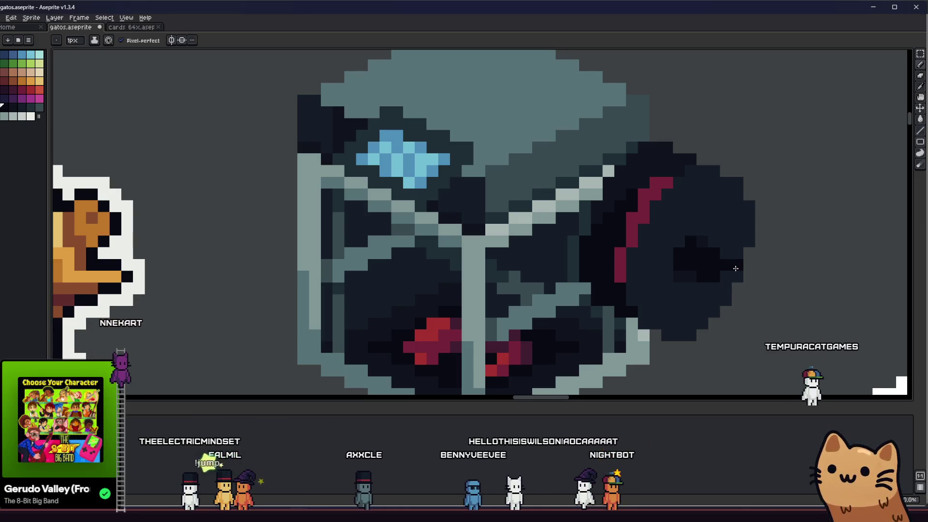
scroll(725, 290, down, 2)
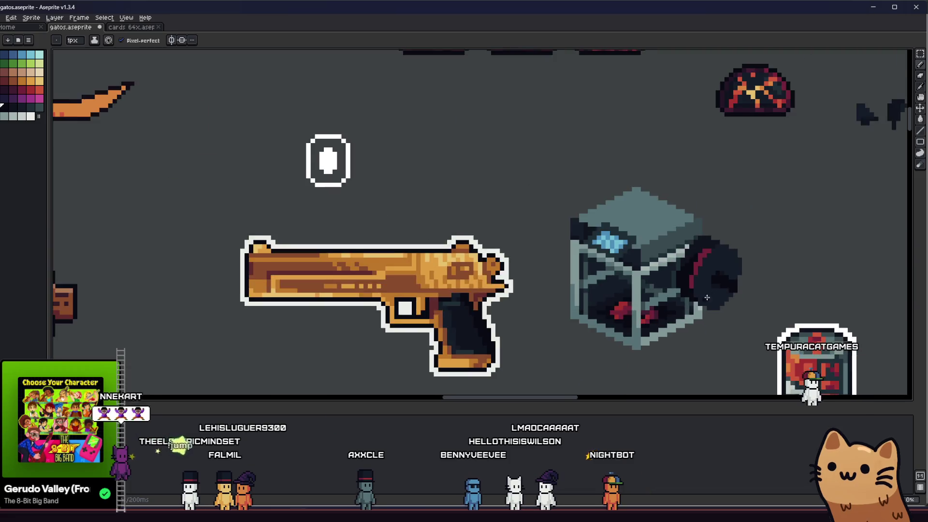
scroll(671, 296, up, 1)
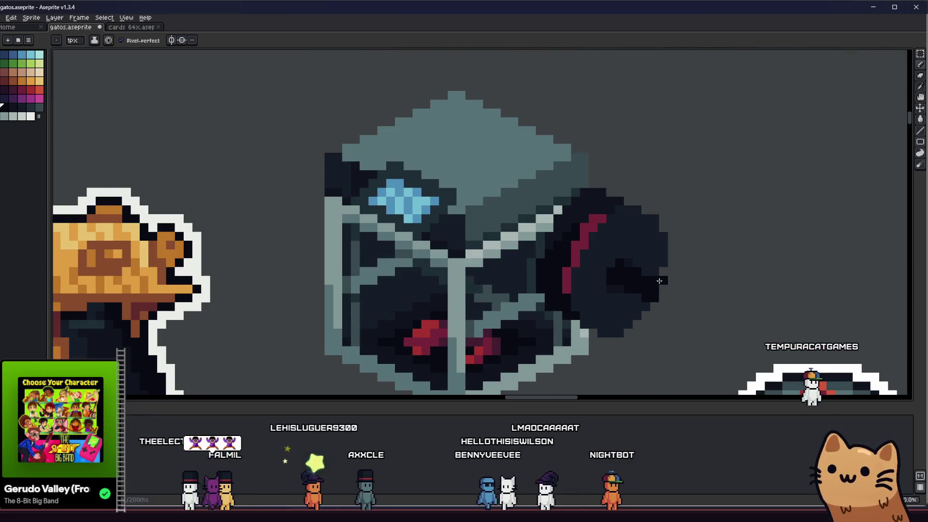
scroll(628, 324, down, 2)
scroll(689, 325, up, 3)
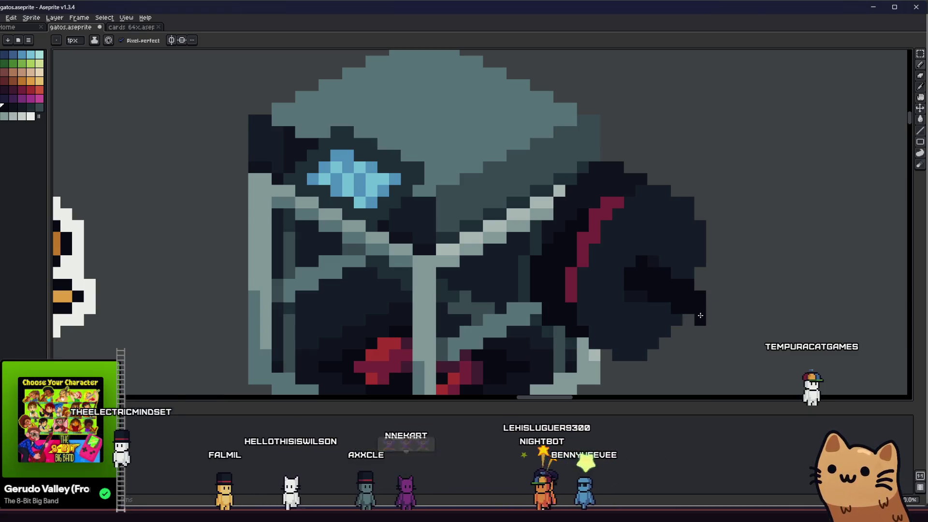
drag(698, 308, 709, 302)
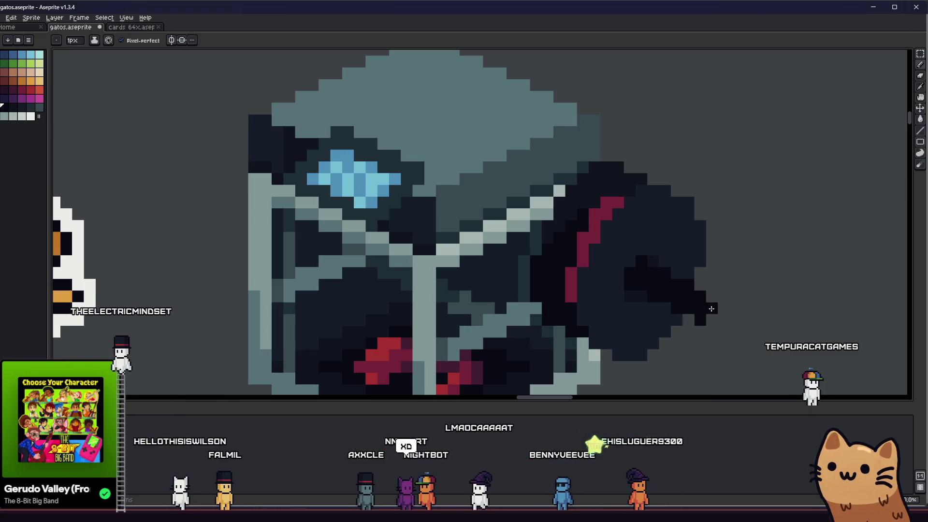
scroll(703, 304, down, 2)
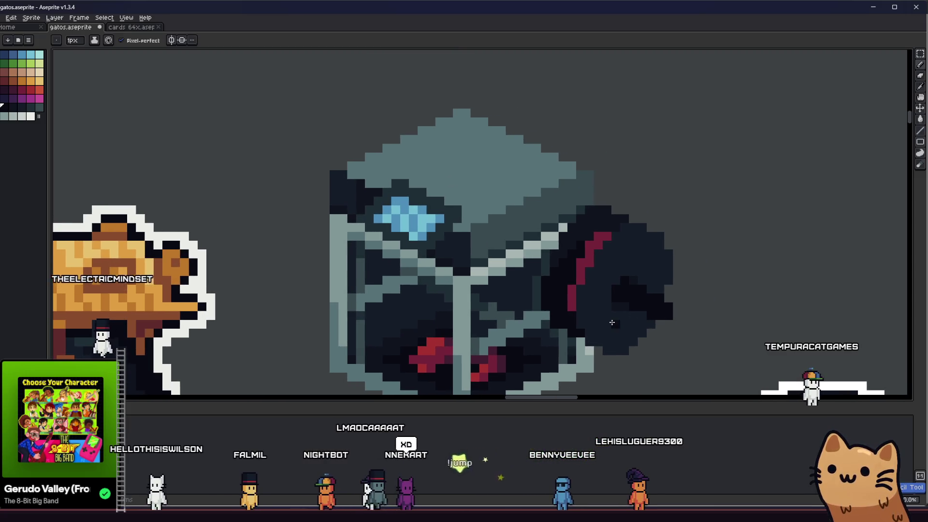
scroll(616, 327, down, 3)
scroll(694, 310, up, 4)
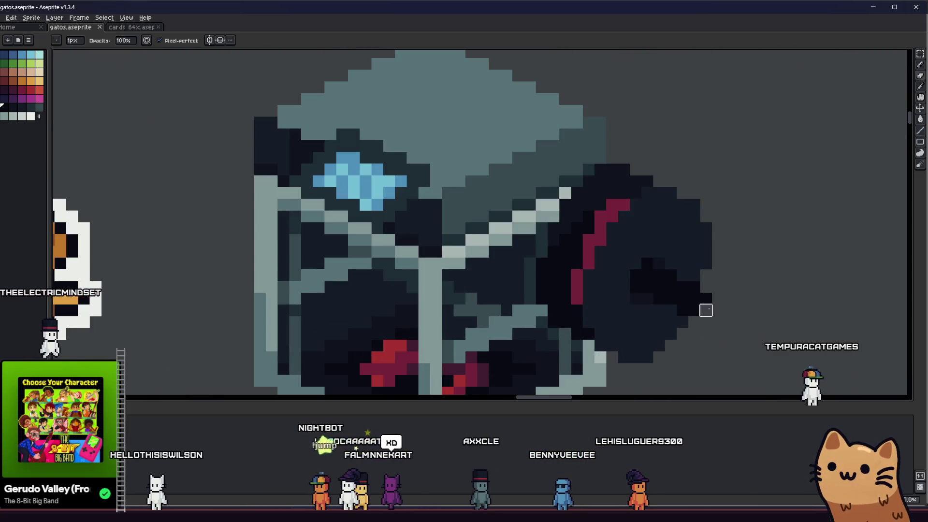
scroll(705, 310, down, 2)
scroll(705, 313, down, 1)
scroll(695, 312, down, 1)
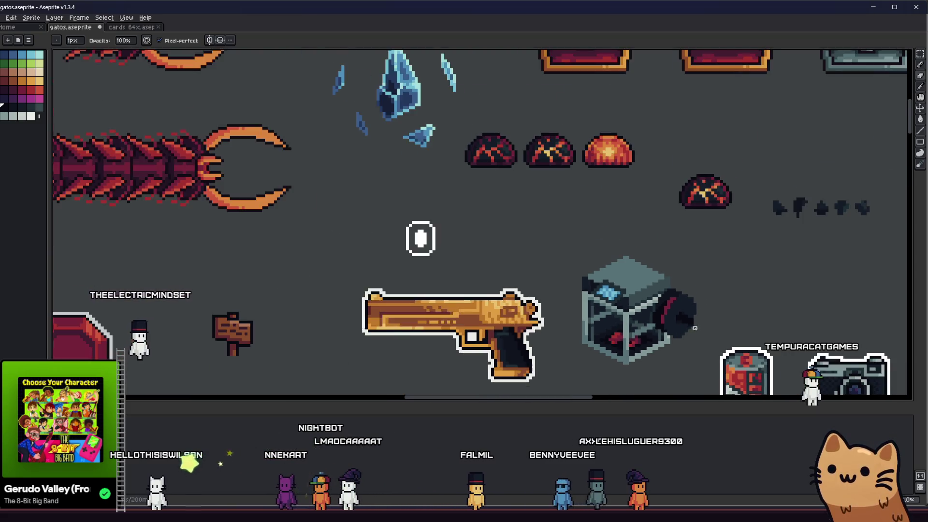
scroll(673, 305, up, 3)
scroll(606, 328, down, 1)
scroll(606, 329, down, 1)
drag(494, 331, 408, 327)
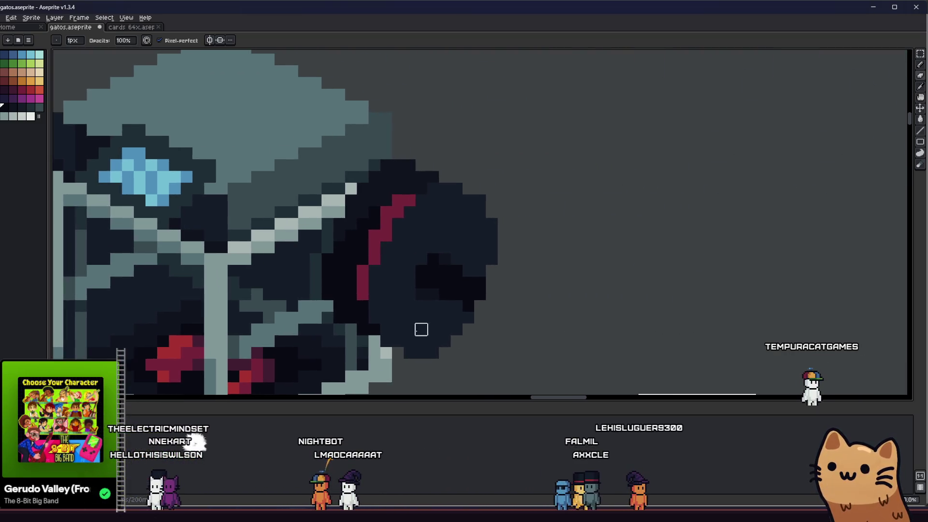
scroll(407, 327, down, 2)
drag(335, 324, 496, 335)
scroll(495, 335, down, 1)
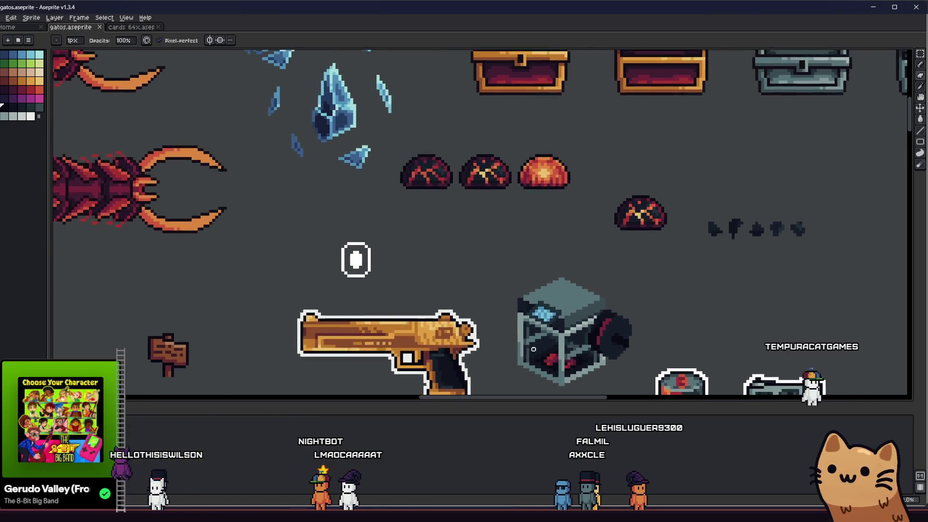
scroll(580, 363, down, 2)
scroll(566, 344, up, 2)
scroll(619, 350, up, 2)
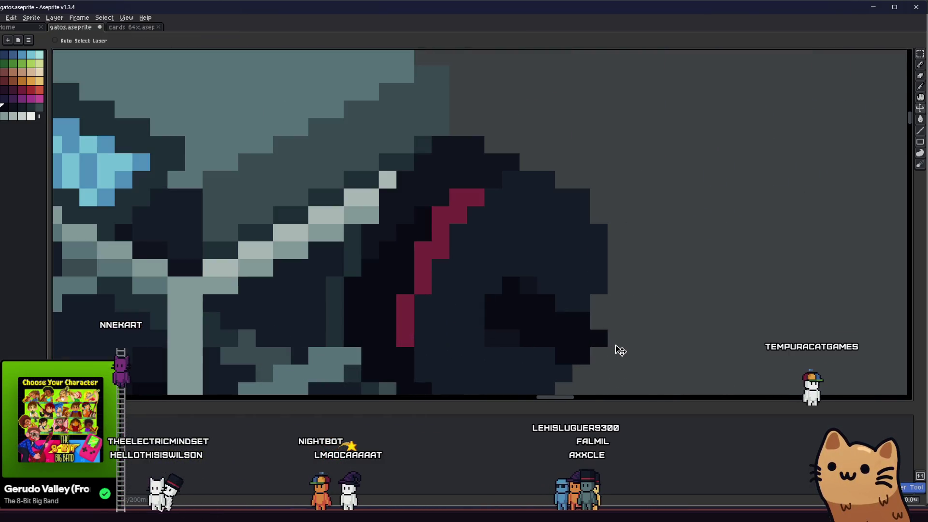
key(b)
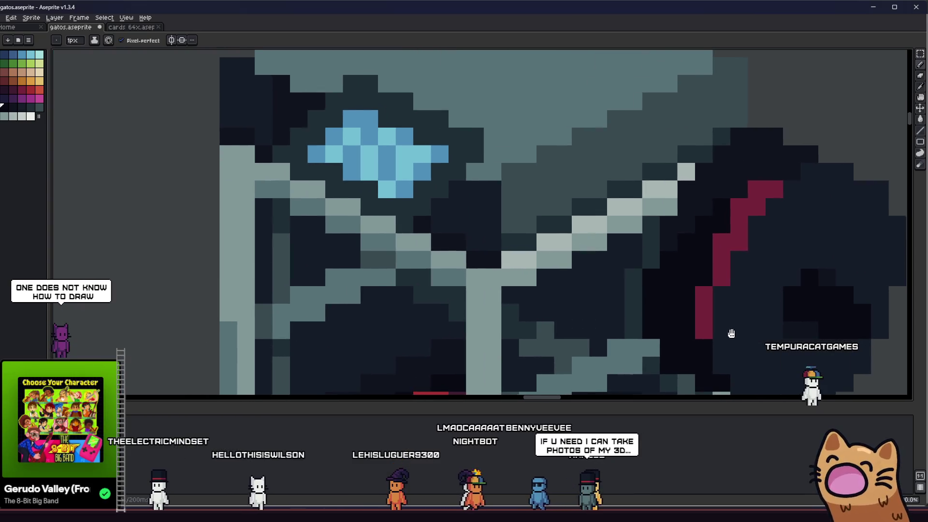
drag(557, 332, 673, 309)
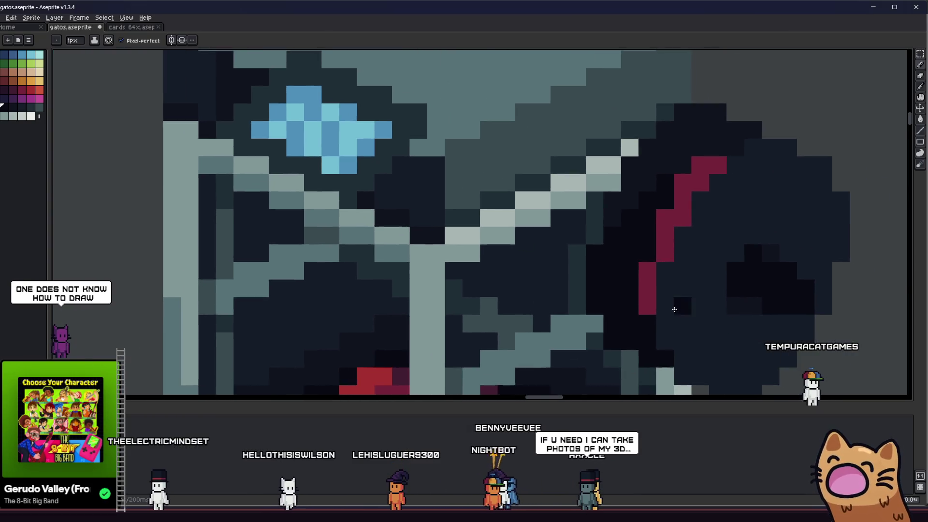
scroll(673, 309, down, 2)
scroll(615, 304, down, 1)
scroll(502, 297, down, 1)
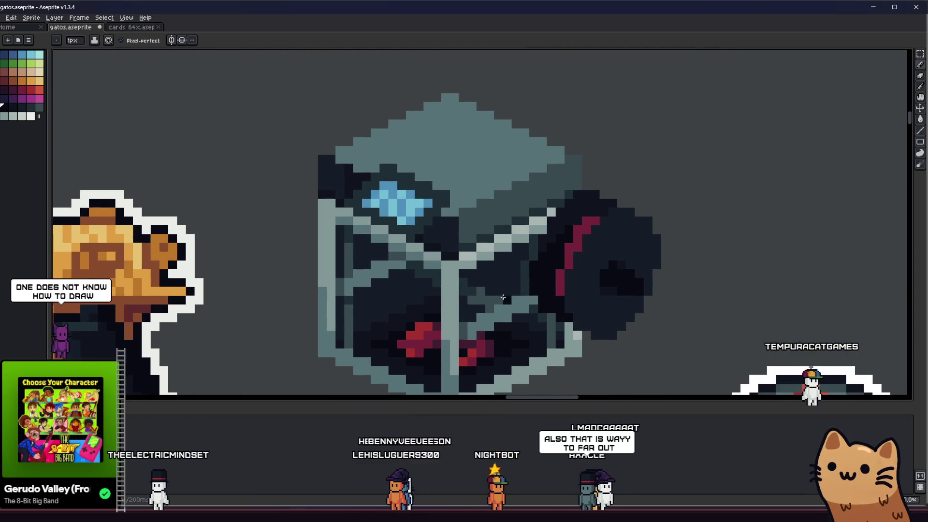
scroll(502, 297, down, 1)
scroll(554, 285, up, 4)
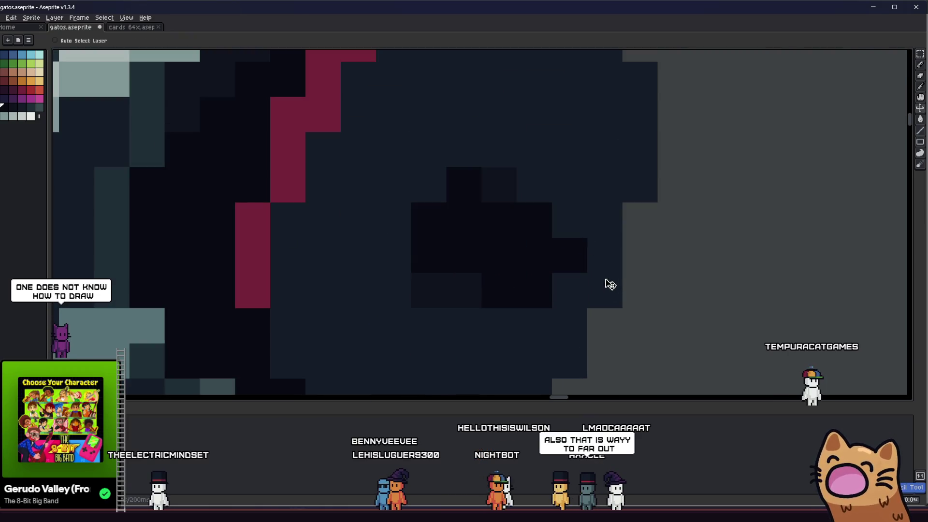
scroll(617, 270, down, 1)
scroll(616, 268, down, 3)
scroll(566, 285, down, 1)
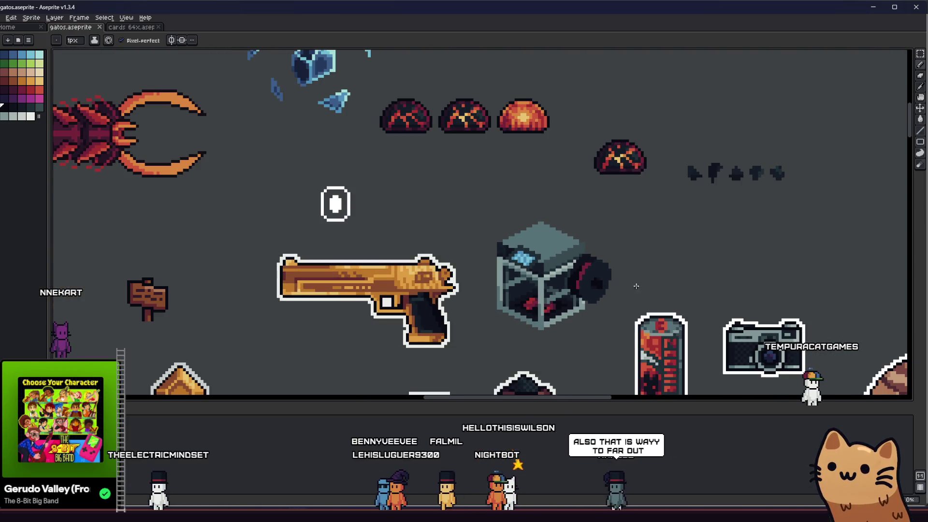
scroll(635, 286, up, 5)
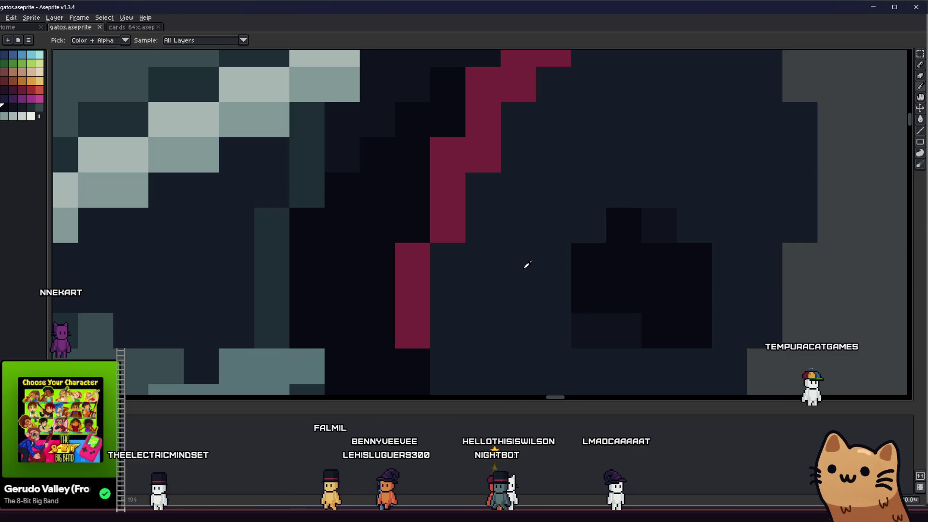
scroll(527, 264, down, 1)
scroll(556, 296, down, 2)
scroll(555, 296, down, 3)
scroll(551, 298, up, 3)
scroll(573, 297, up, 2)
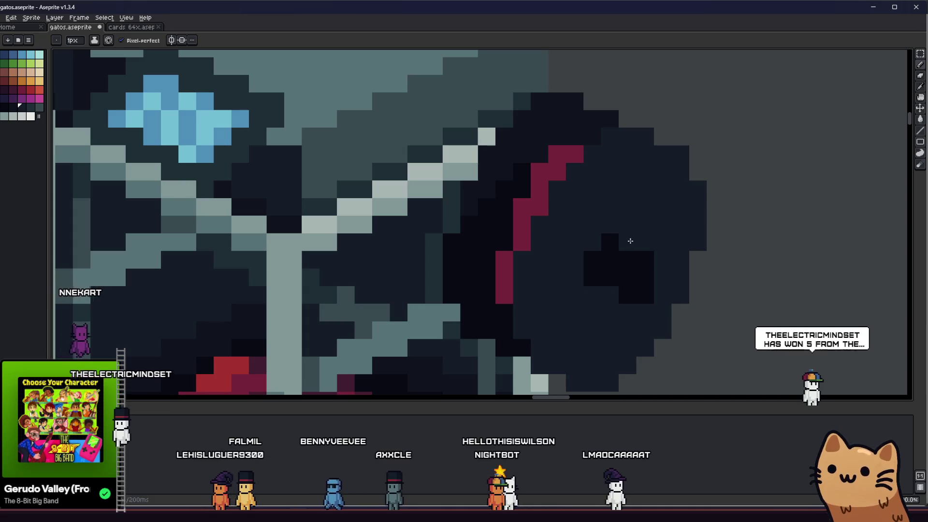
scroll(561, 312, down, 5)
key(v)
scroll(508, 297, down, 2)
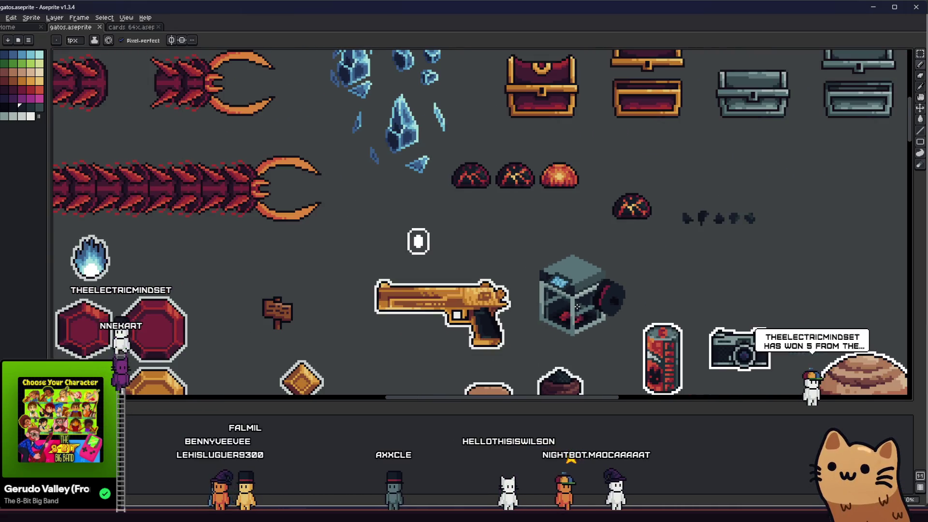
scroll(506, 293, up, 2)
scroll(505, 293, up, 1)
scroll(493, 295, up, 2)
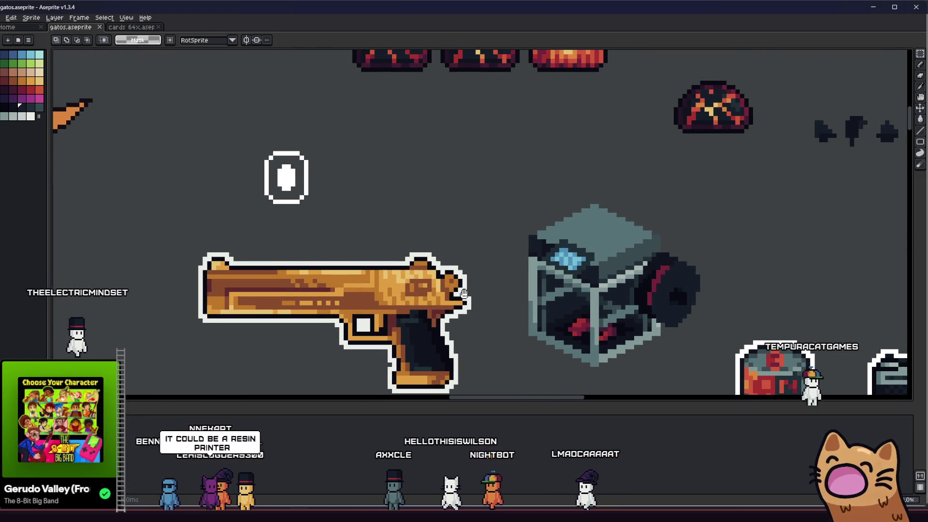
key(b)
scroll(675, 285, up, 4)
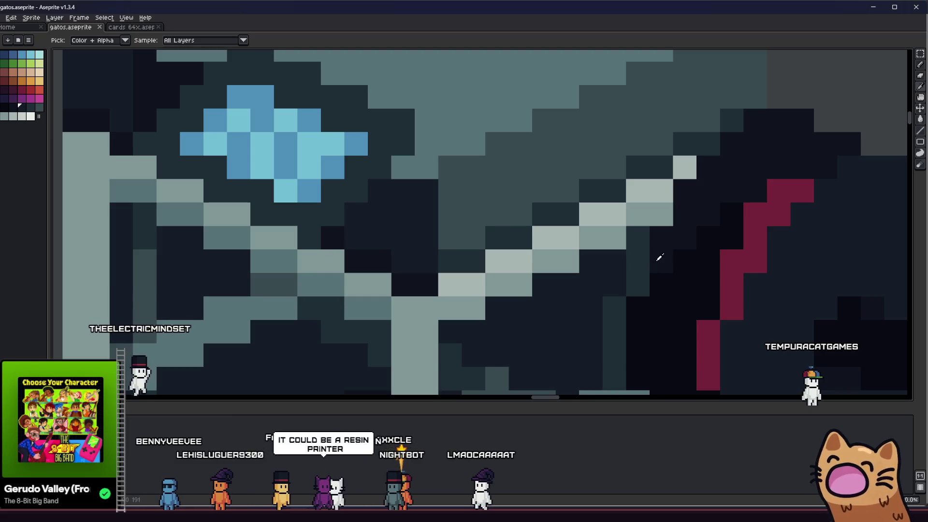
scroll(623, 280, down, 1)
scroll(592, 269, down, 1)
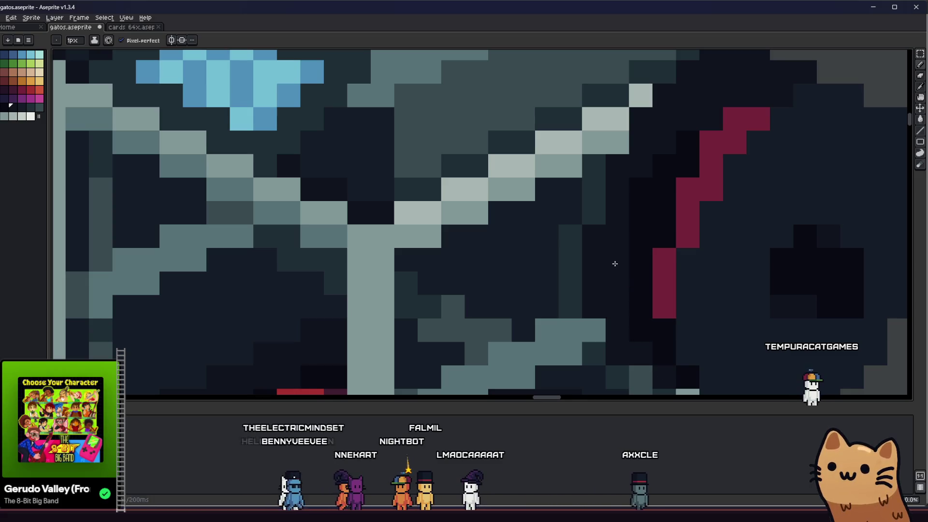
scroll(647, 260, down, 3)
scroll(621, 244, up, 2)
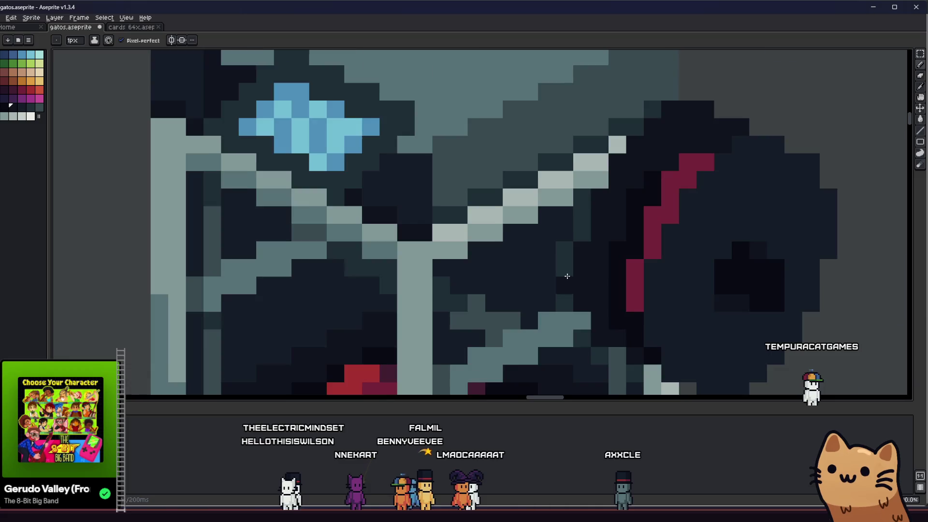
scroll(567, 273, down, 3)
mouse_move(567, 273)
mouse_down()
mouse_move(482, 299)
mouse_move(666, 290)
mouse_move(480, 285)
mouse_move(495, 280)
mouse_up()
scroll(481, 285, up, 3)
scroll(480, 285, up, 1)
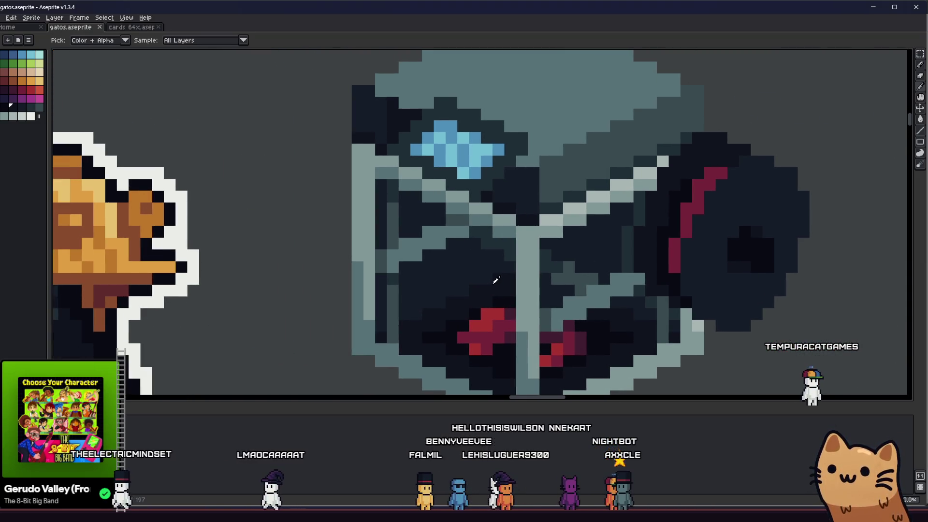
scroll(496, 280, down, 2)
scroll(568, 203, up, 2)
drag(568, 203, 553, 199)
click(13, 90)
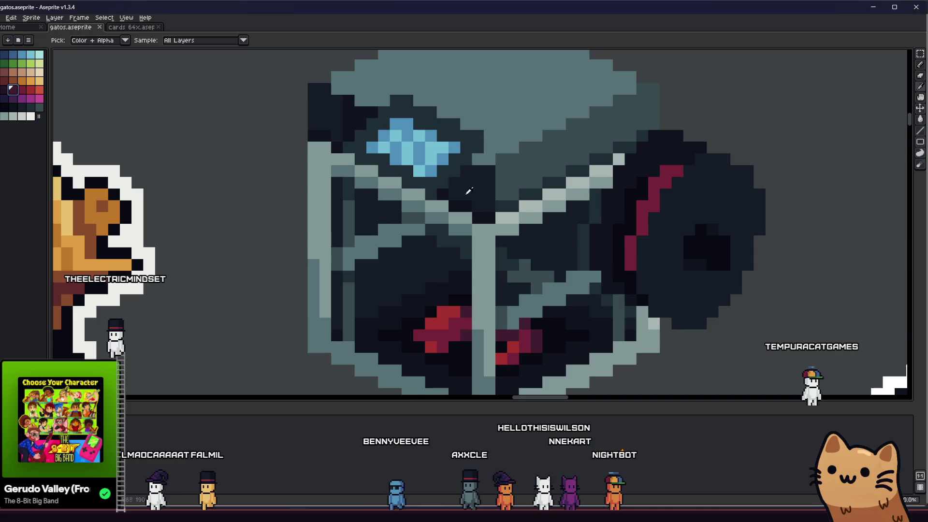
click(28, 89)
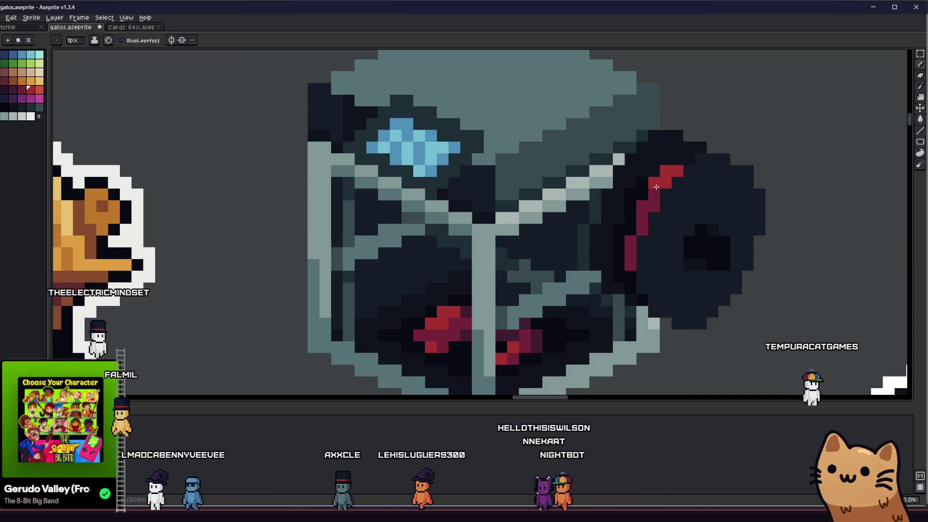
scroll(644, 211, down, 5)
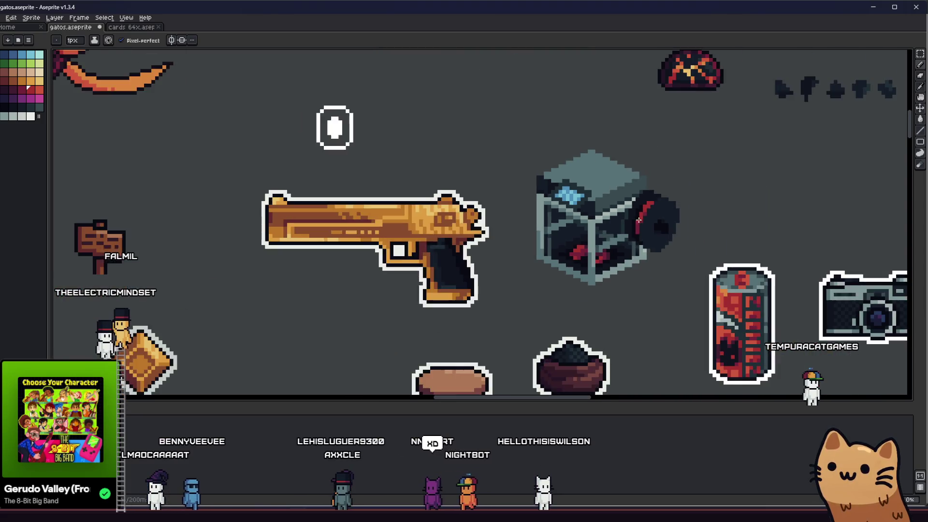
drag(660, 214, 646, 233)
scroll(645, 233, down, 1)
scroll(530, 247, down, 2)
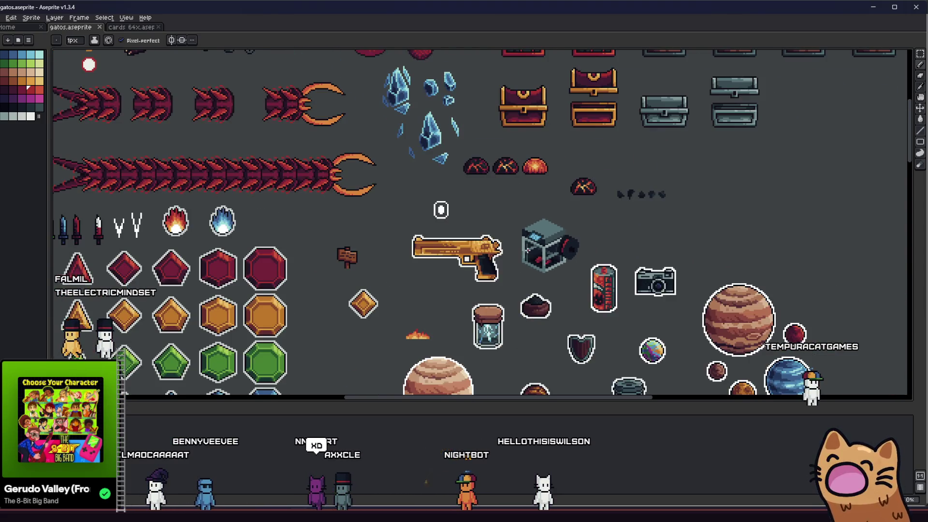
scroll(525, 250, up, 1)
scroll(521, 254, down, 1)
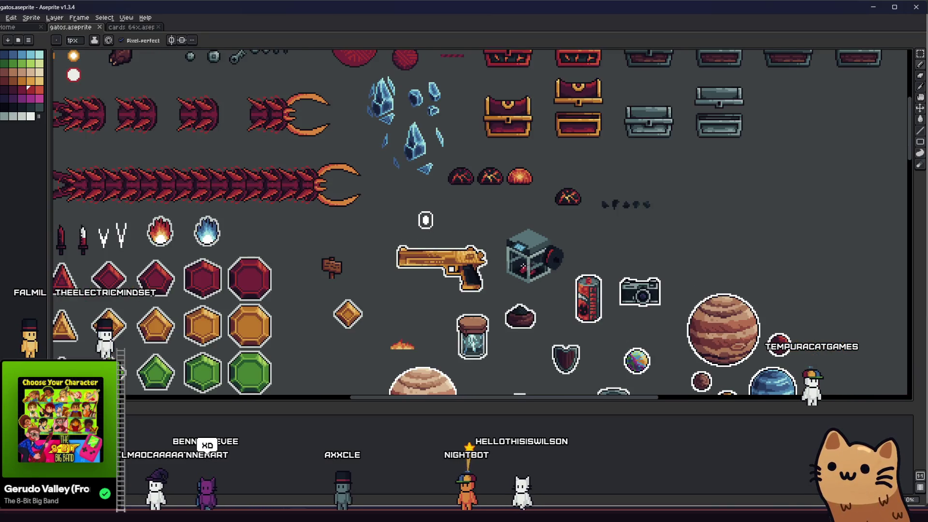
scroll(532, 260, up, 2)
scroll(573, 263, up, 1)
click(573, 263)
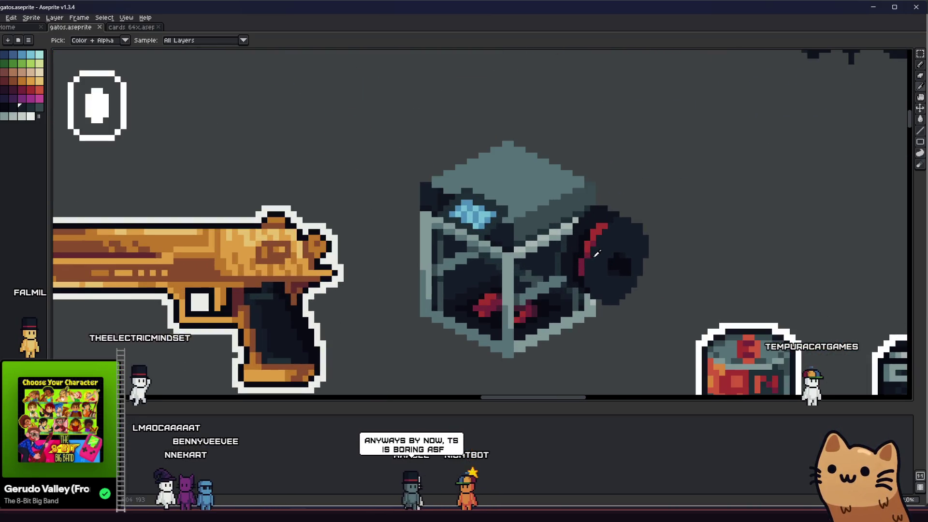
click(35, 107)
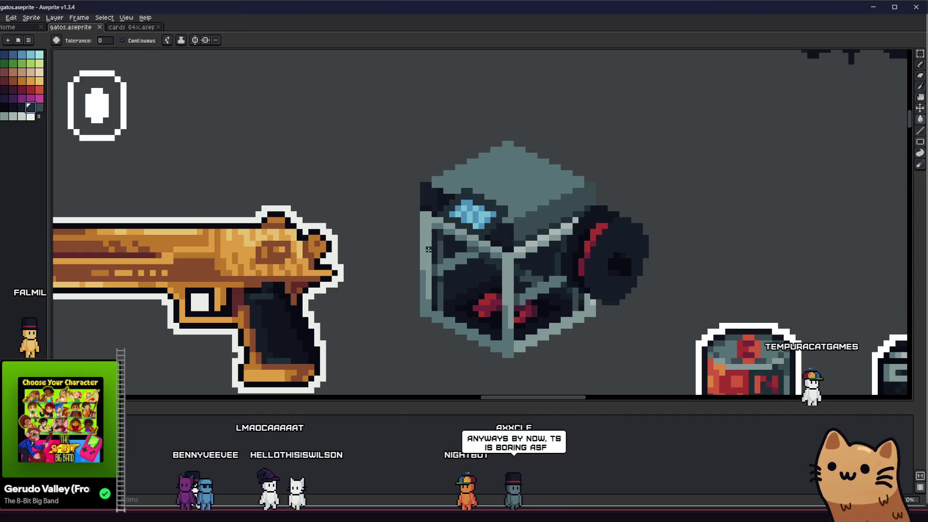
mouse_move(540, 252)
mouse_down()
mouse_move(498, 254)
mouse_move(658, 244)
mouse_up()
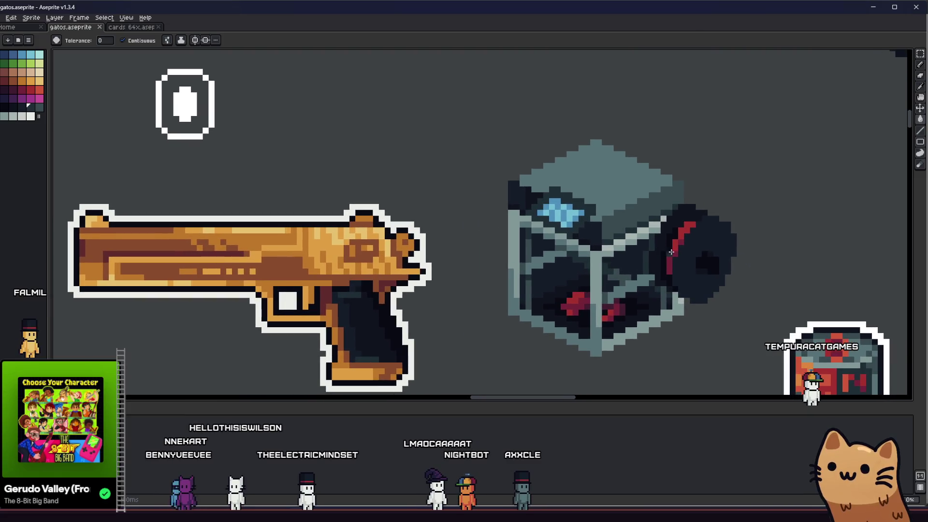
scroll(693, 253, down, 1)
scroll(650, 250, up, 2)
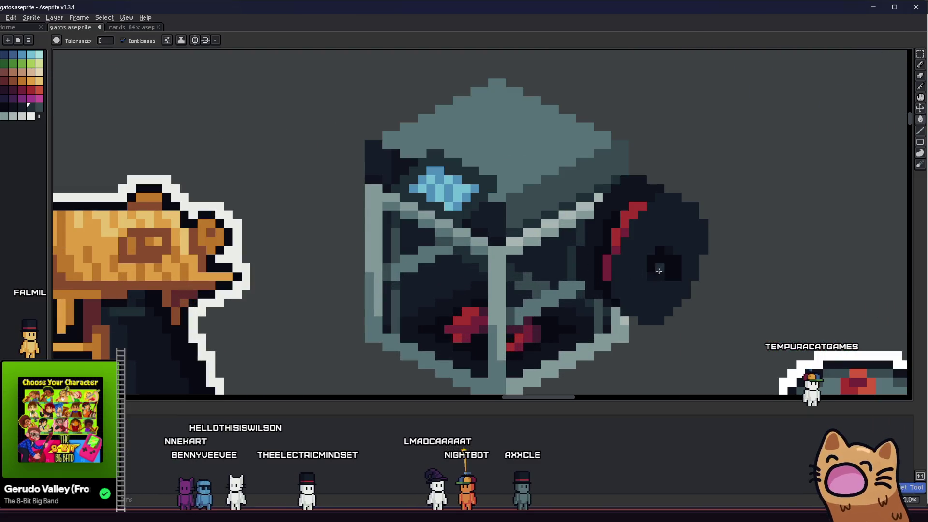
scroll(651, 249, down, 1)
scroll(636, 242, down, 1)
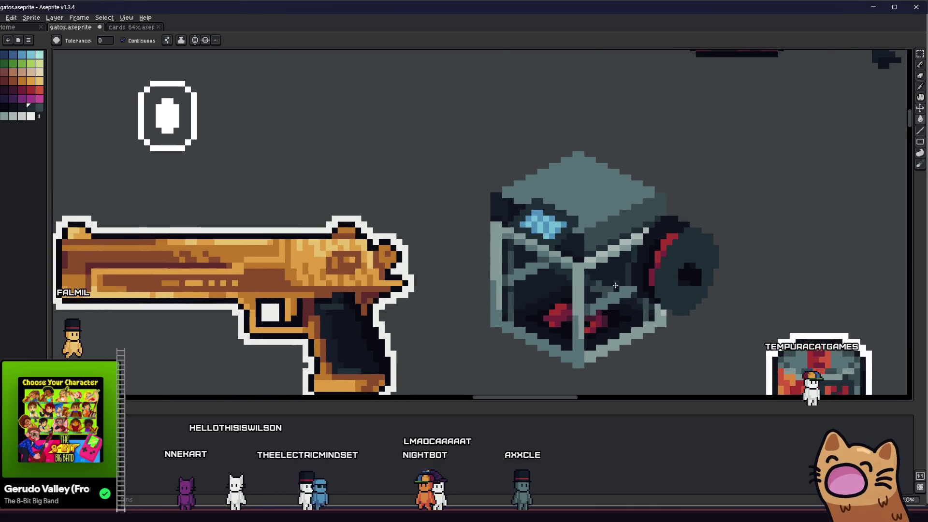
scroll(615, 282, down, 1)
scroll(616, 282, up, 3)
key(i)
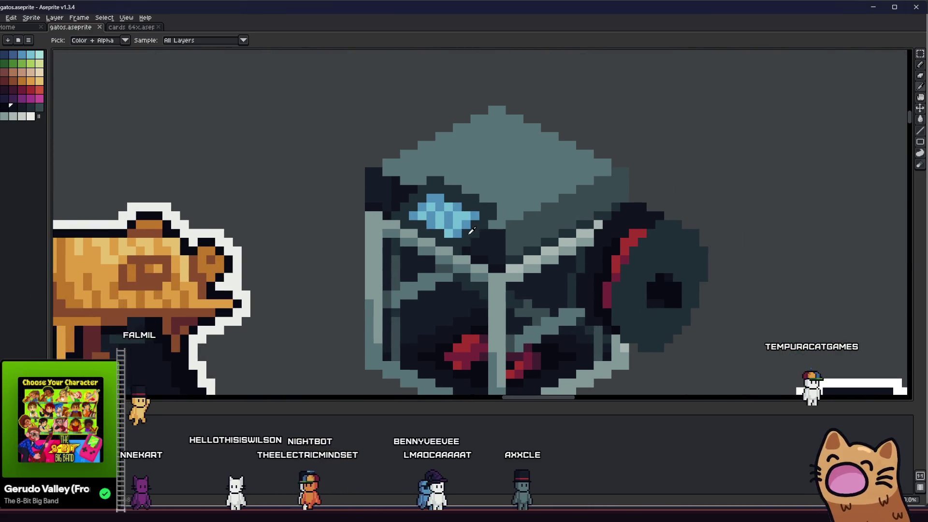
Sample a dark colour and repaint two red stripe pixels on the side disc dark
click(20, 108)
key(g)
scroll(601, 254, down, 2)
scroll(579, 260, up, 1)
scroll(579, 260, down, 1)
scroll(541, 272, down, 1)
scroll(565, 304, up, 1)
scroll(508, 275, up, 2)
key(i)
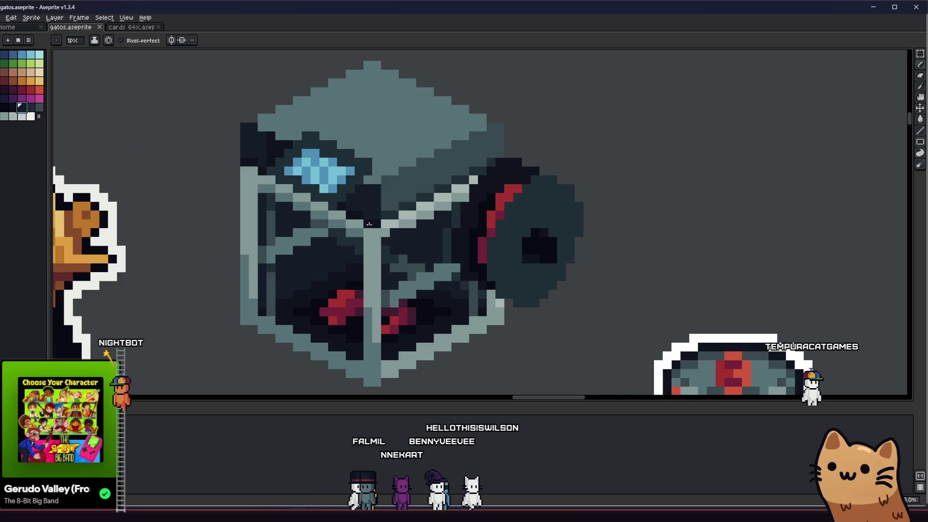
scroll(435, 218, down, 1)
scroll(494, 223, up, 2)
key(b)
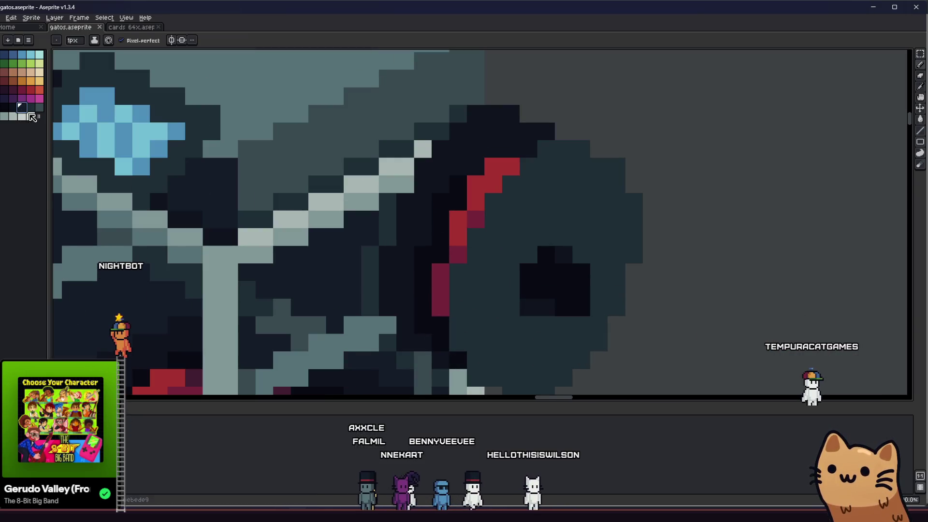
scroll(484, 244, up, 2)
scroll(487, 227, down, 2)
drag(487, 236, 489, 198)
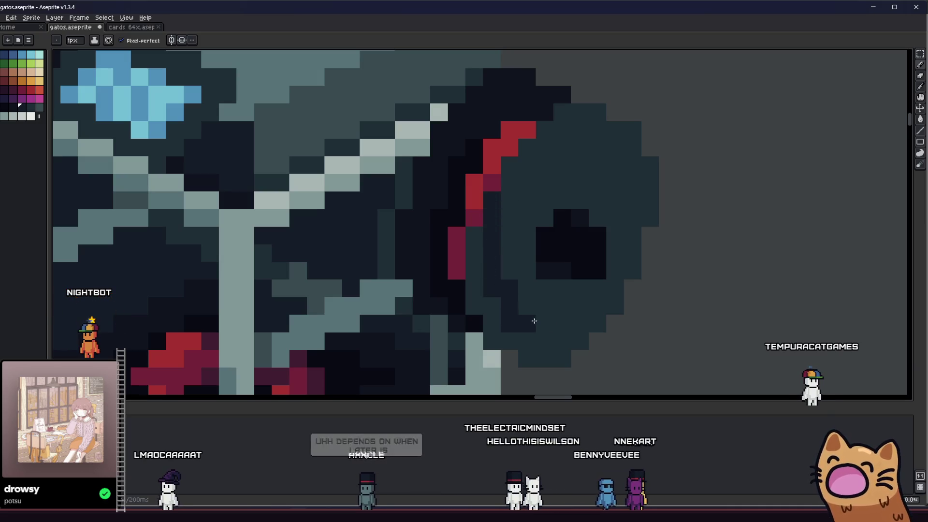
scroll(556, 335, left, 3)
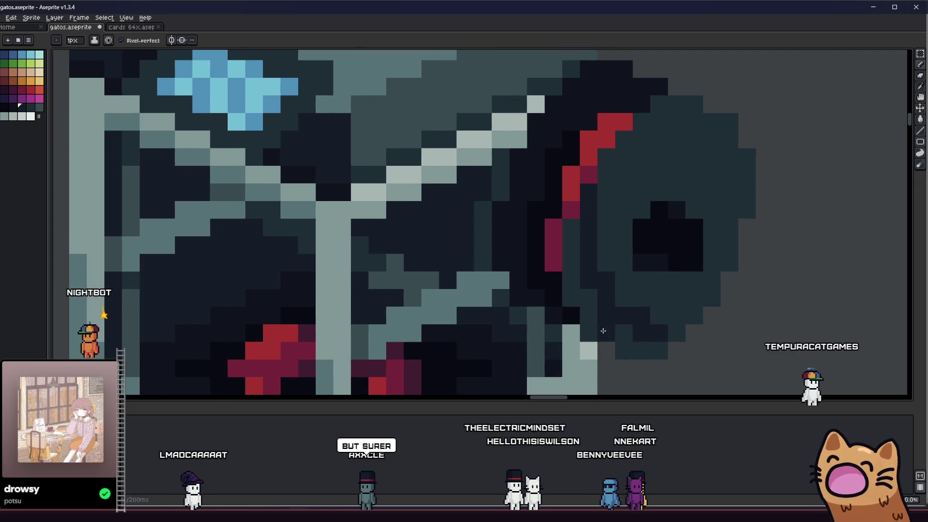
Try a dark bucket fill on the cabinet's teal top, then undo it so the top stays unchanged
key(v)
key(g)
click(616, 306)
click(649, 292)
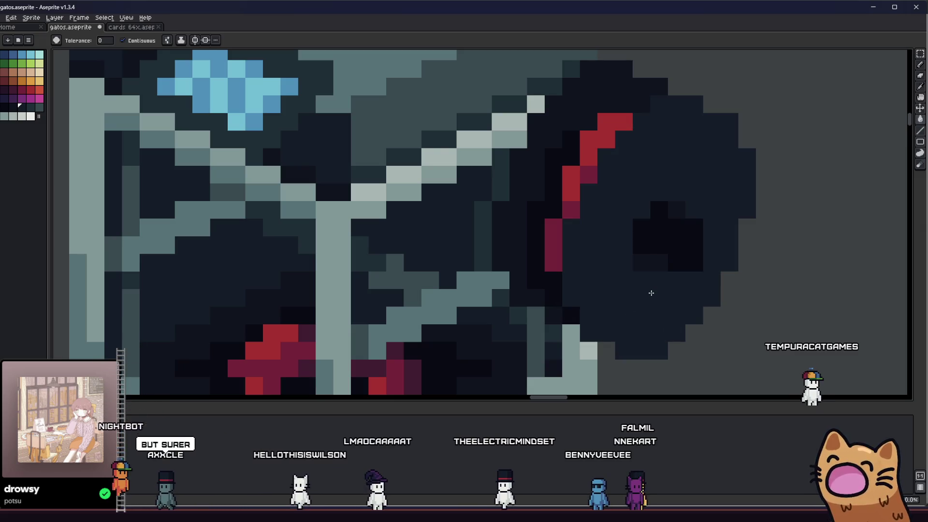
key(ctrl+z)
key(i)
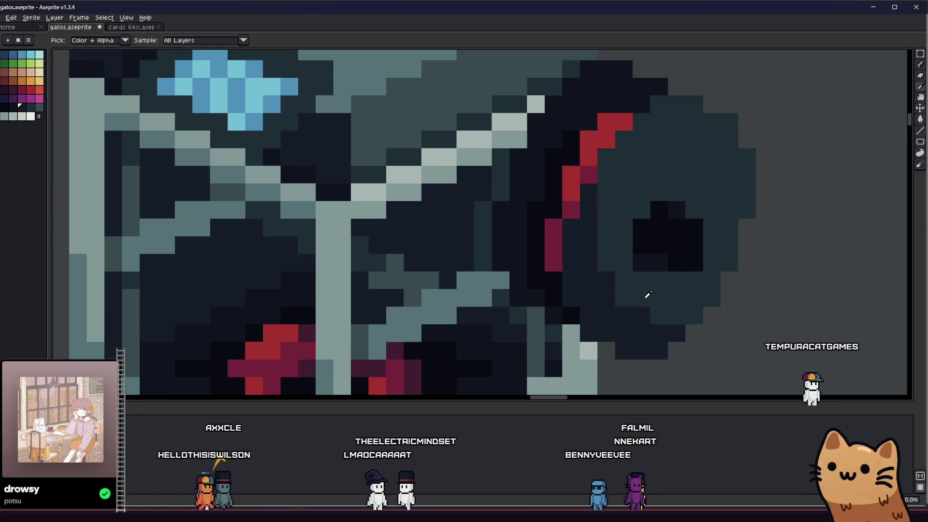
scroll(619, 298, down, 2)
scroll(615, 301, down, 2)
scroll(591, 317, down, 2)
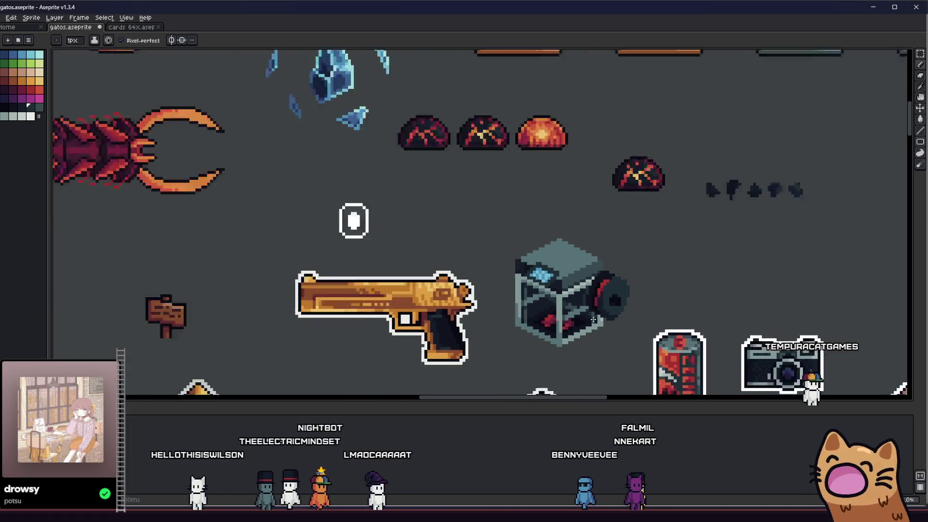
scroll(591, 317, up, 3)
key(i)
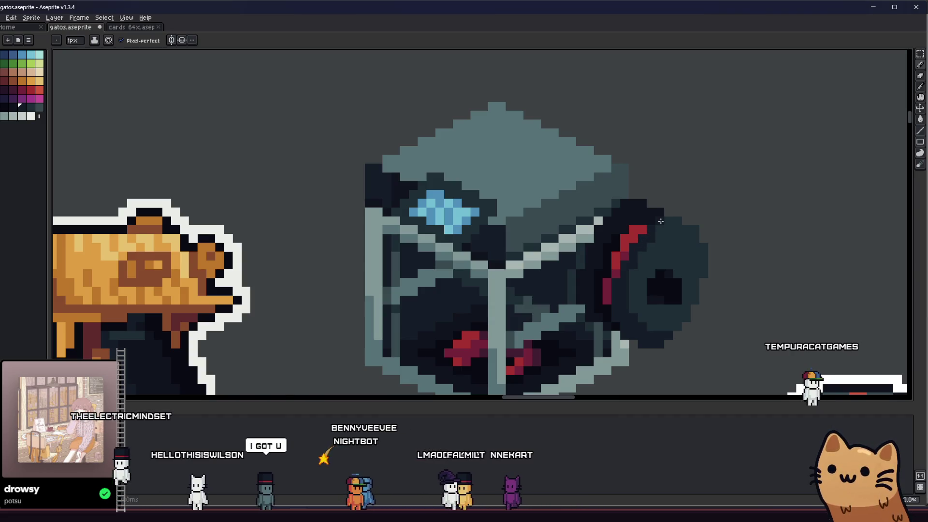
scroll(616, 239, down, 1)
scroll(551, 269, down, 1)
scroll(505, 290, down, 1)
scroll(505, 291, down, 1)
scroll(505, 291, down, 1)
scroll(551, 291, up, 3)
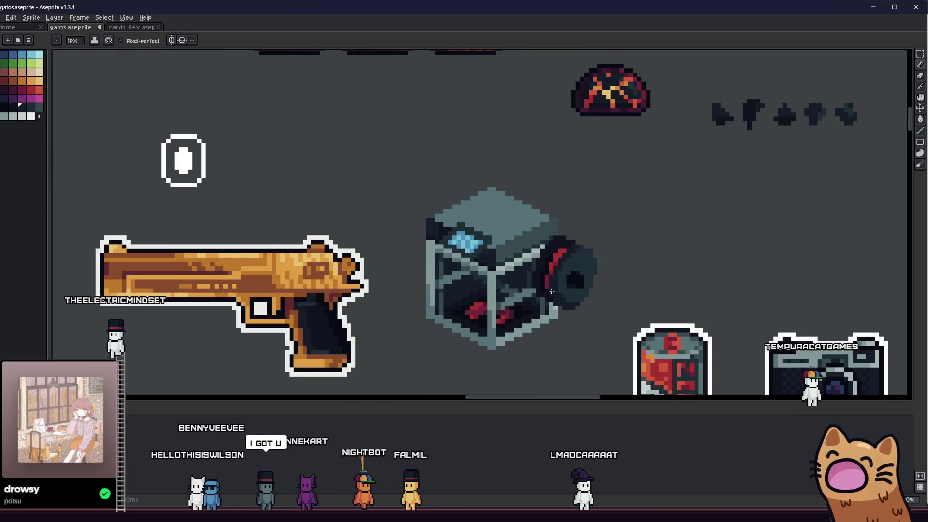
scroll(551, 291, up, 2)
scroll(564, 242, up, 1)
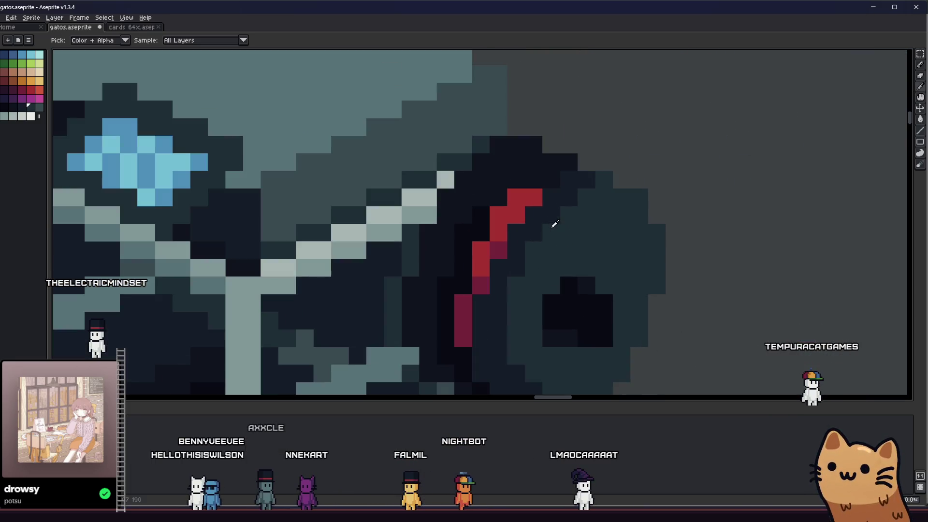
scroll(514, 275, down, 2)
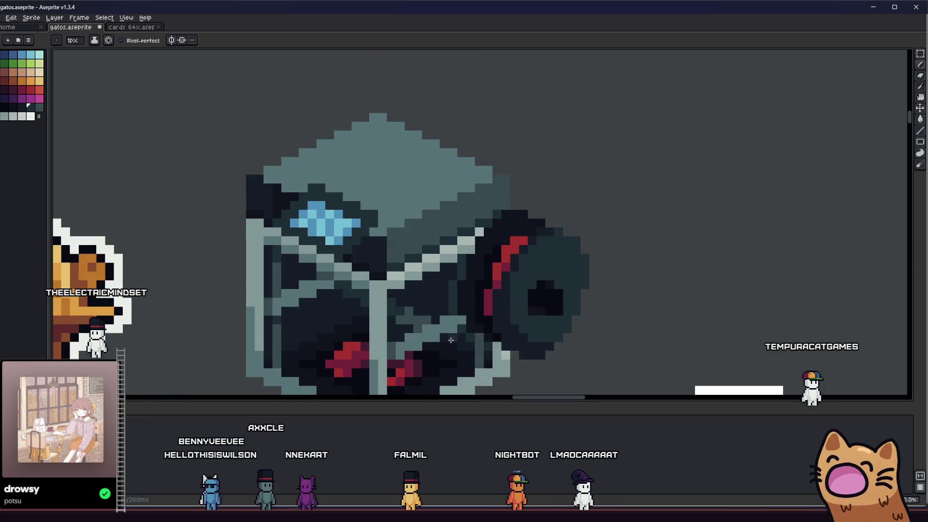
scroll(573, 323, up, 1)
scroll(595, 338, down, 3)
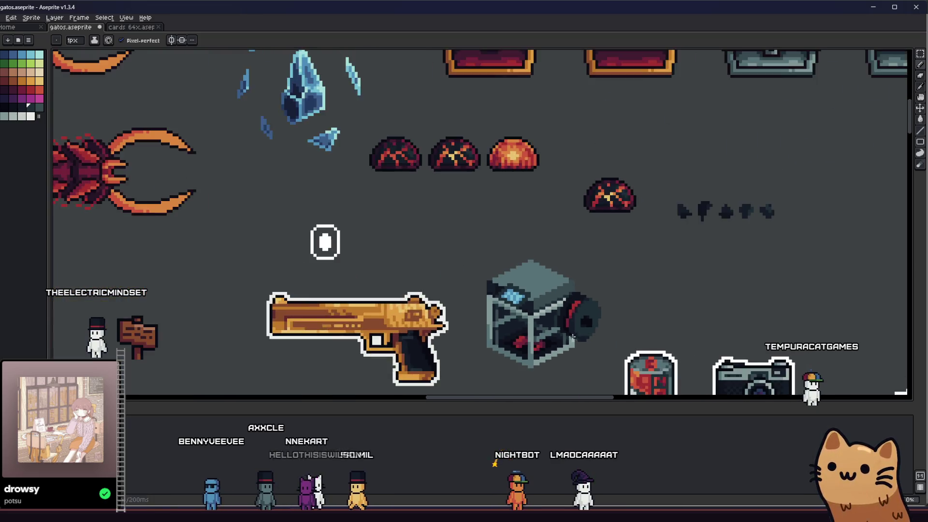
scroll(568, 310, up, 2)
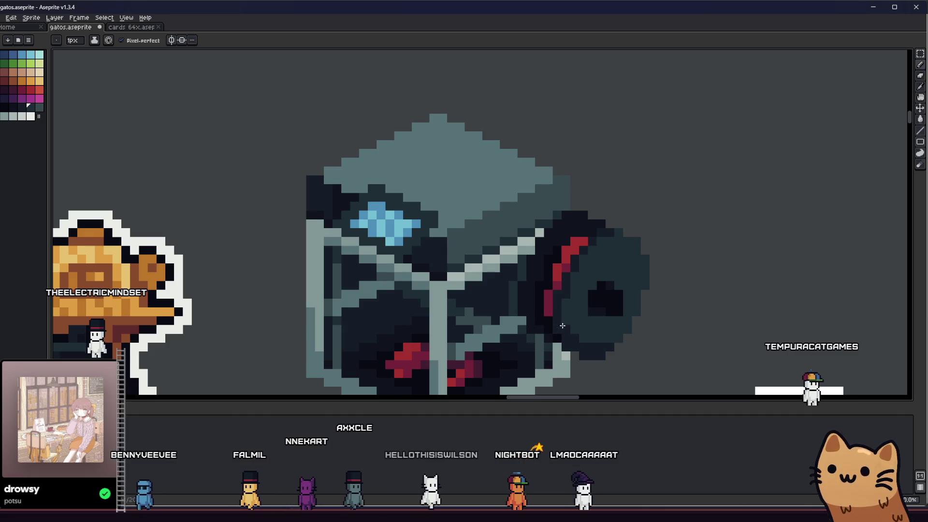
scroll(564, 317, down, 3)
scroll(573, 319, down, 2)
scroll(593, 318, up, 2)
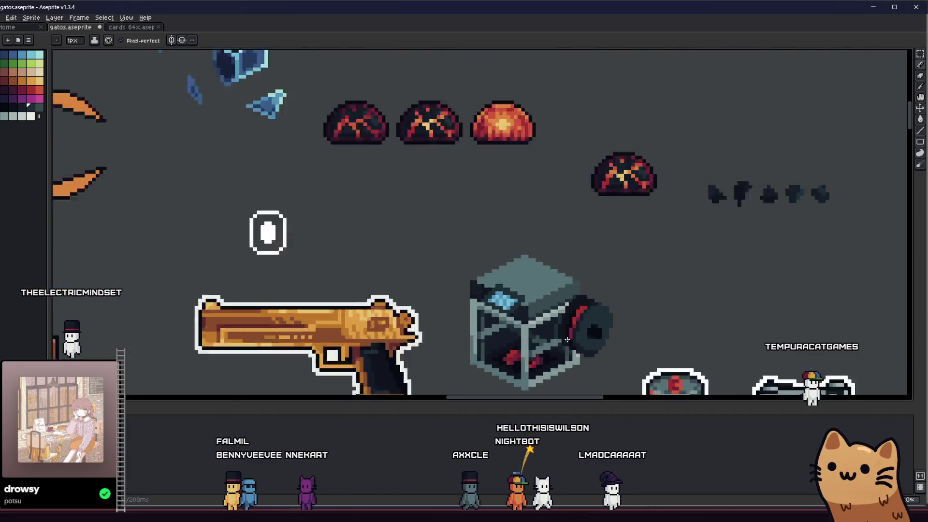
scroll(584, 325, up, 2)
scroll(584, 325, down, 1)
scroll(565, 326, down, 1)
scroll(522, 327, down, 2)
scroll(487, 328, down, 1)
scroll(488, 328, up, 2)
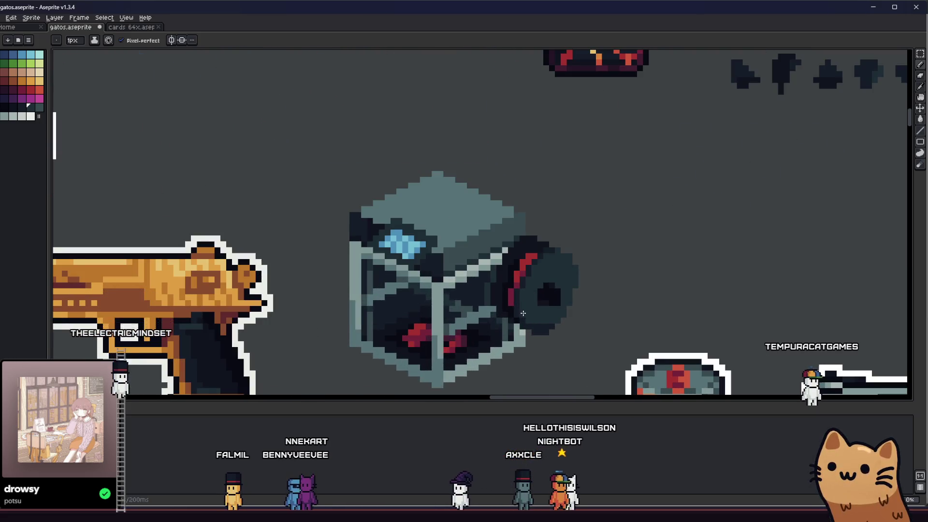
scroll(522, 313, down, 2)
scroll(529, 304, up, 3)
scroll(535, 333, down, 2)
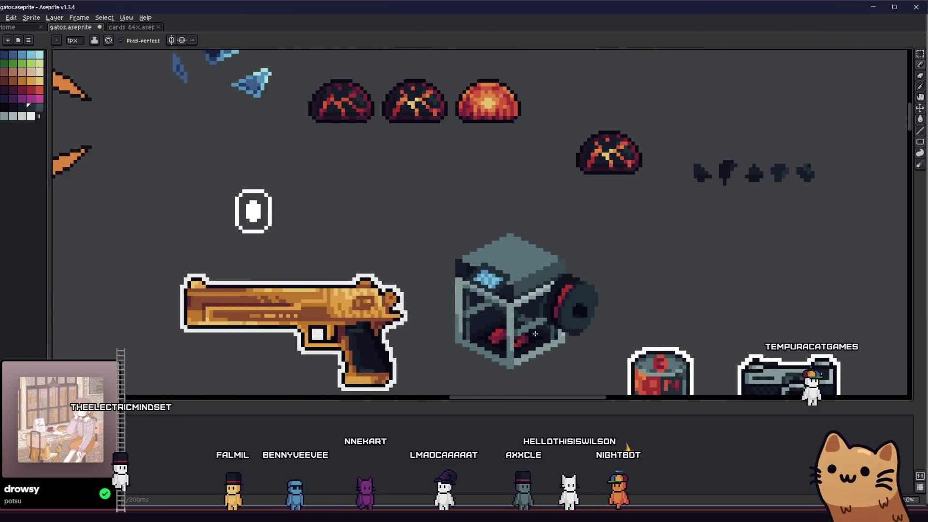
scroll(534, 334, down, 2)
Bring the cube into view and select a rectangle around the whole cube sprite
mouse_move(534, 333)
mouse_down()
mouse_move(386, 322)
mouse_move(428, 297)
mouse_up()
scroll(386, 322, up, 1)
scroll(386, 321, up, 1)
scroll(457, 285, up, 1)
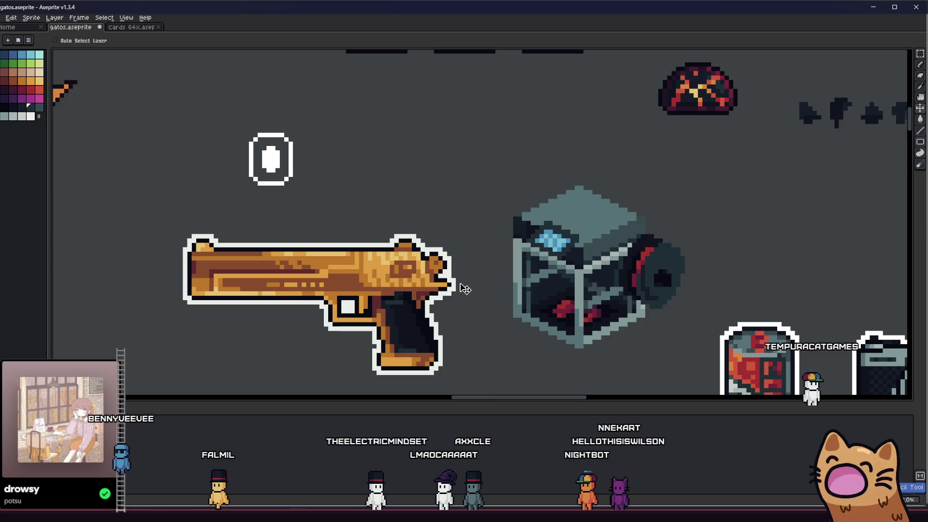
scroll(535, 253, up, 2)
key(b)
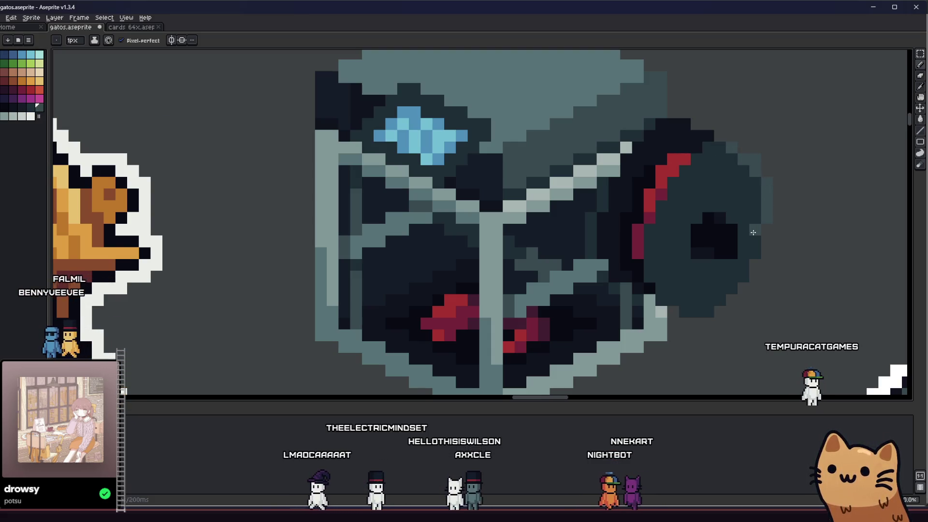
scroll(753, 231, down, 2)
scroll(752, 231, down, 1)
key(m)
drag(538, 159, 680, 305)
Apply the Outline FX with a darker outline colour around the cube's whole silhouette
key(shift+o)
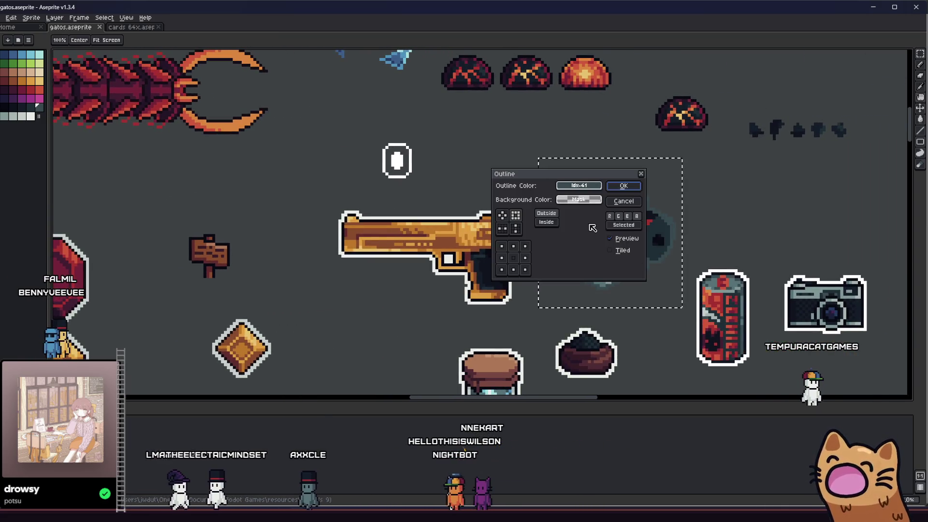
click(579, 186)
click(628, 218)
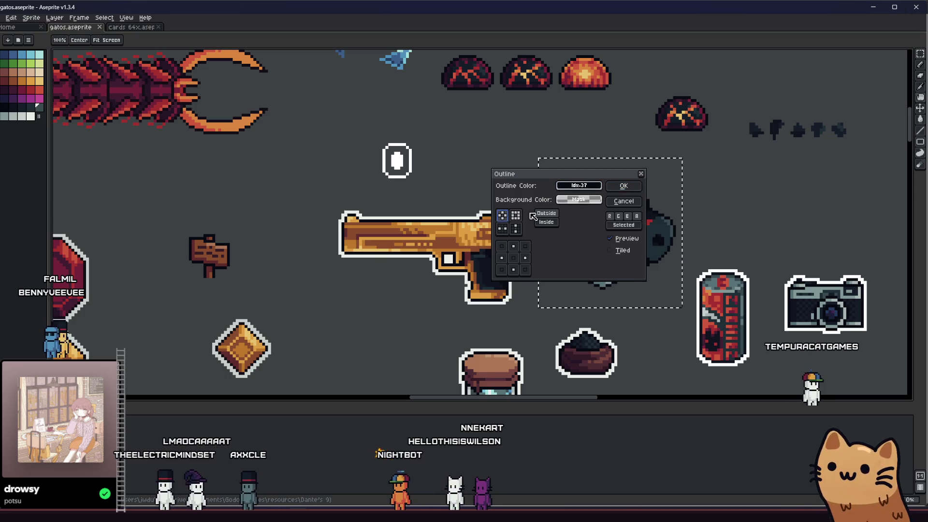
click(621, 187)
scroll(464, 232, down, 2)
scroll(449, 275, up, 1)
scroll(442, 297, up, 1)
scroll(439, 309, down, 1)
scroll(440, 309, down, 1)
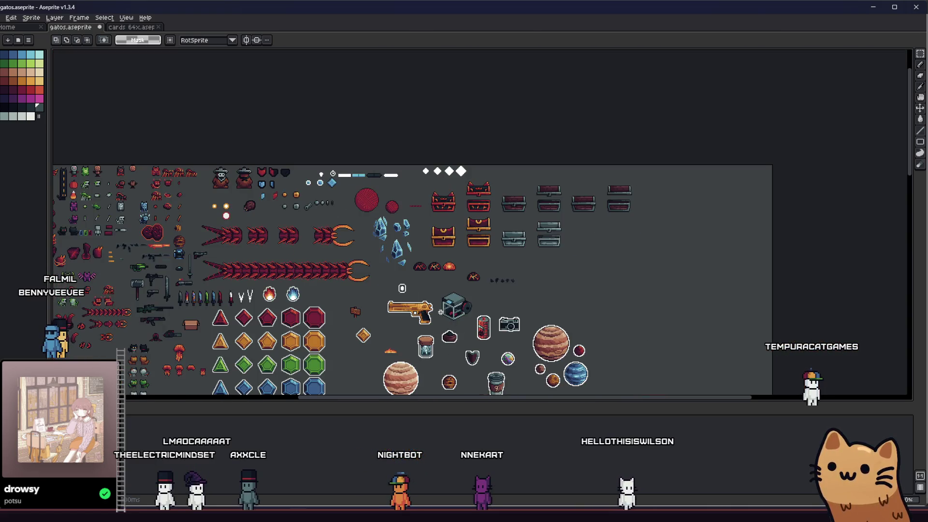
scroll(465, 293, up, 2)
scroll(504, 280, up, 3)
key(i)
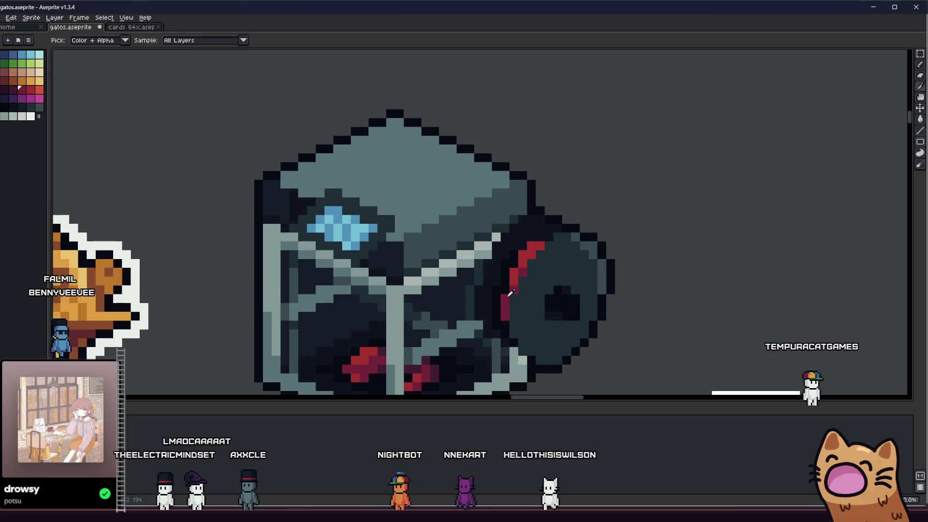
key(b)
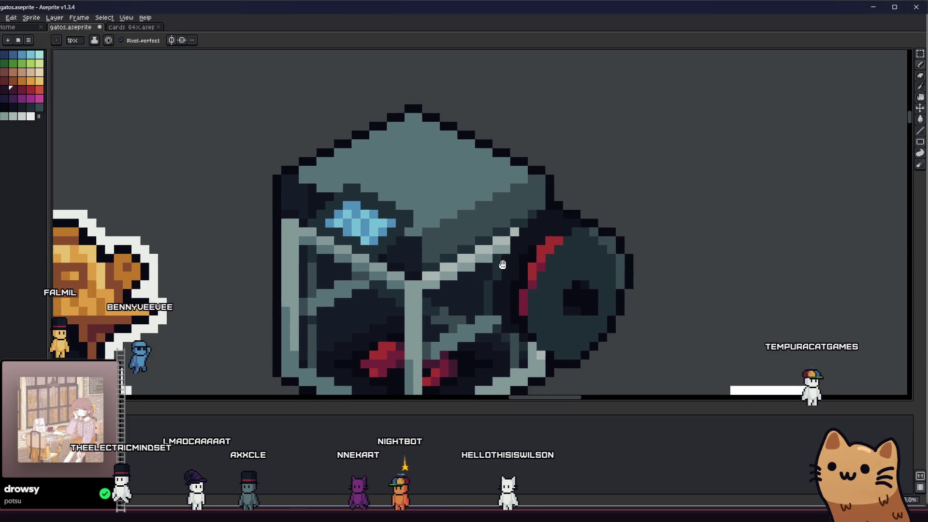
drag(512, 261, 584, 246)
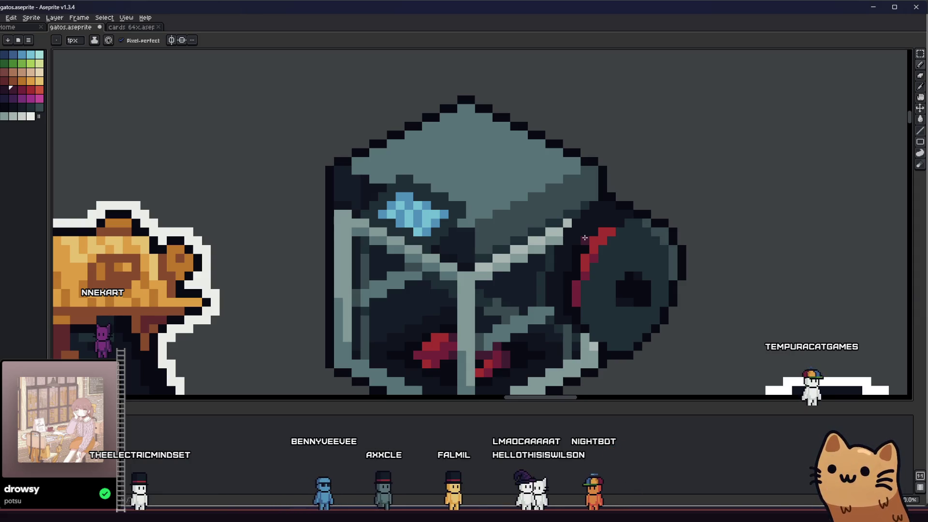
scroll(585, 237, down, 2)
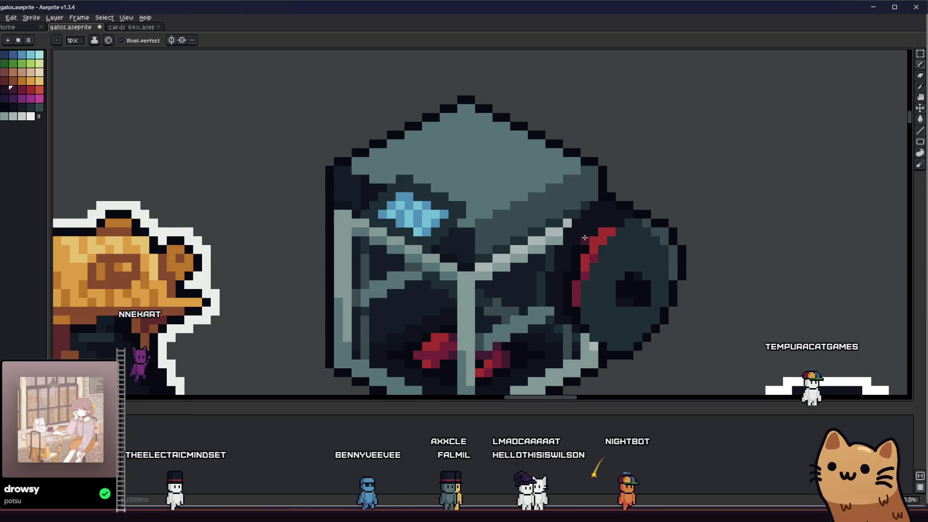
scroll(507, 253, down, 2)
scroll(471, 275, down, 2)
scroll(451, 294, up, 2)
drag(452, 294, 420, 301)
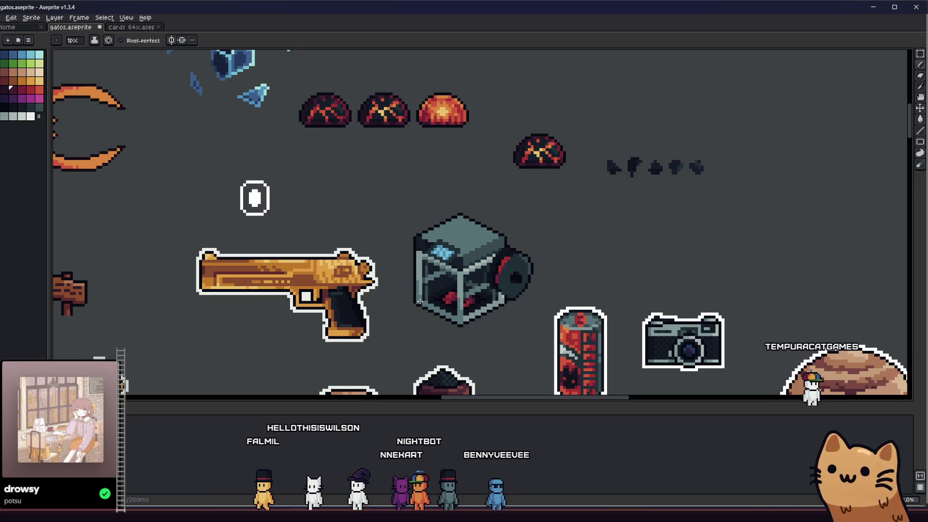
scroll(420, 301, up, 1)
scroll(422, 308, up, 1)
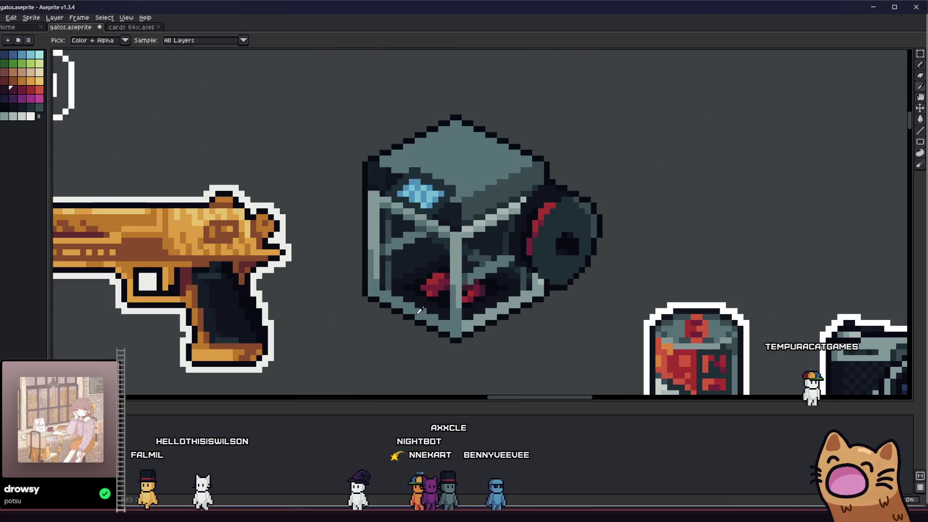
scroll(418, 317, up, 1)
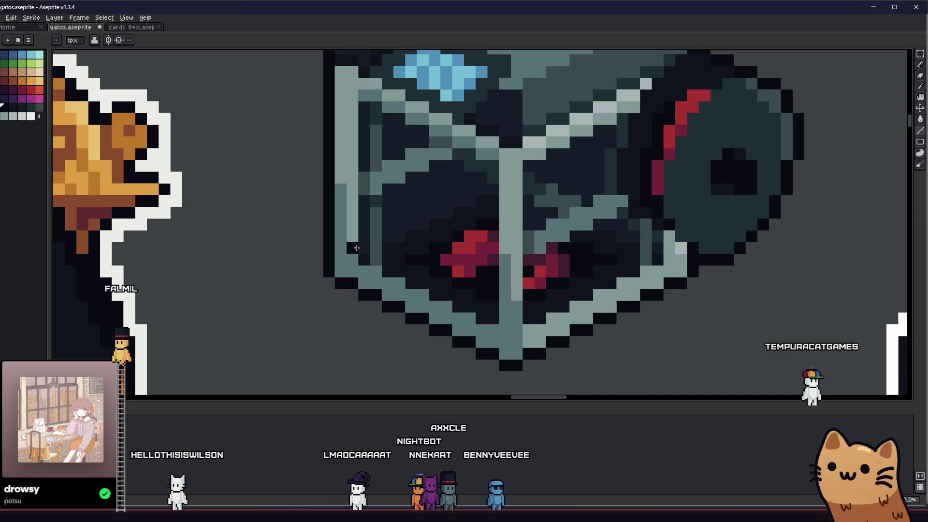
scroll(365, 141, up, 1)
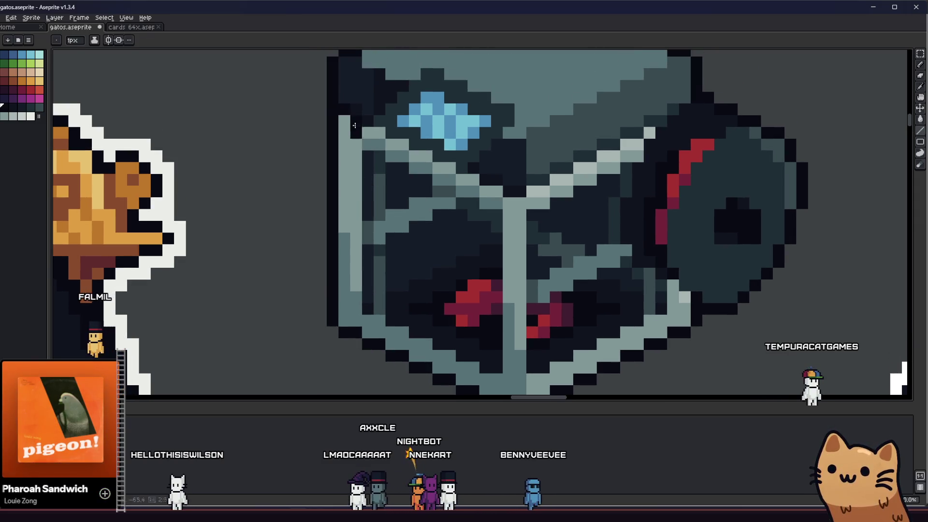
Darken light outline pixels on the cube's top corners, the diagonal frame bar's end and beside the disc
drag(343, 114, 435, 145)
drag(580, 160, 670, 129)
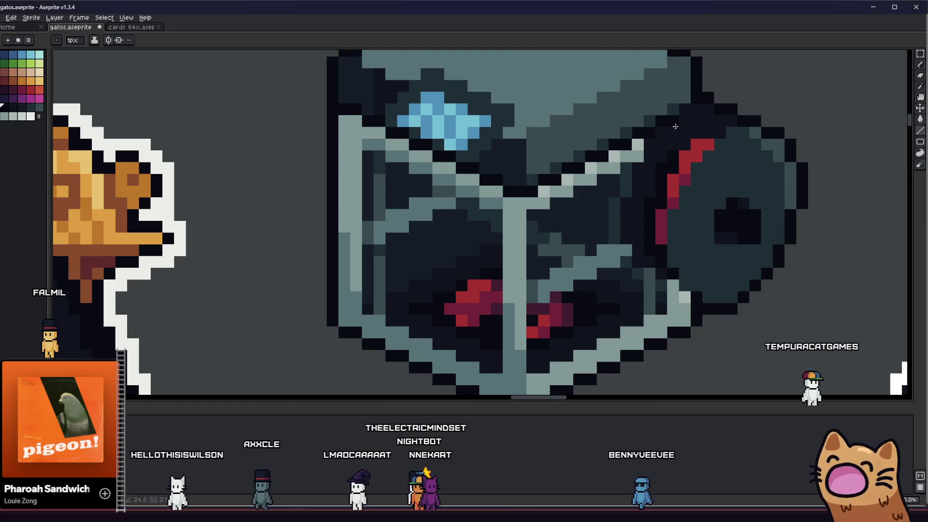
scroll(517, 189, down, 3)
scroll(517, 189, down, 1)
scroll(518, 190, up, 2)
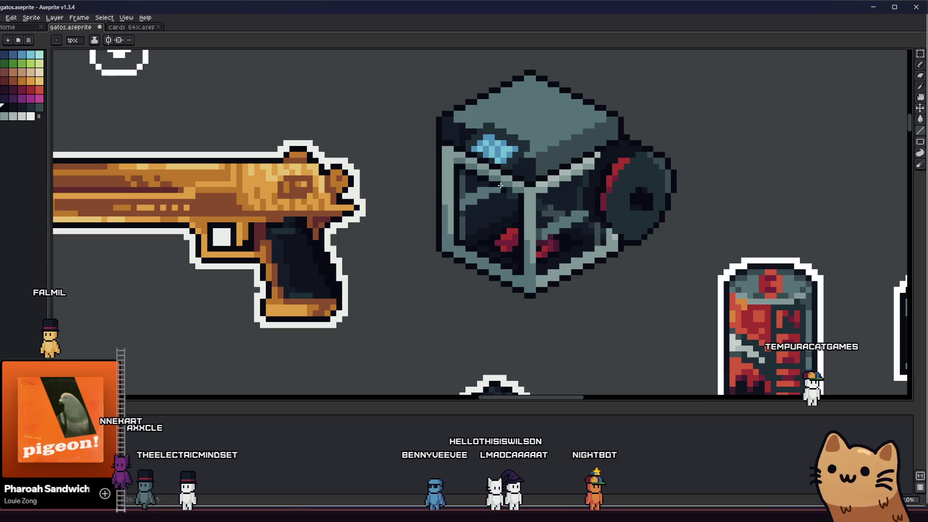
scroll(521, 201, down, 2)
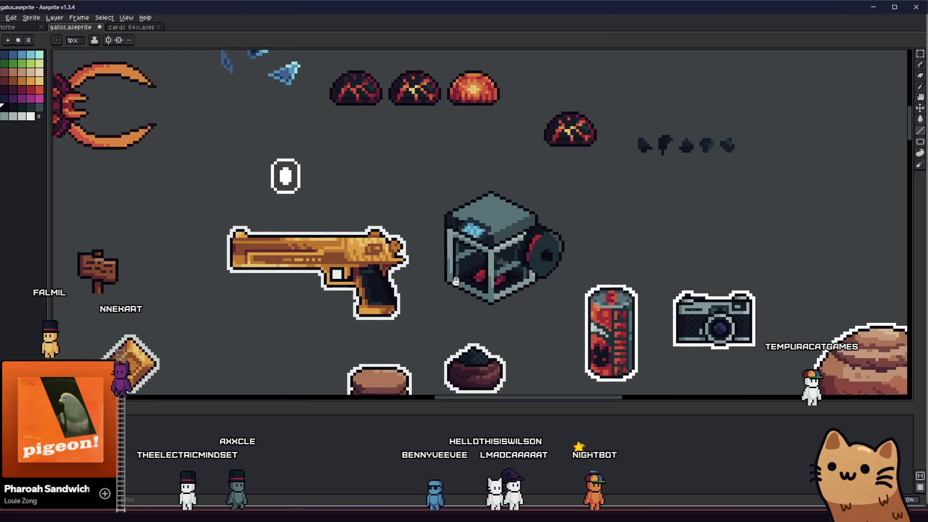
scroll(462, 281, down, 1)
scroll(462, 280, up, 3)
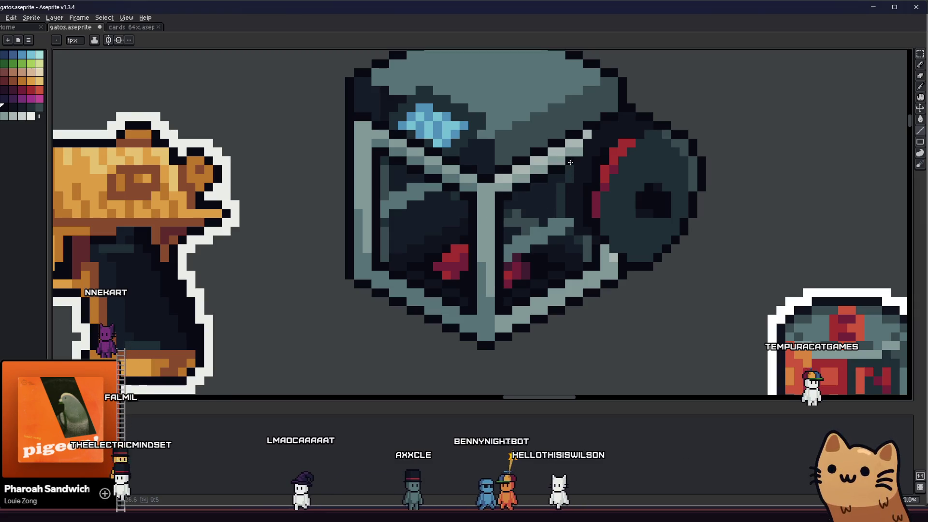
drag(476, 223, 485, 246)
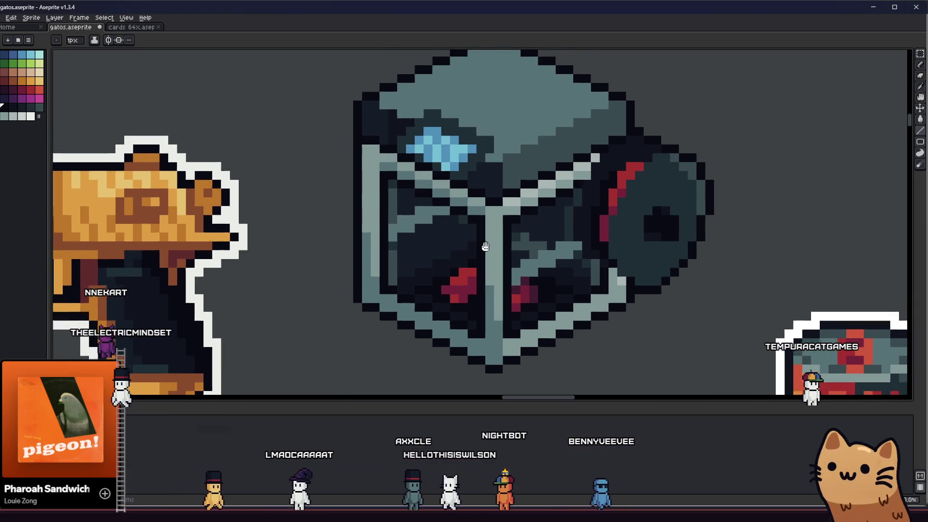
scroll(638, 300, up, 2)
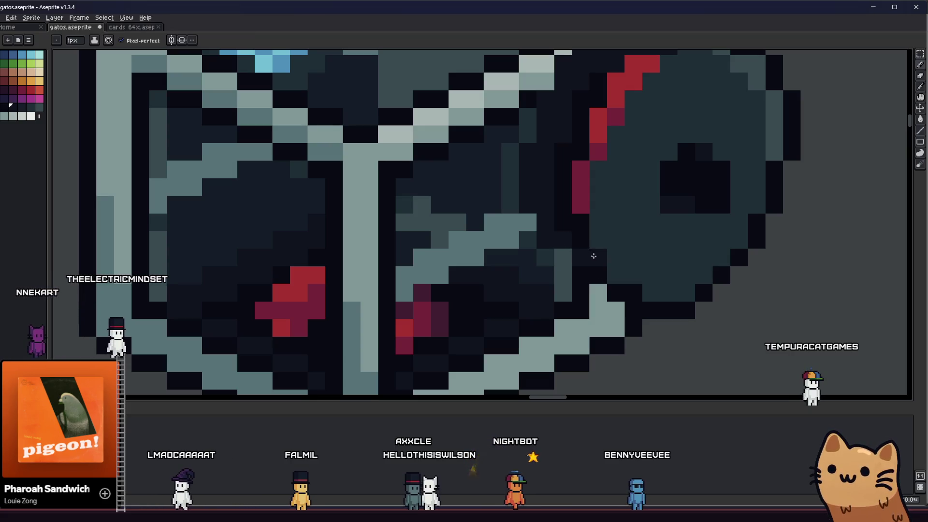
scroll(571, 233, up, 2)
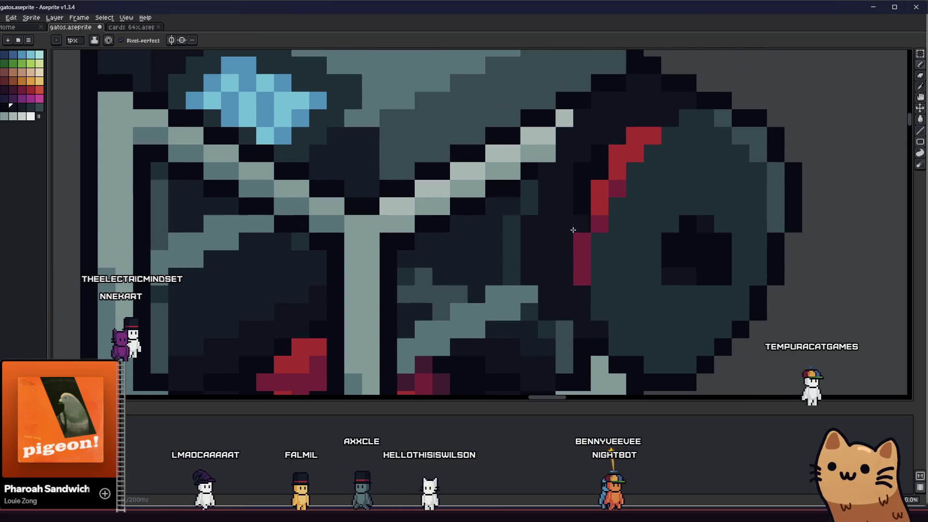
drag(564, 117, 546, 137)
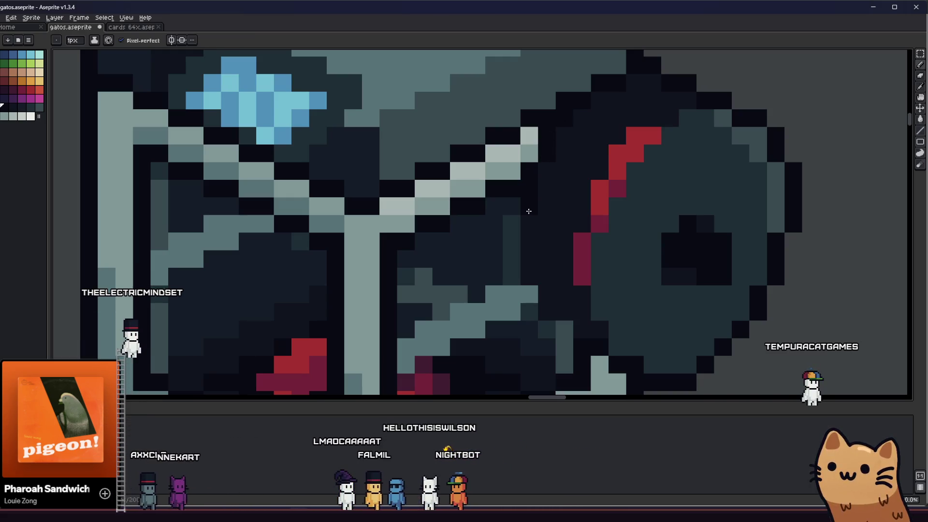
drag(520, 278, 529, 298)
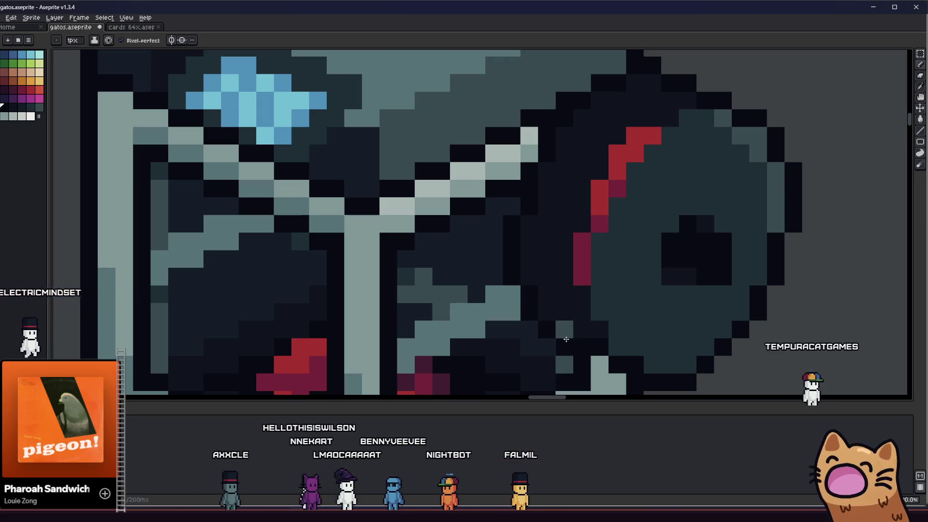
scroll(563, 330, down, 5)
scroll(523, 349, down, 1)
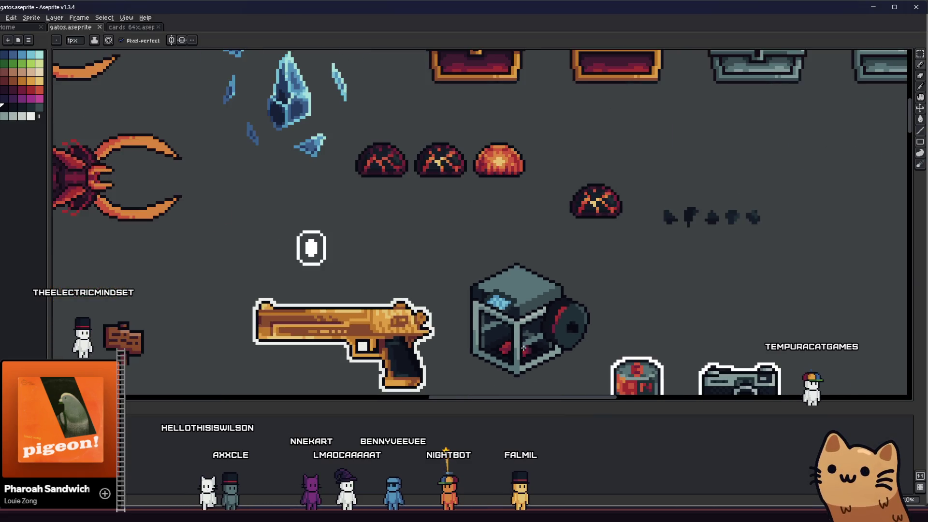
scroll(523, 345, up, 1)
scroll(522, 345, up, 1)
scroll(507, 337, up, 3)
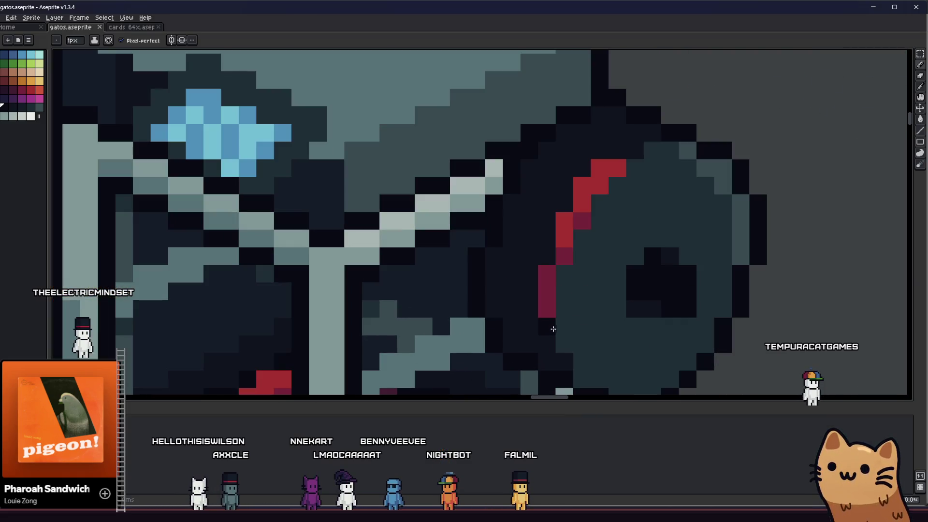
scroll(491, 331, down, 1)
scroll(478, 327, down, 2)
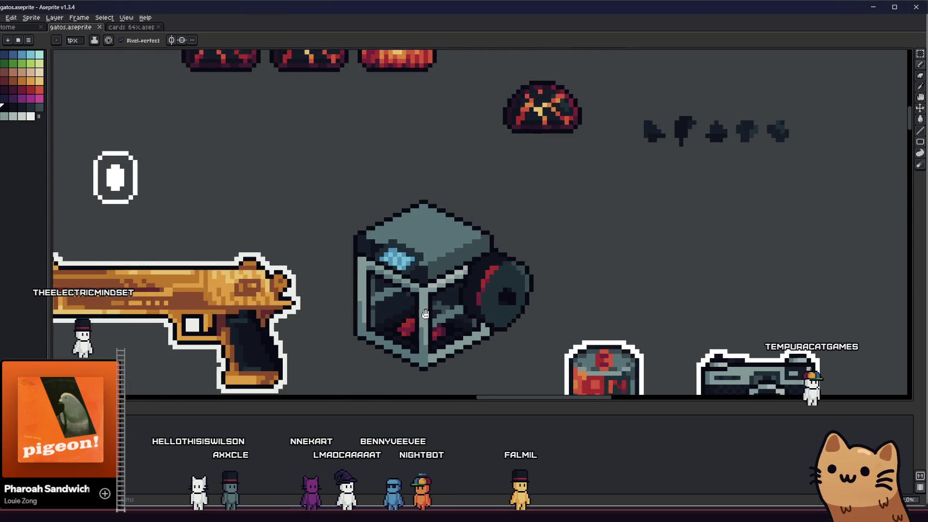
scroll(429, 319, down, 1)
scroll(431, 320, up, 4)
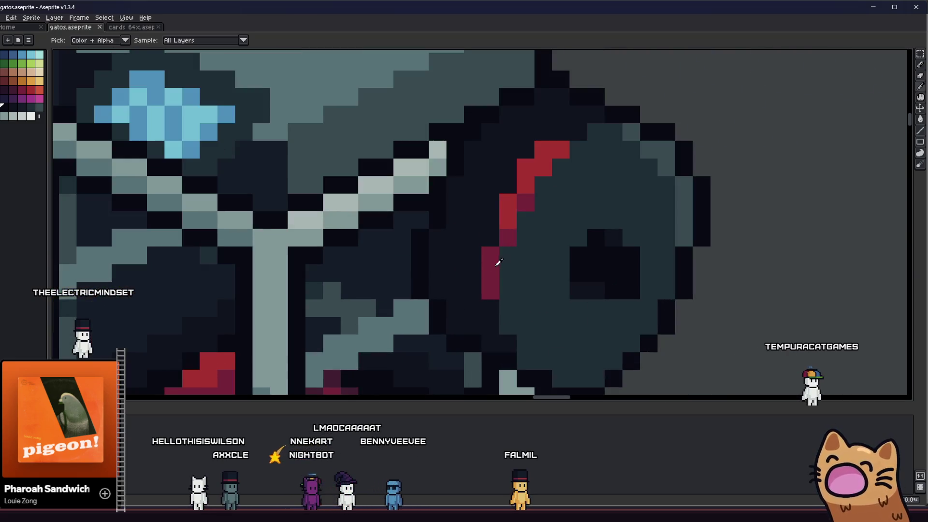
Pick the stripe's red and paint brighter red pixels onto the disc stripe's upper end
alt+click(498, 262)
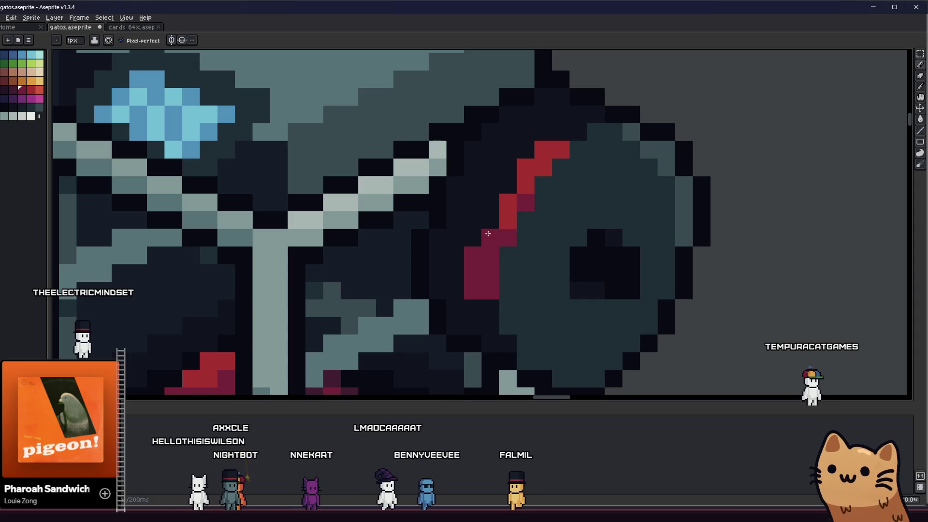
alt+click(507, 210)
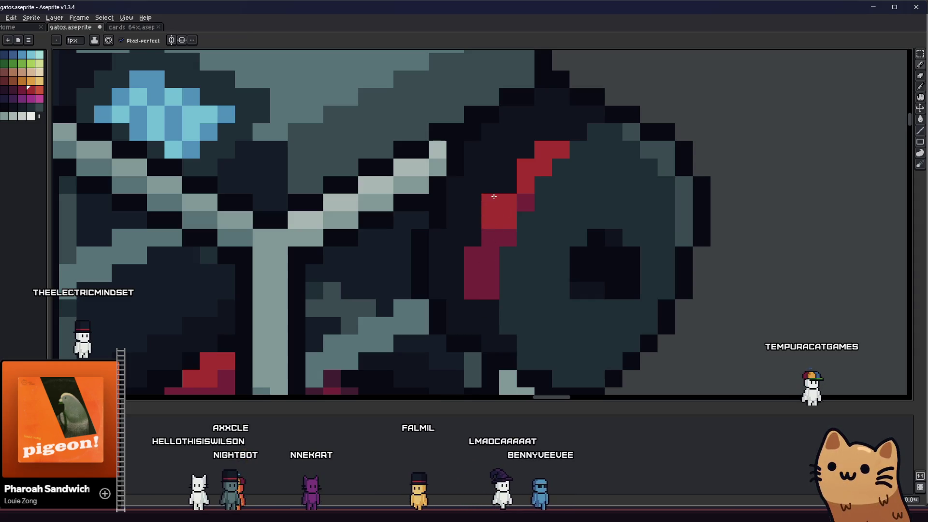
mouse_move(490, 211)
mouse_down()
mouse_move(506, 185)
mouse_move(509, 209)
mouse_up()
scroll(554, 163, down, 5)
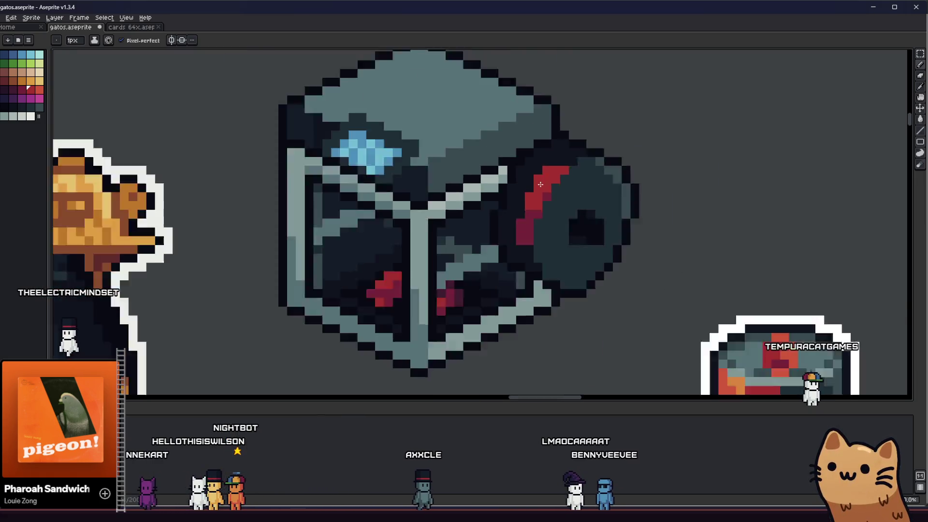
scroll(553, 164, down, 2)
scroll(563, 245, up, 7)
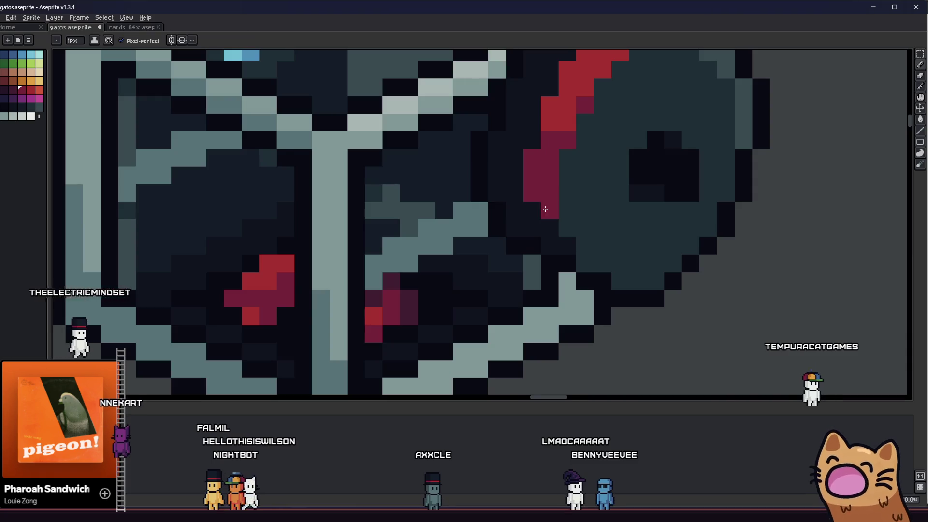
scroll(547, 196, down, 2)
scroll(547, 197, down, 1)
scroll(547, 196, down, 1)
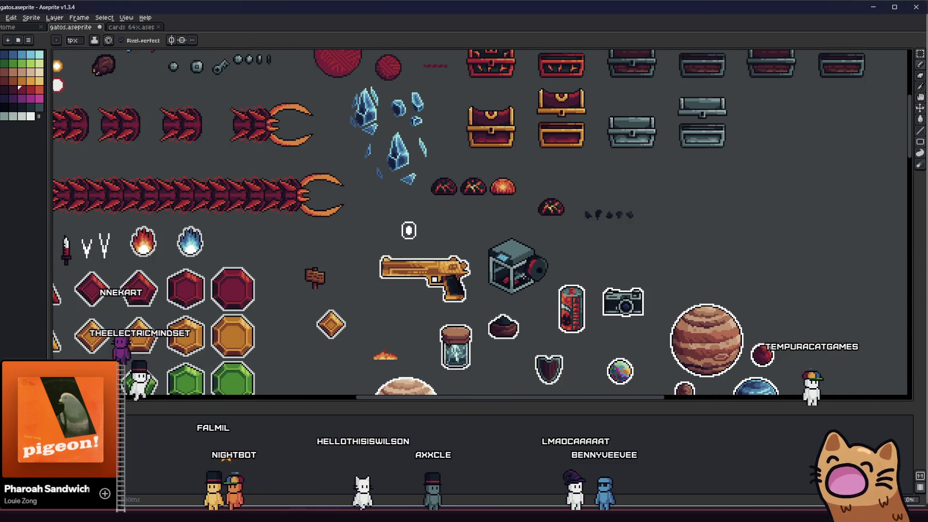
scroll(528, 251, up, 4)
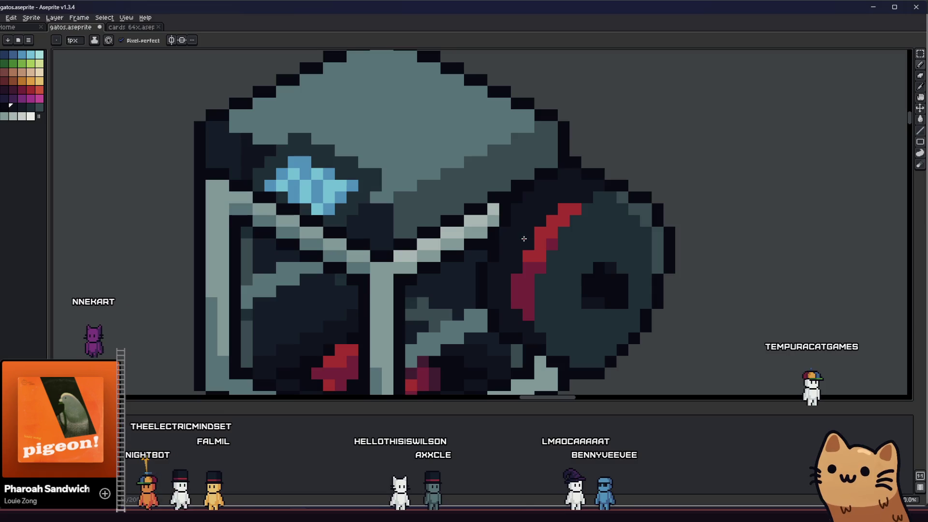
scroll(489, 305, down, 2)
scroll(489, 304, down, 2)
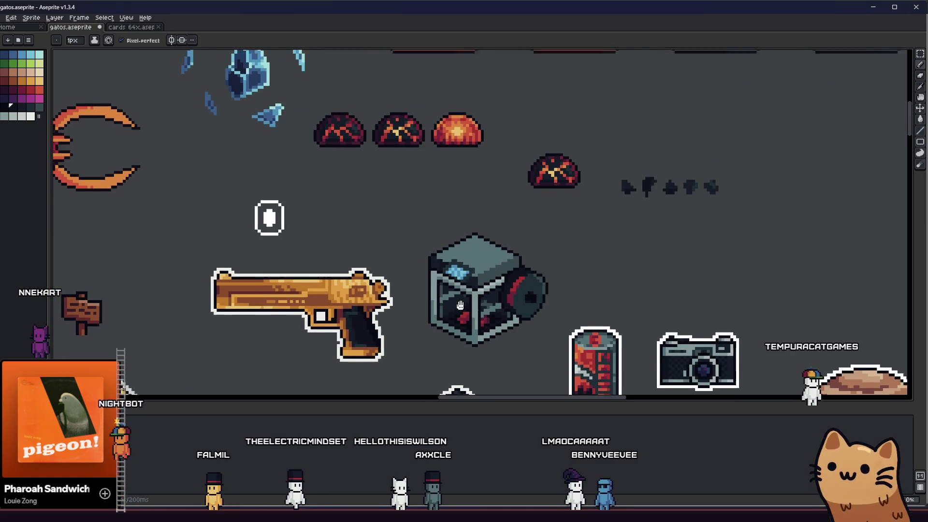
scroll(485, 307, down, 1)
scroll(484, 309, down, 2)
scroll(484, 309, up, 3)
mouse_move(484, 308)
mouse_down()
mouse_move(367, 314)
mouse_move(391, 289)
mouse_move(387, 299)
mouse_up()
scroll(391, 288, up, 1)
scroll(441, 287, up, 2)
drag(440, 288, 345, 289)
scroll(373, 271, down, 2)
scroll(387, 276, down, 1)
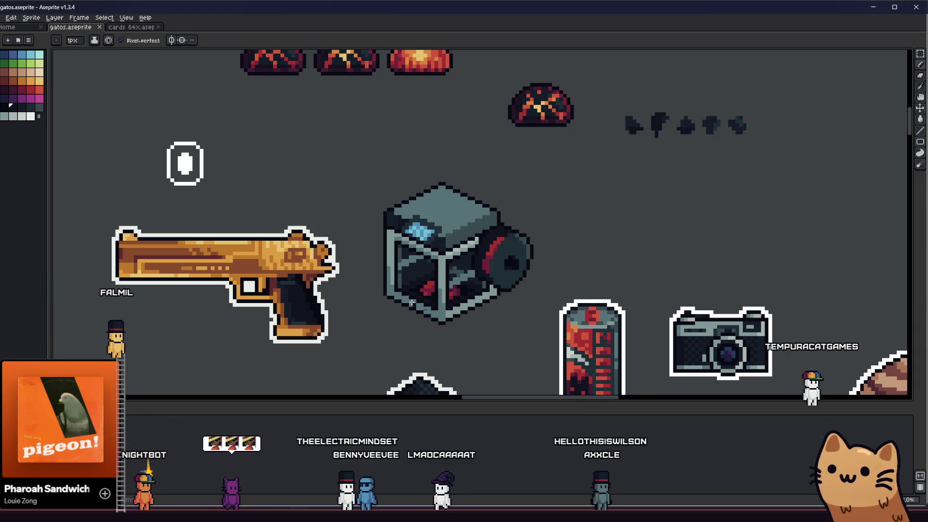
scroll(405, 300, up, 1)
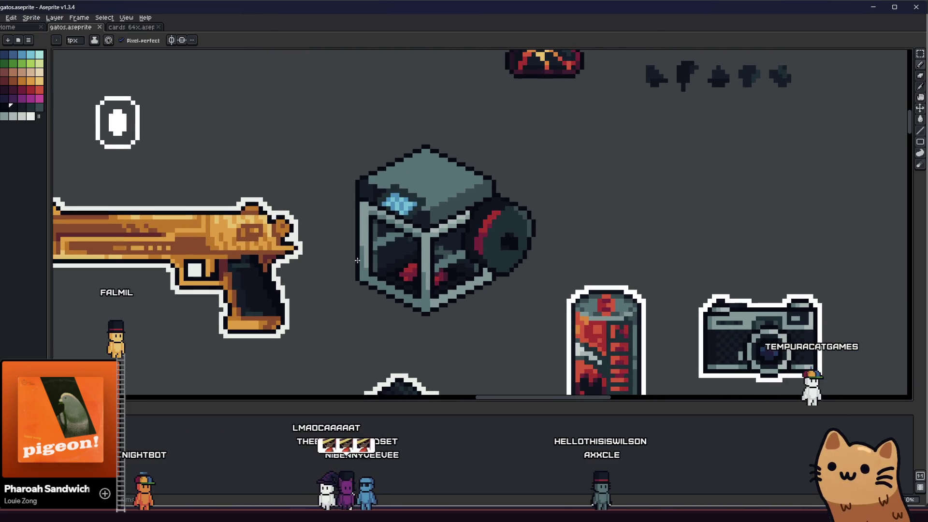
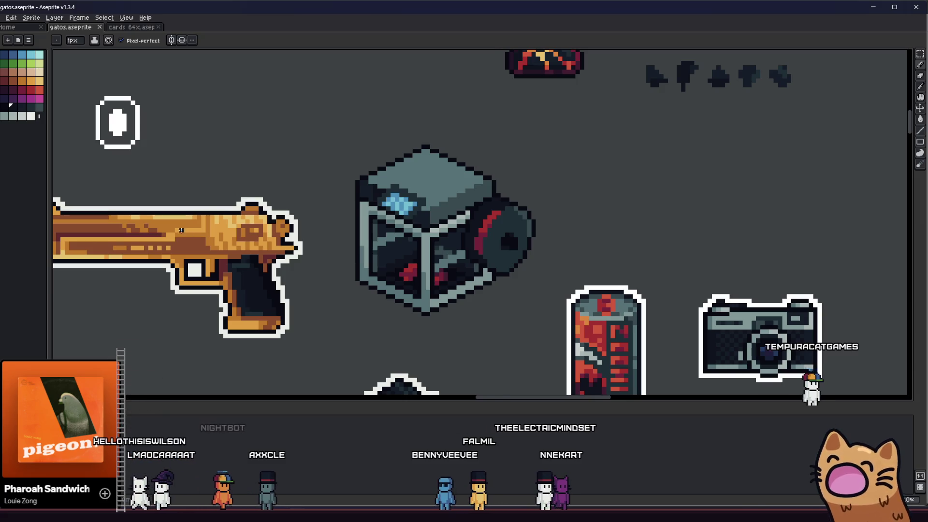
scroll(355, 257, up, 2)
Eyedrop the dark grey from the cube and paint grey pixels inside its dark interior
mouse_move(260, 211)
mouse_down()
mouse_move(197, 211)
mouse_move(143, 235)
mouse_up()
key(b)
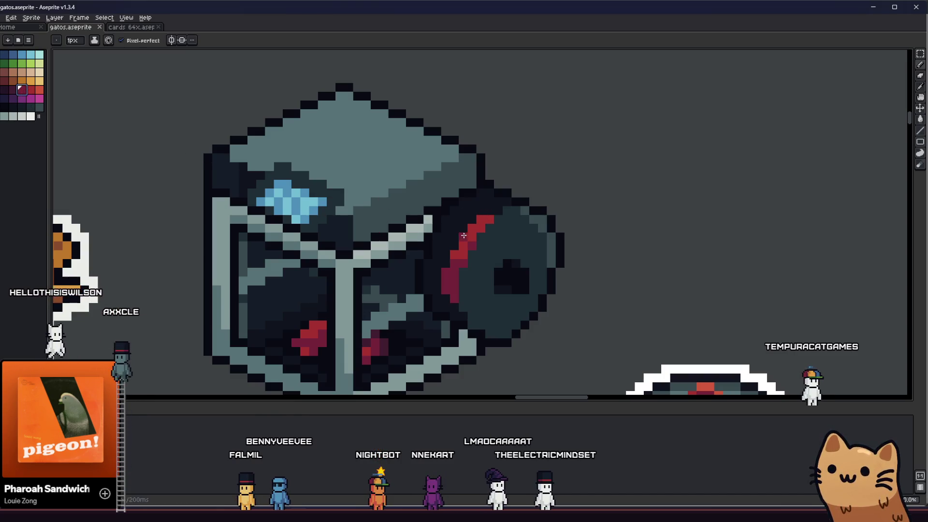
drag(533, 234, 689, 284)
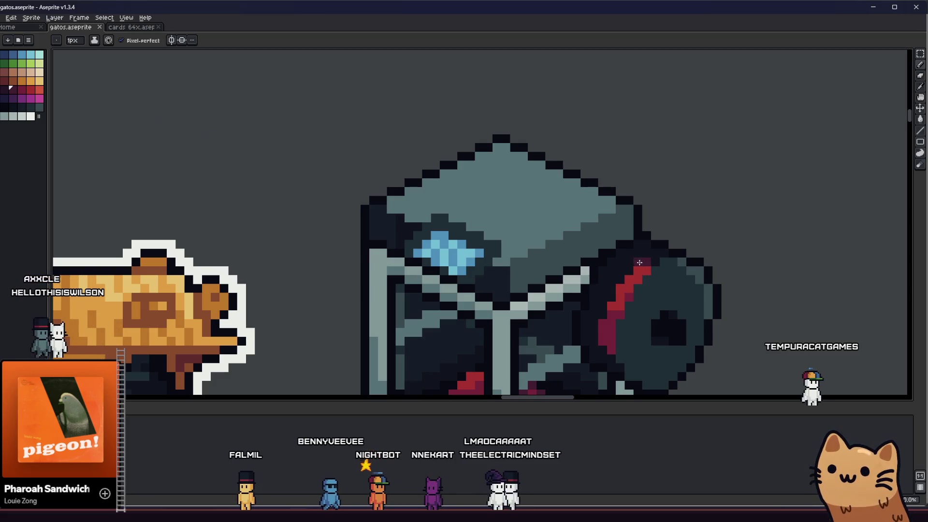
mouse_move(616, 280)
mouse_down()
mouse_move(546, 265)
mouse_move(559, 249)
mouse_move(493, 310)
mouse_up()
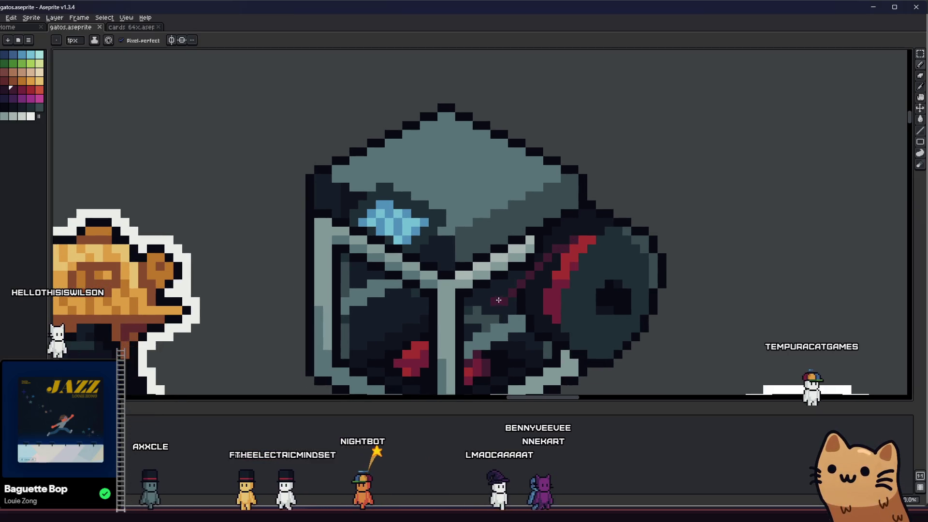
scroll(493, 310, down, 3)
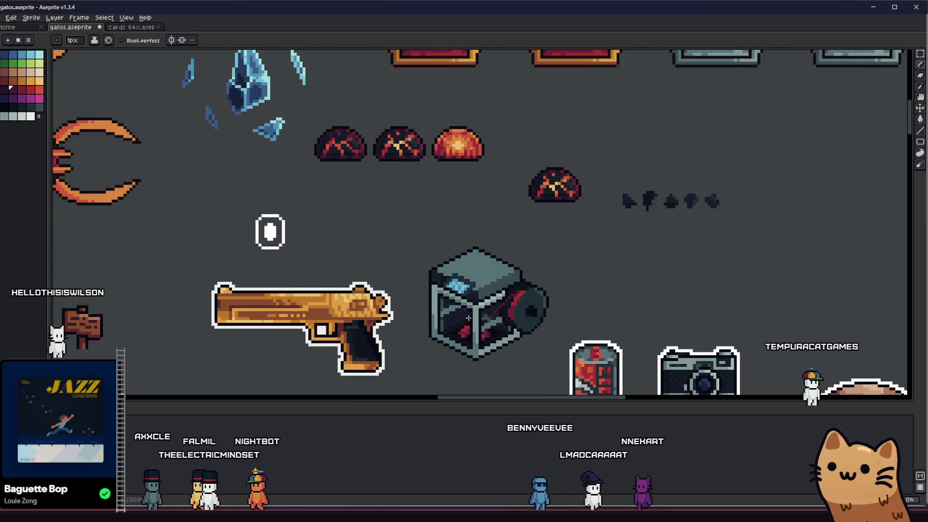
scroll(436, 328, down, 1)
scroll(437, 328, down, 1)
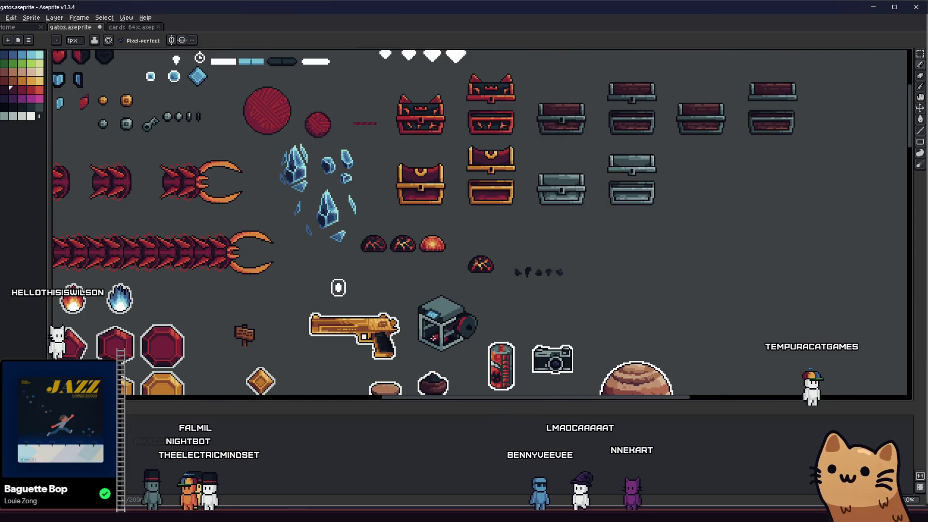
scroll(438, 338, up, 1)
scroll(439, 338, up, 5)
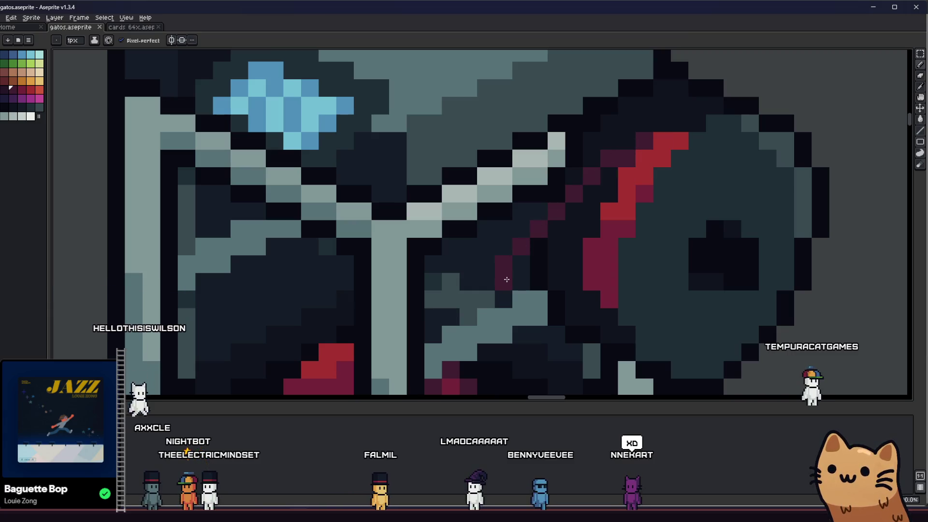
key(i)
click(486, 278)
key(b)
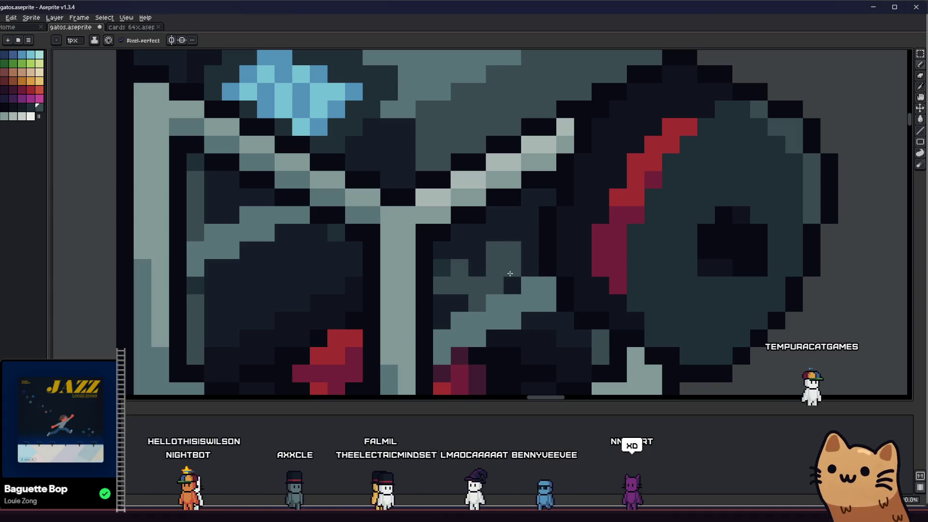
drag(495, 257, 475, 275)
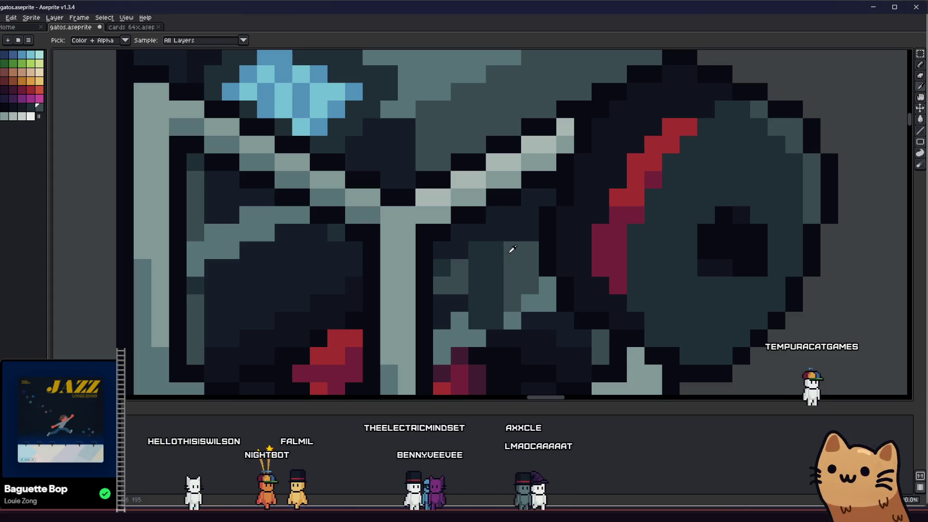
Sample a darker shade and darken four pixels across the cube's interior
key(alt)
key(alt)
key(alt)
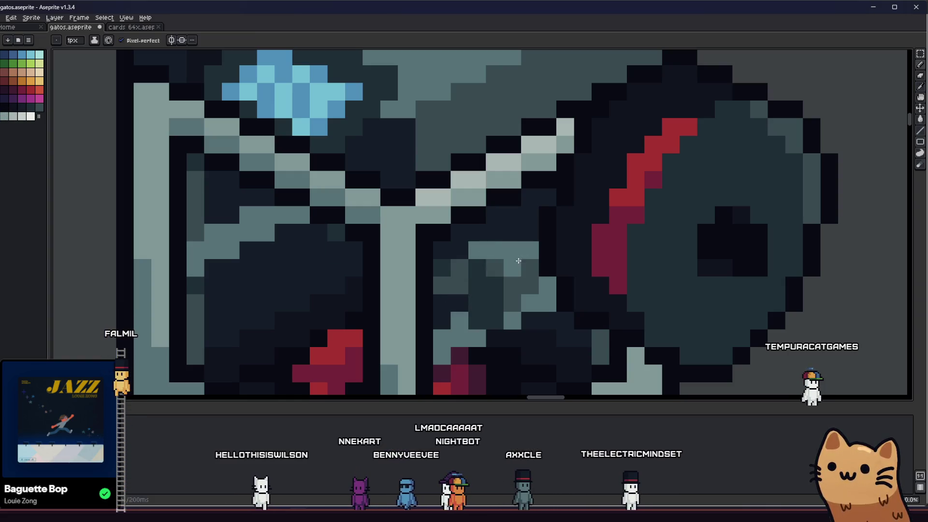
key(alt)
scroll(521, 257, down, 5)
scroll(491, 299, up, 6)
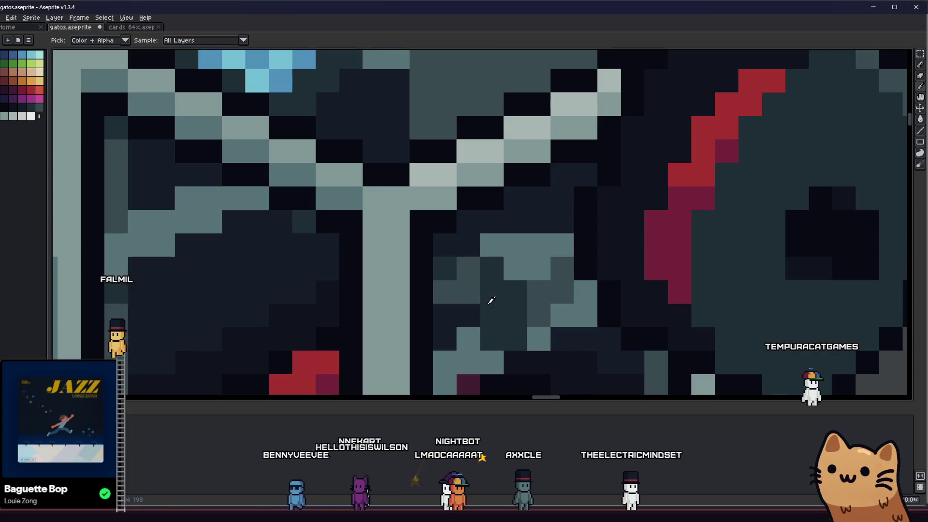
click(538, 301)
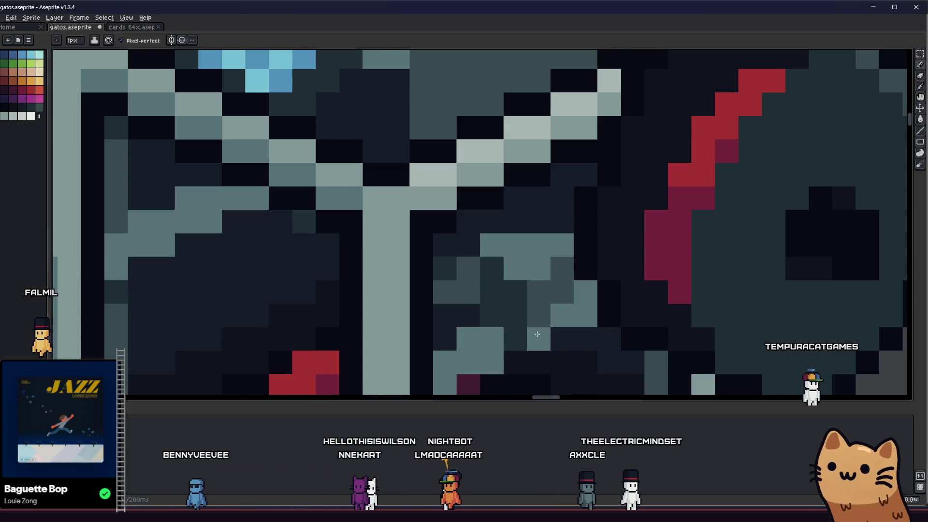
scroll(506, 347, up, 1)
click(505, 282)
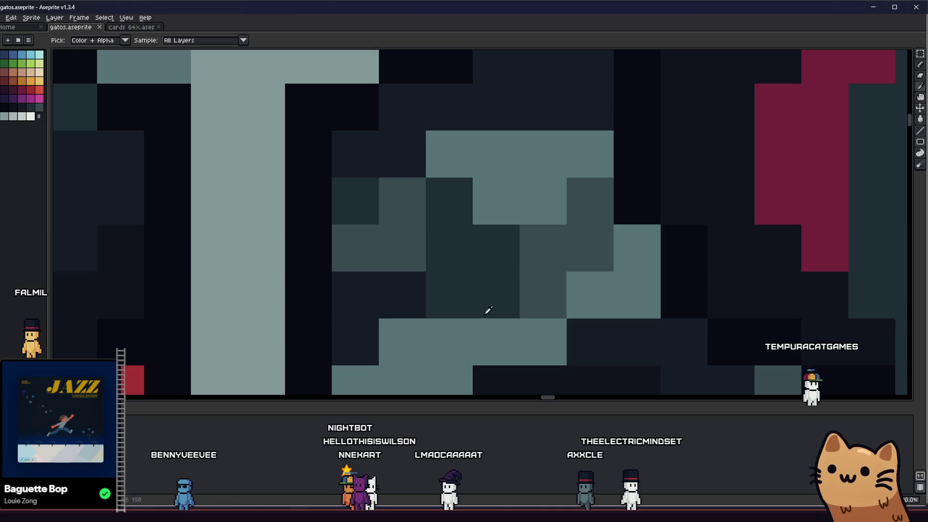
click(507, 332)
click(549, 294)
click(539, 332)
scroll(539, 331, down, 5)
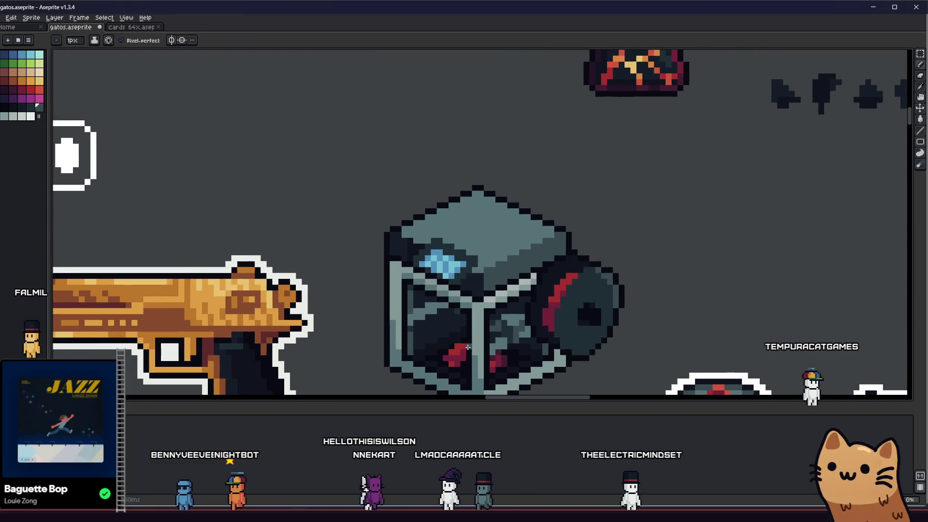
scroll(539, 331, up, 3)
scroll(472, 341, down, 1)
scroll(436, 334, down, 2)
scroll(414, 330, down, 1)
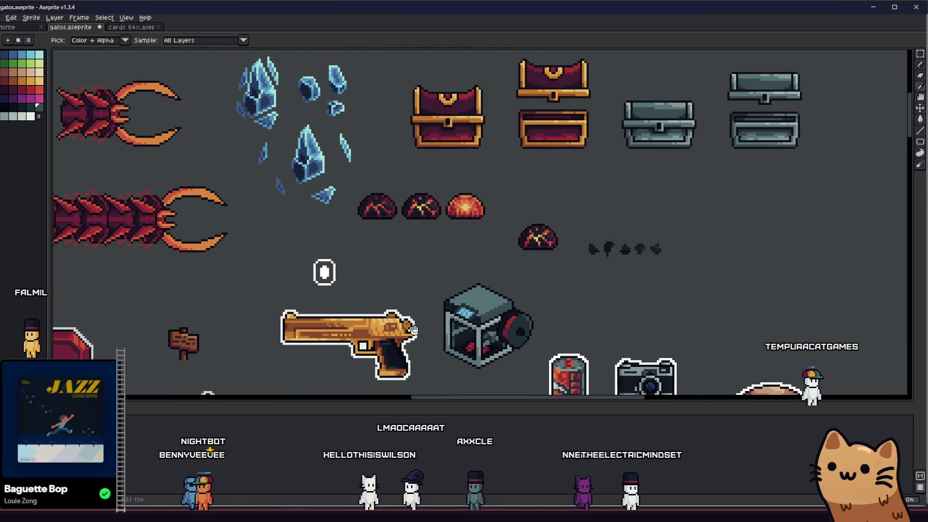
scroll(389, 319, up, 3)
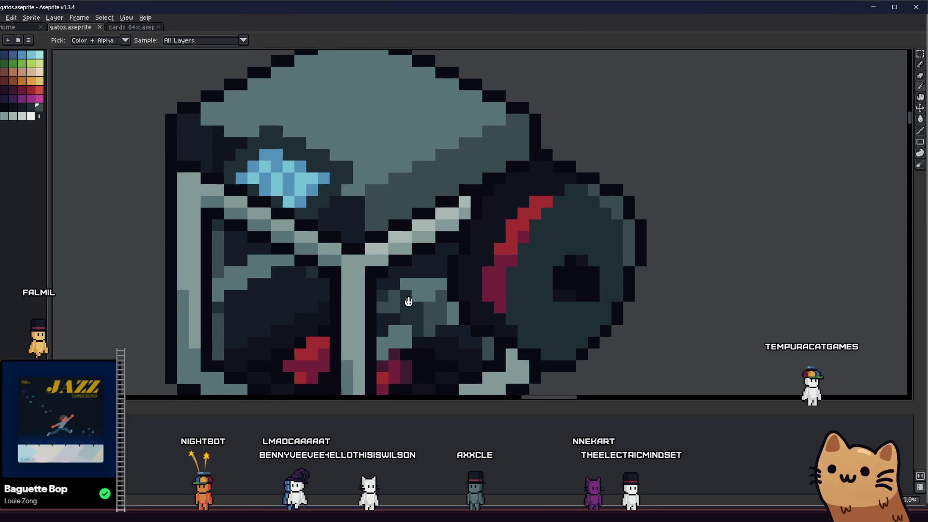
scroll(395, 304, down, 3)
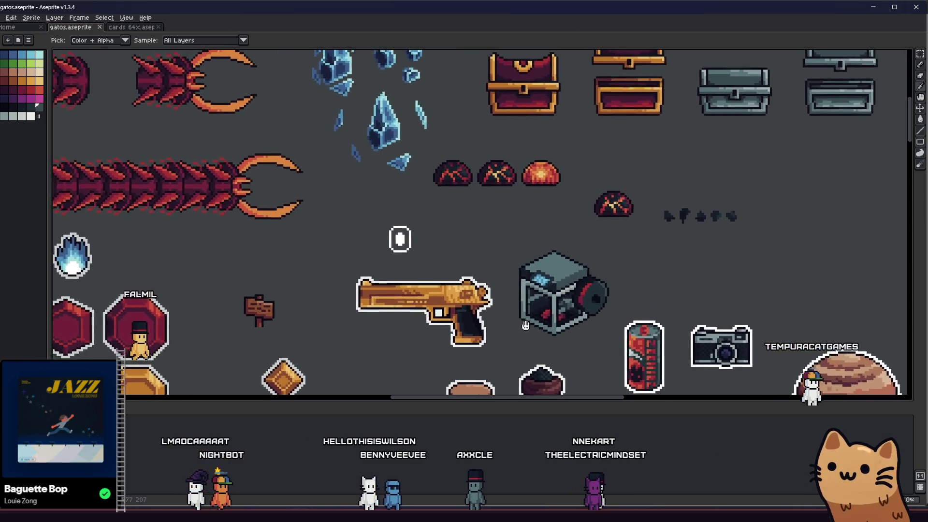
drag(452, 309, 520, 299)
key(v)
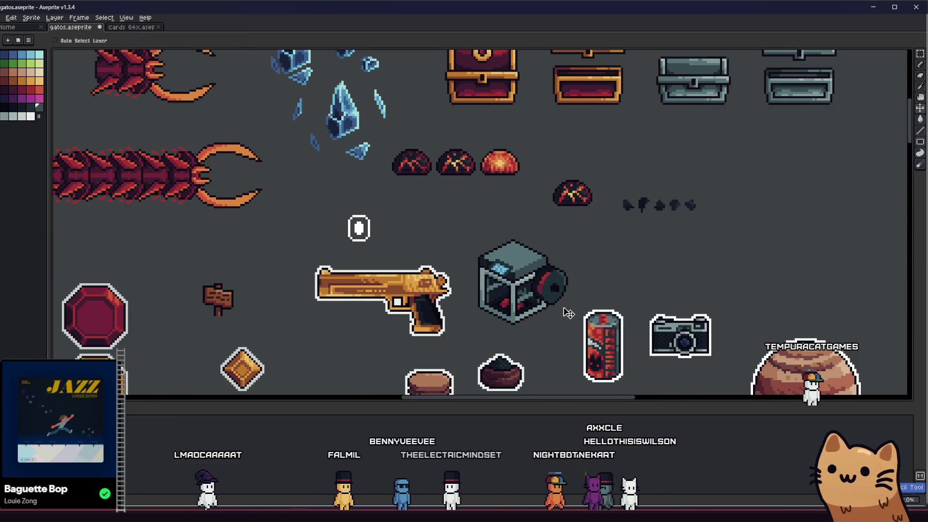
scroll(568, 313, up, 2)
scroll(558, 297, up, 2)
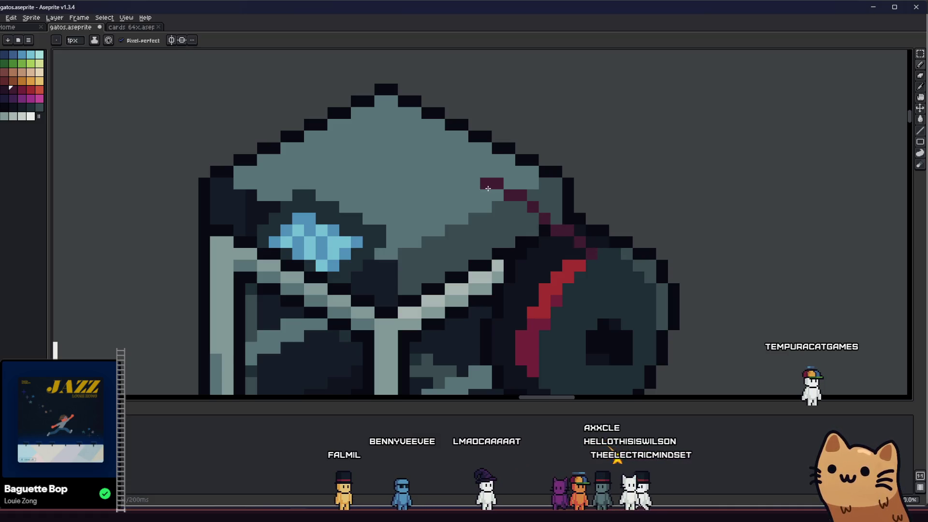
Erase the maroon streak and start the black M strokes on the top face, undoing mistakes
drag(493, 199, 572, 249)
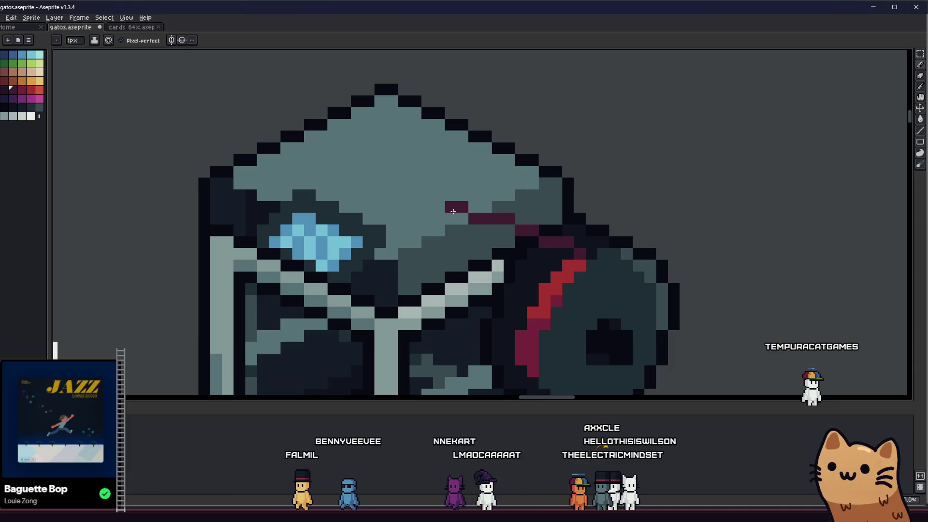
scroll(449, 211, down, 5)
scroll(449, 211, down, 1)
scroll(458, 274, up, 4)
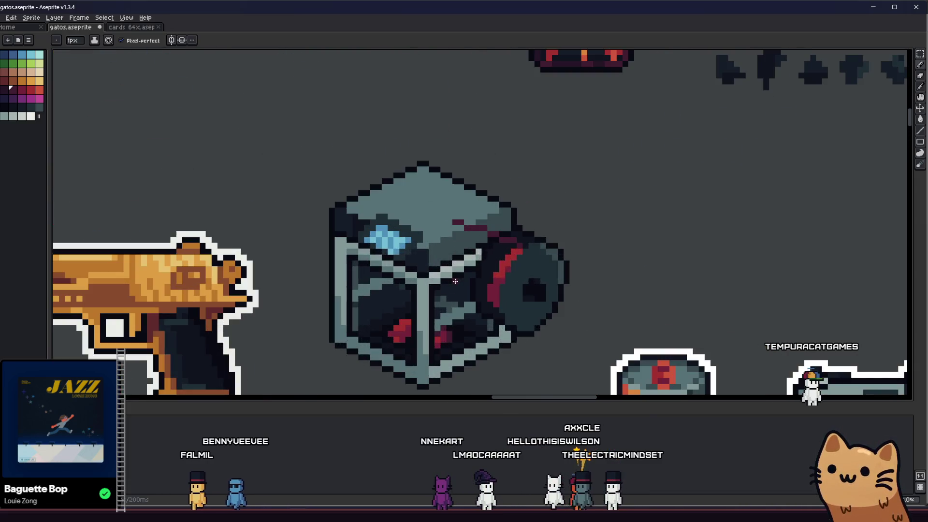
drag(458, 275, 390, 292)
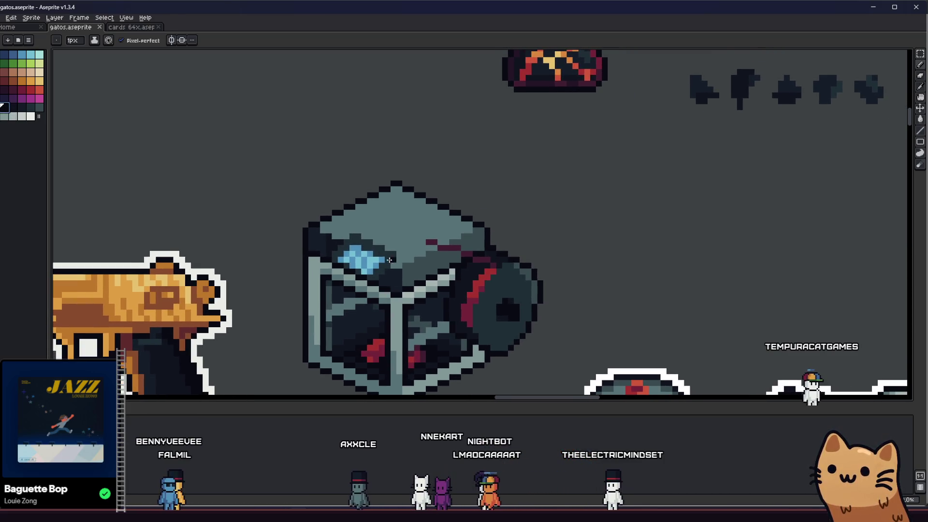
scroll(385, 259, up, 2)
drag(459, 232, 455, 242)
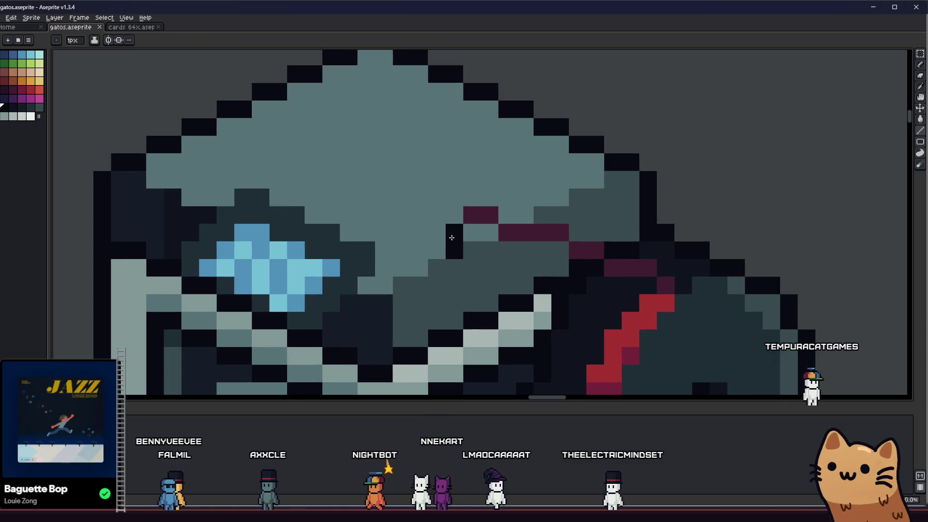
key(ctrl+z)
key(ctrl+z)
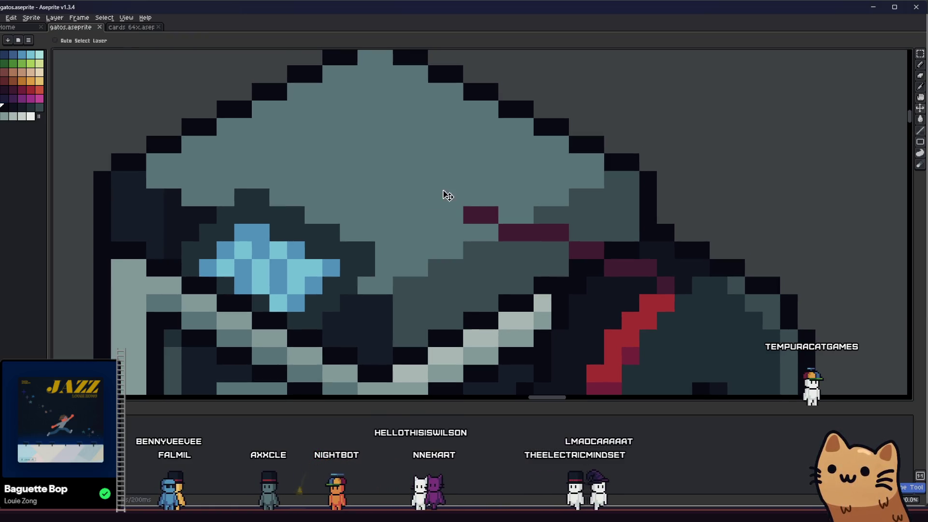
drag(441, 247, 440, 200)
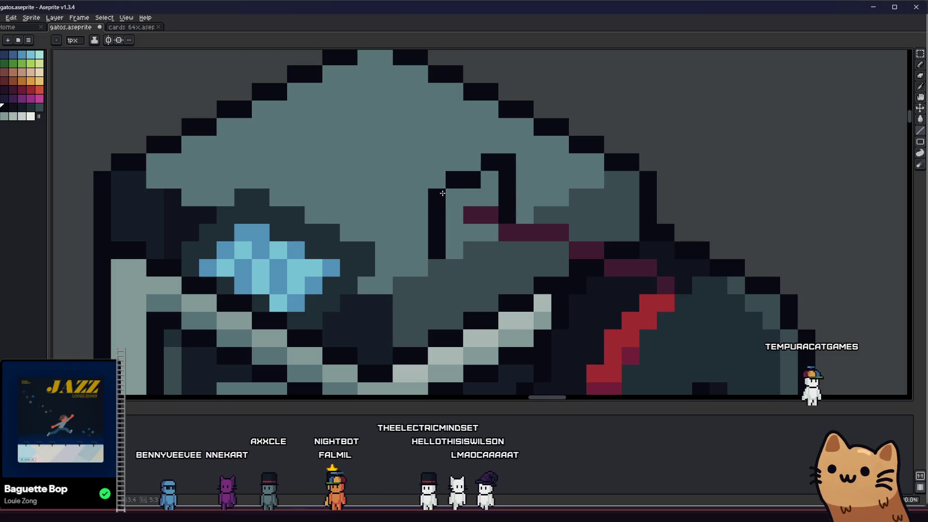
drag(419, 197, 361, 166)
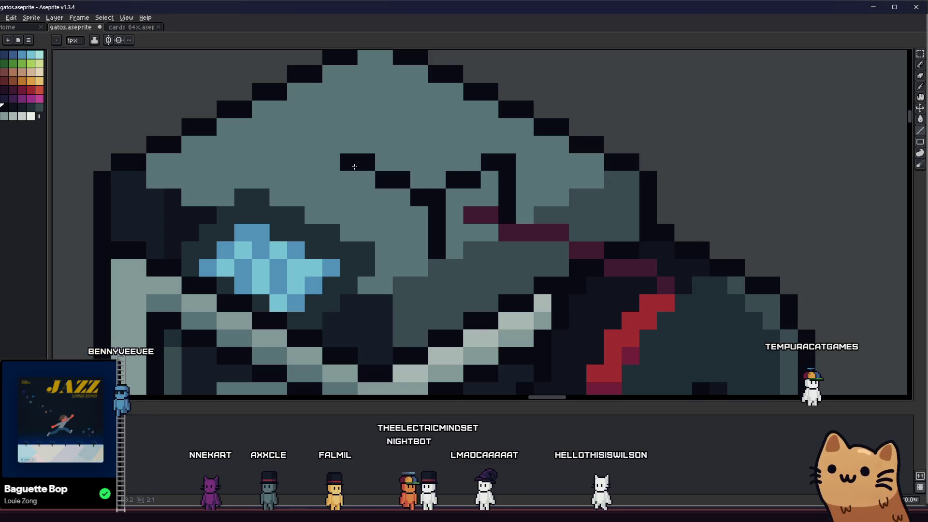
key(ctrl+z)
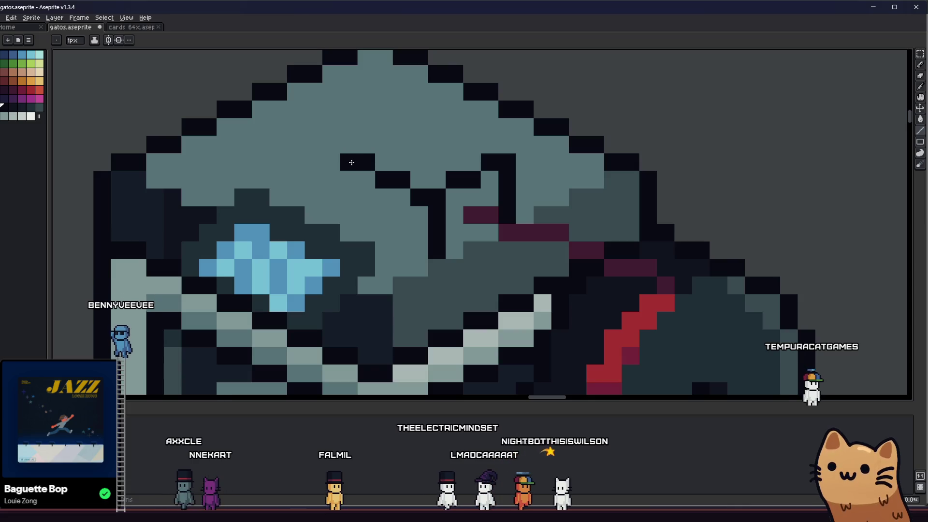
drag(350, 233, 350, 174)
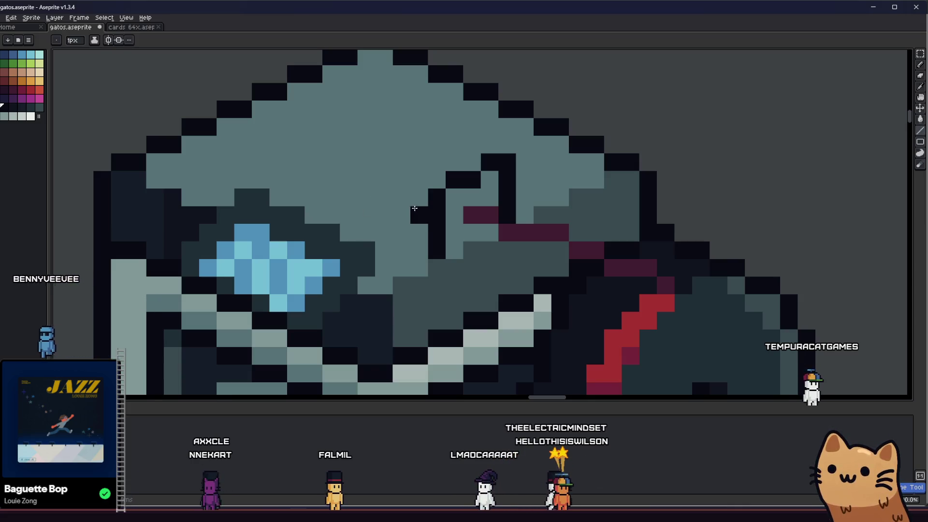
Draw the M's dark vertical stroke, bar and stem on the cube's top face
drag(450, 192, 452, 242)
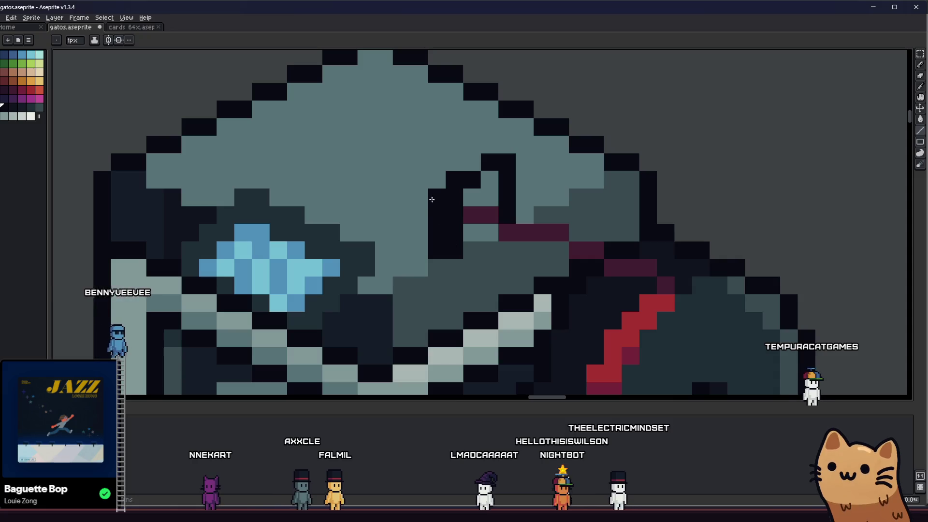
key(i)
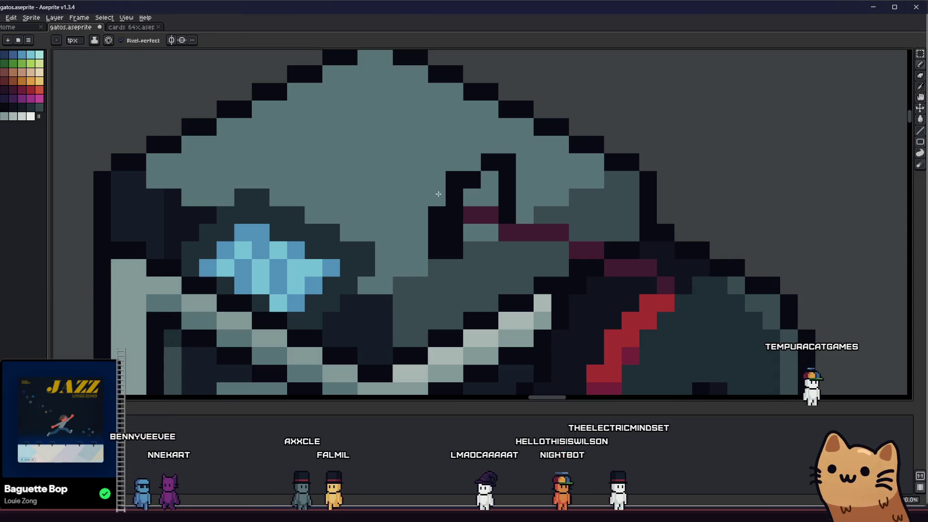
key(i)
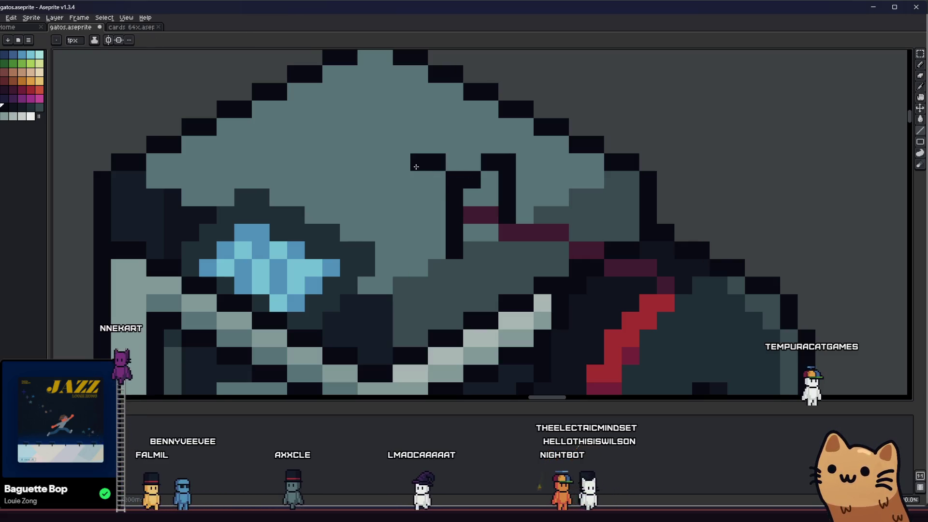
drag(419, 163, 418, 247)
scroll(418, 248, up, 2)
click(426, 177)
key(ctrl+z)
key(v)
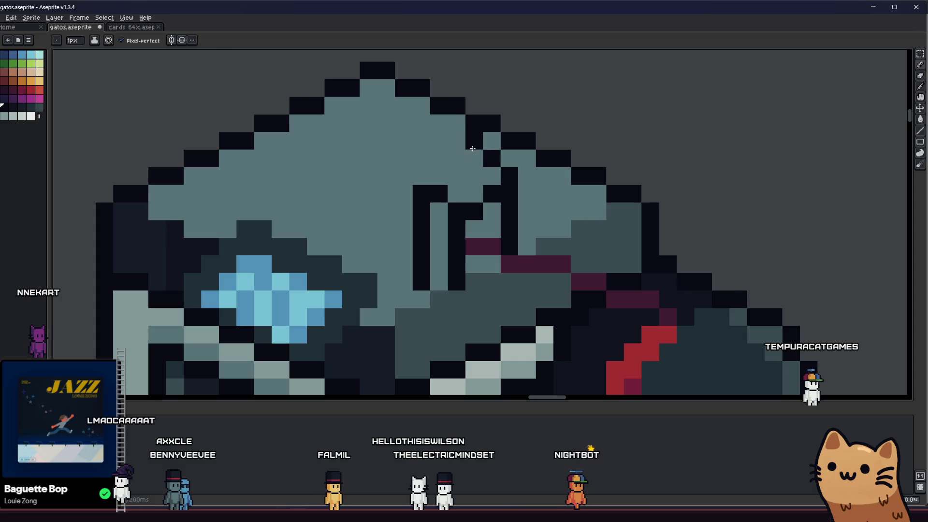
scroll(472, 146, right, 2)
scroll(435, 181, up, 1)
Marquee the M emblem, nudge it down, then fill the gap above and cap both top-bar ends in black
key(i)
mouse_move(370, 181)
mouse_down()
mouse_move(460, 244)
mouse_move(468, 264)
mouse_up()
click(460, 249)
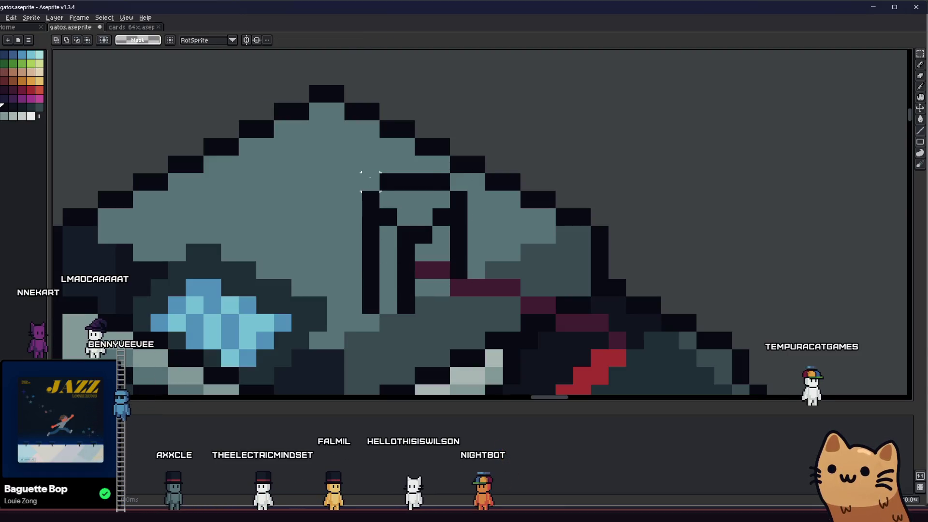
key(Down)
key(Return)
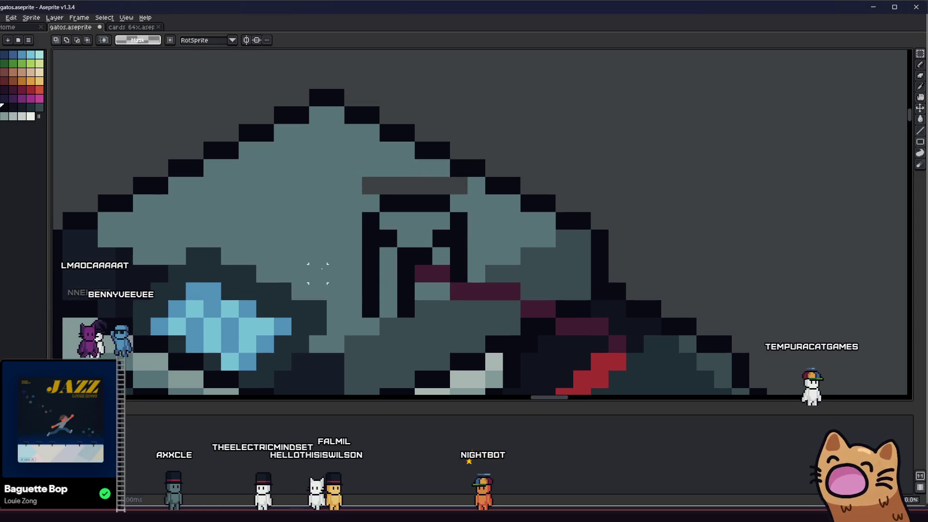
key(b)
drag(363, 186, 468, 186)
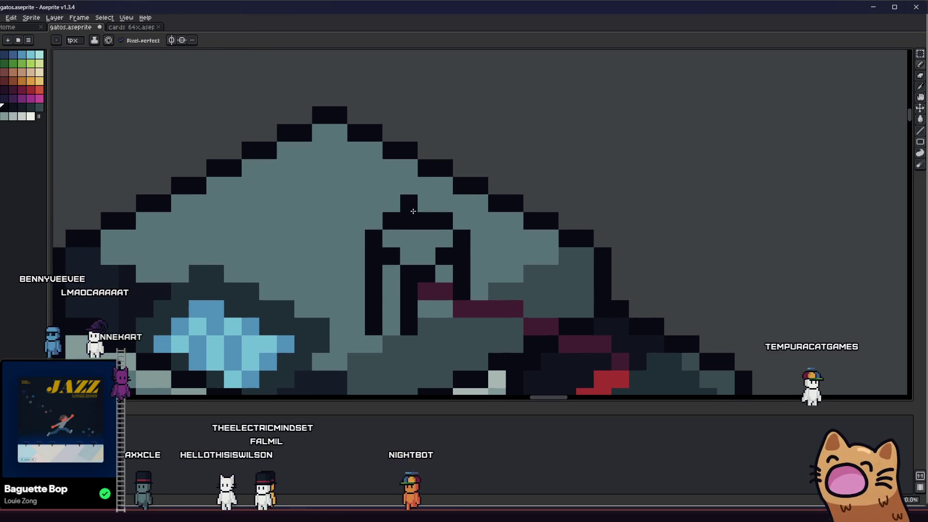
click(374, 222)
click(460, 220)
Repaint the stray maroon pixels dark grey and move the emblem down one more pixel
key(alt)
scroll(427, 226, down, 3)
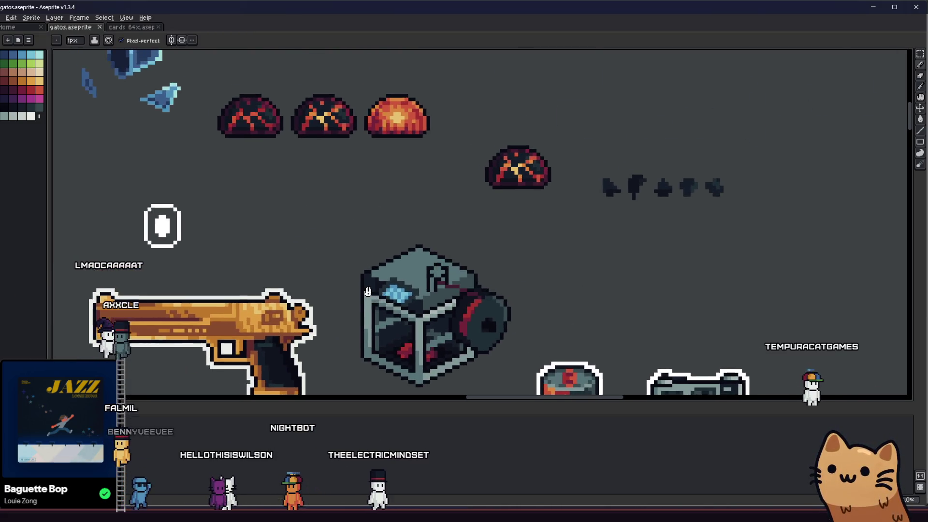
scroll(535, 300, up, 1)
scroll(534, 301, up, 2)
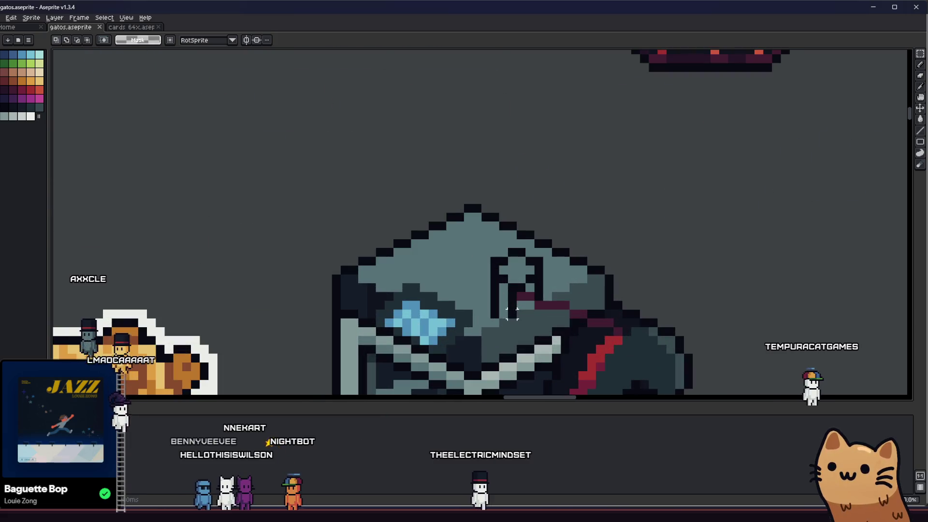
scroll(527, 293, up, 1)
click(527, 293)
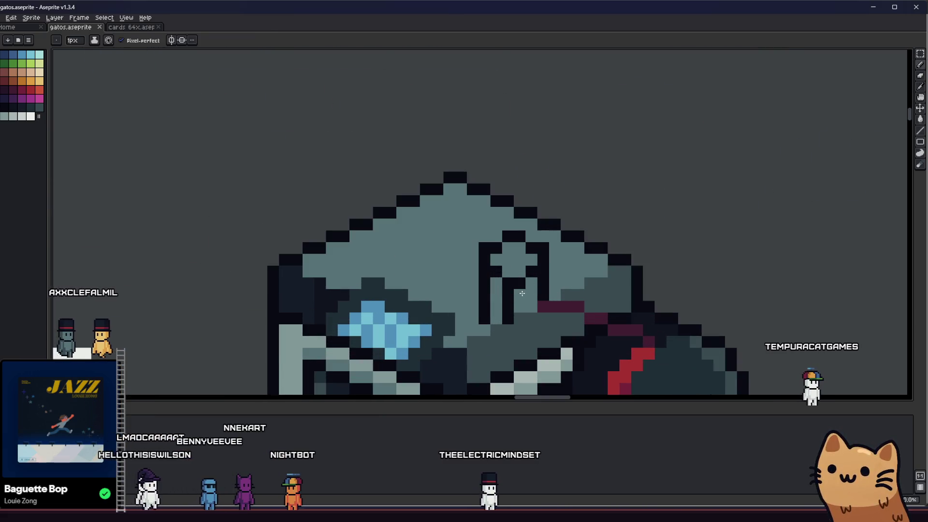
drag(484, 236, 544, 280)
key(Down)
scroll(457, 270, right, 1)
key(p)
key(Escape)
key(b)
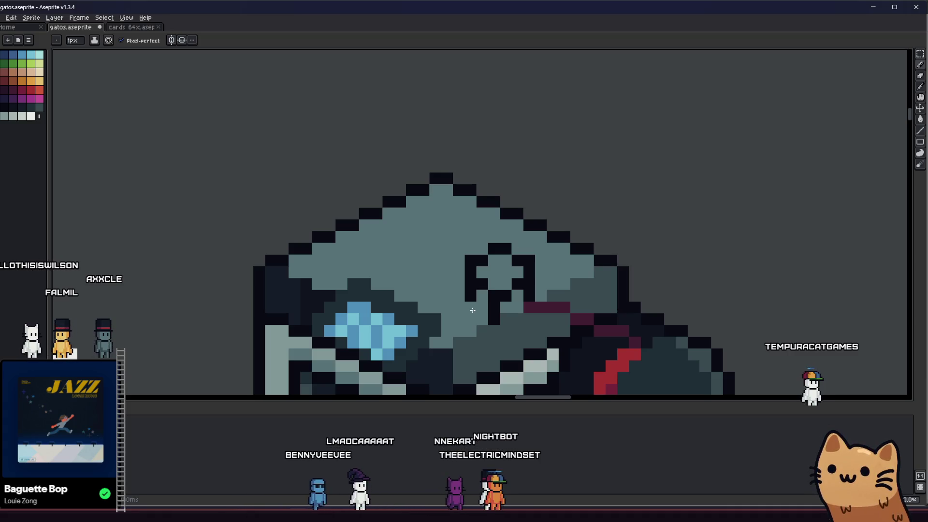
scroll(442, 335, down, 3)
scroll(443, 330, up, 1)
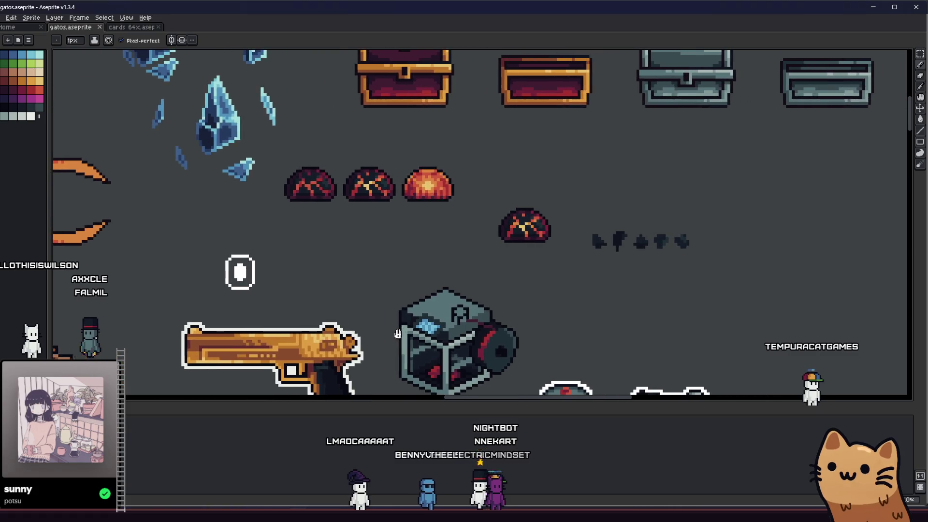
scroll(445, 325, up, 2)
scroll(477, 325, right, 5)
Fill and pencil the light pixels inside the cube emblem with a darker teal, then save the sheet
alt+click(407, 315)
scroll(407, 315, up, 1)
key(g)
click(367, 291)
drag(367, 291, 376, 303)
key(alt)
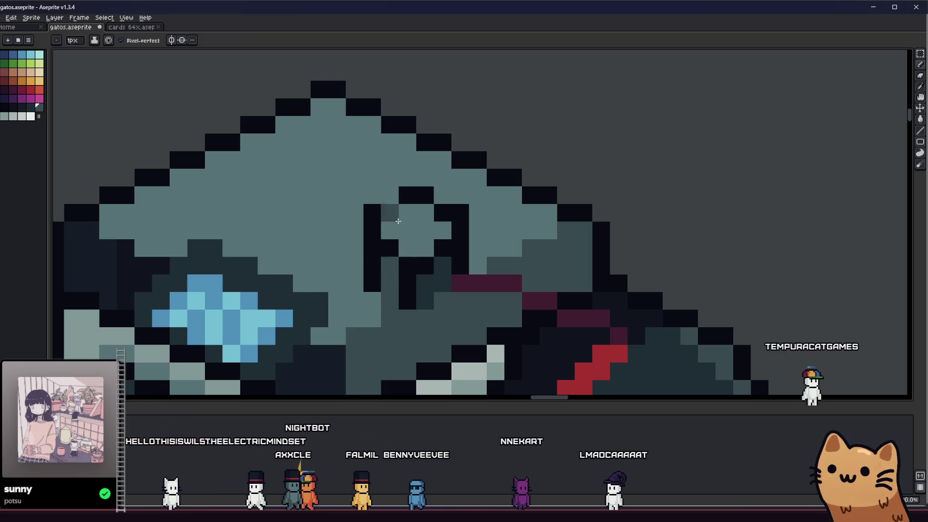
click(395, 240)
drag(387, 300, 383, 264)
scroll(388, 299, down, 1)
scroll(388, 300, down, 2)
scroll(388, 300, down, 1)
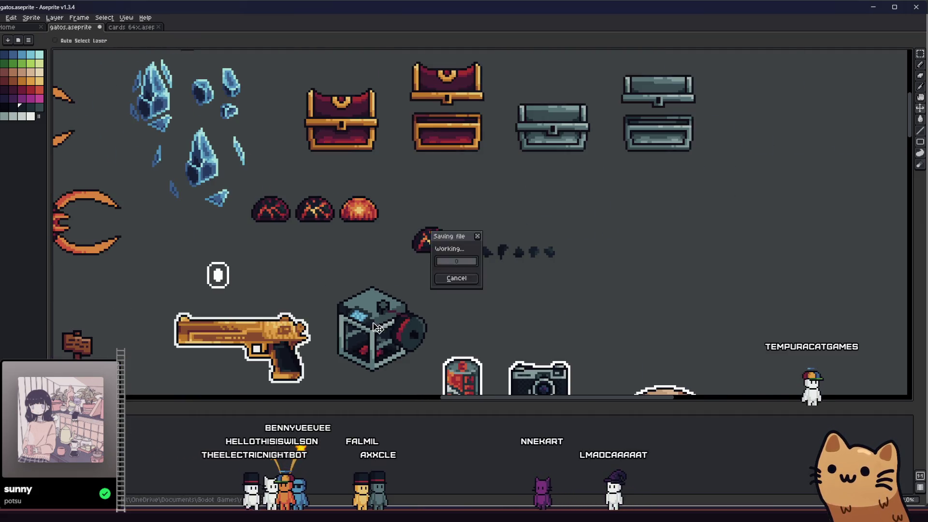
scroll(387, 299, down, 1)
scroll(388, 299, down, 1)
scroll(377, 312, up, 2)
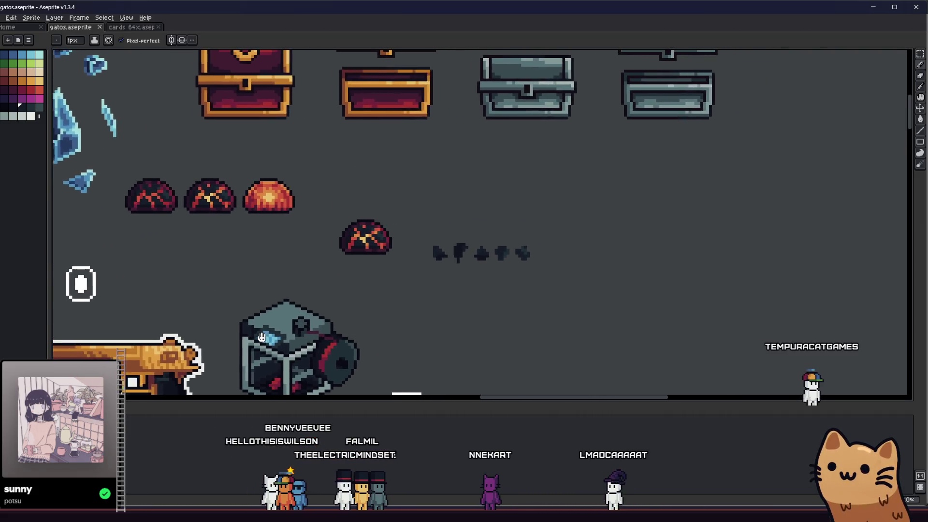
mouse_move(330, 326)
mouse_down()
mouse_move(209, 335)
mouse_move(256, 303)
mouse_move(312, 303)
mouse_up()
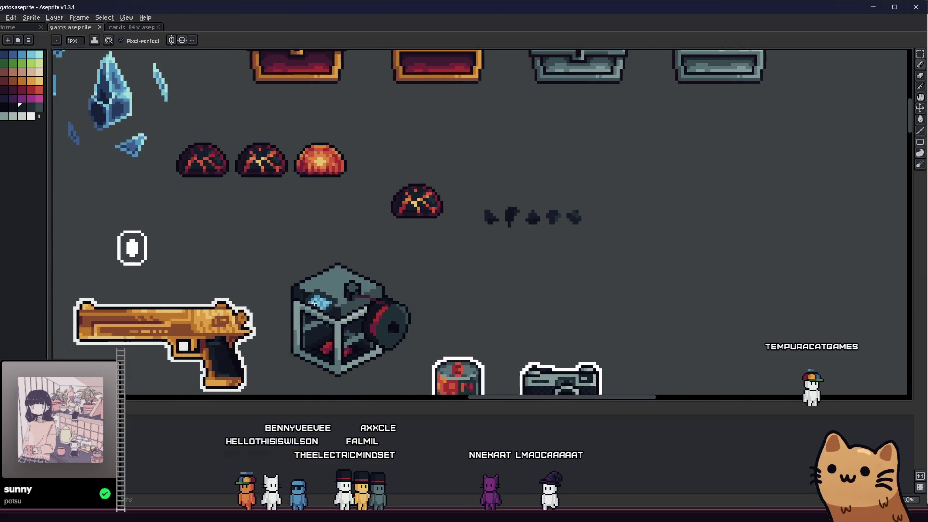
scroll(316, 308, down, 1)
scroll(319, 313, up, 2)
scroll(319, 312, up, 3)
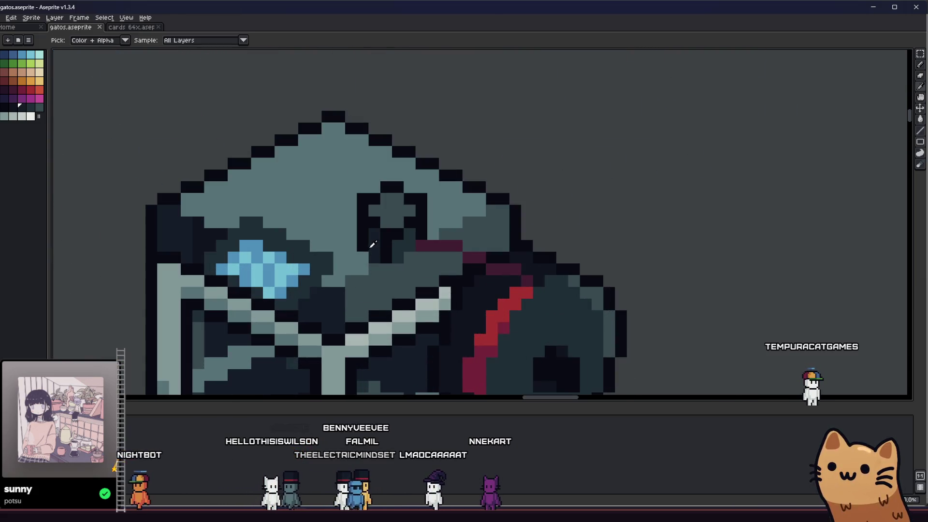
Darken three bright-red stripe pixels with a sampled red and brighten two along the diagonal
drag(361, 254, 621, 284)
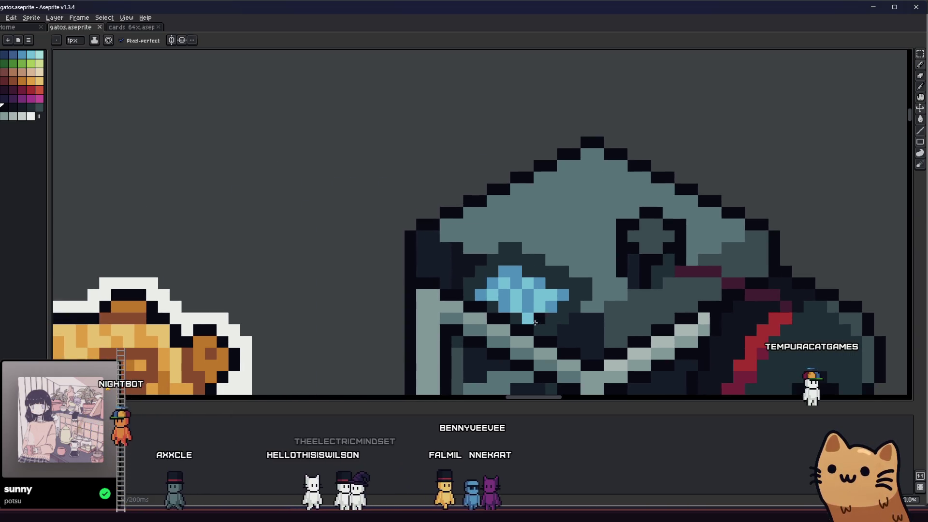
scroll(622, 287, down, 2)
scroll(622, 287, up, 3)
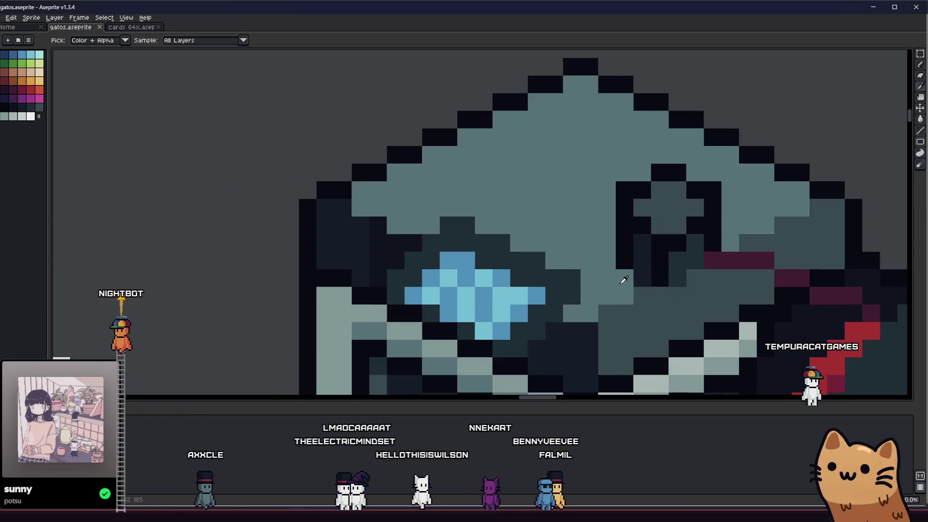
scroll(651, 296, down, 4)
drag(651, 295, 516, 313)
scroll(516, 311, down, 1)
scroll(516, 312, up, 1)
scroll(517, 311, up, 1)
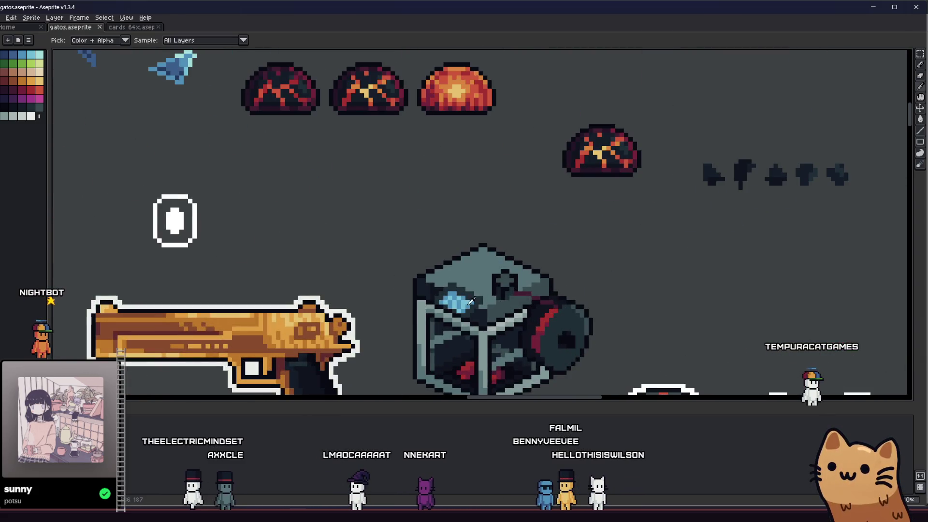
scroll(474, 298, up, 2)
scroll(508, 269, up, 2)
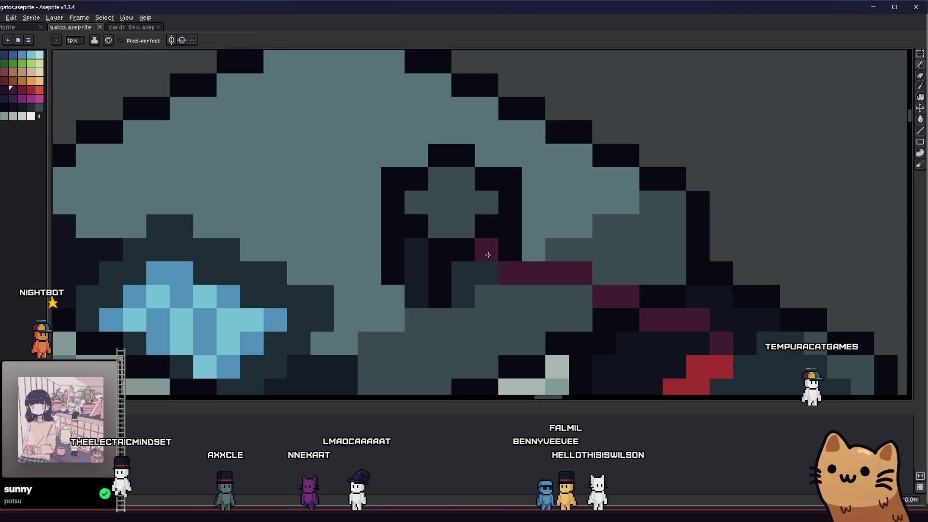
scroll(486, 263, down, 4)
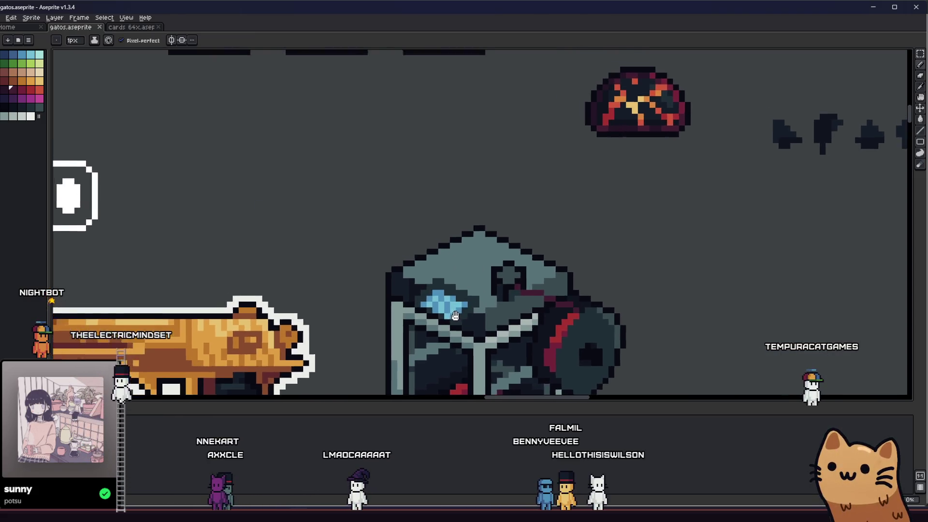
scroll(532, 327, up, 3)
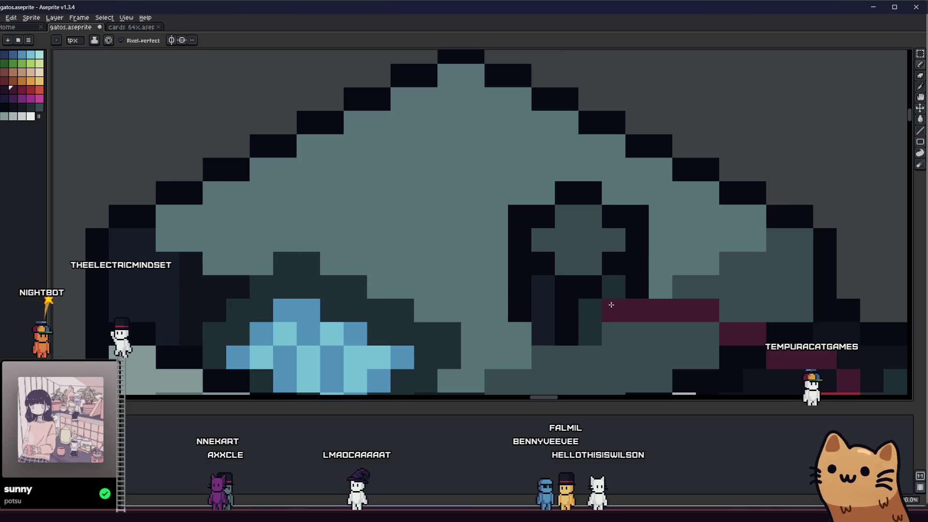
scroll(610, 304, down, 3)
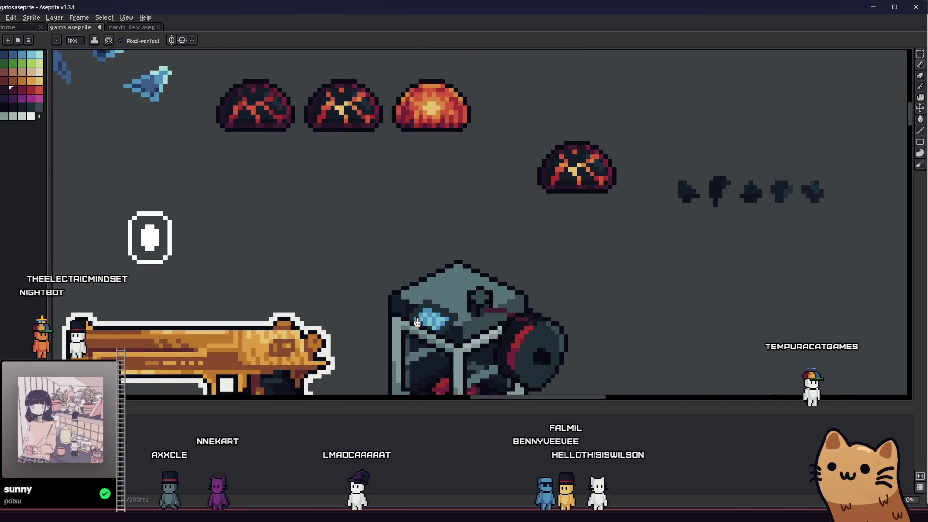
scroll(436, 318, down, 2)
scroll(437, 316, down, 1)
scroll(436, 317, down, 1)
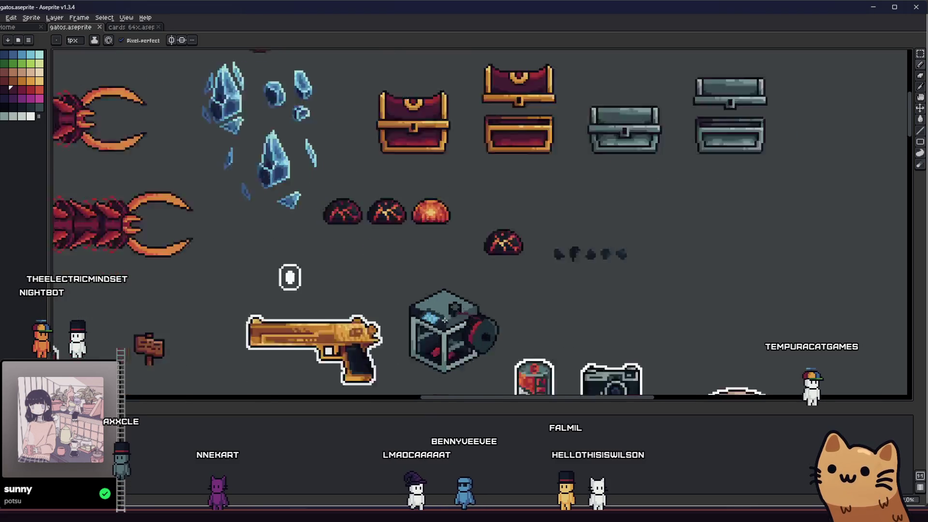
scroll(645, 318, up, 4)
alt+click(624, 366)
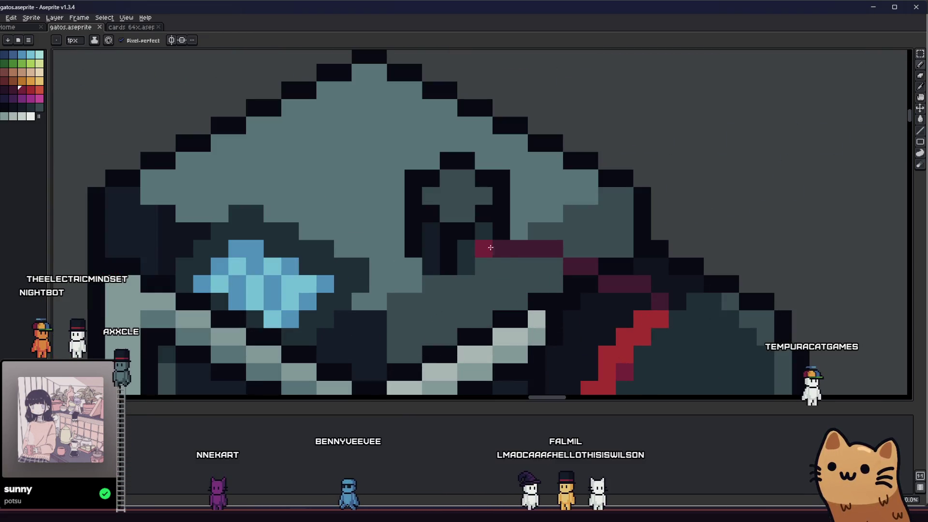
drag(543, 249, 482, 249)
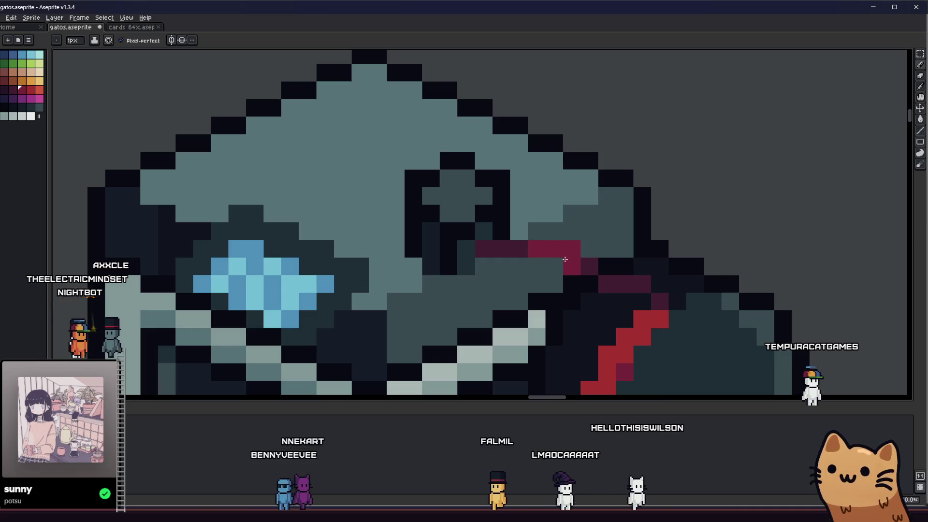
drag(546, 249, 617, 284)
key(v)
scroll(568, 299, down, 3)
scroll(505, 189, down, 2)
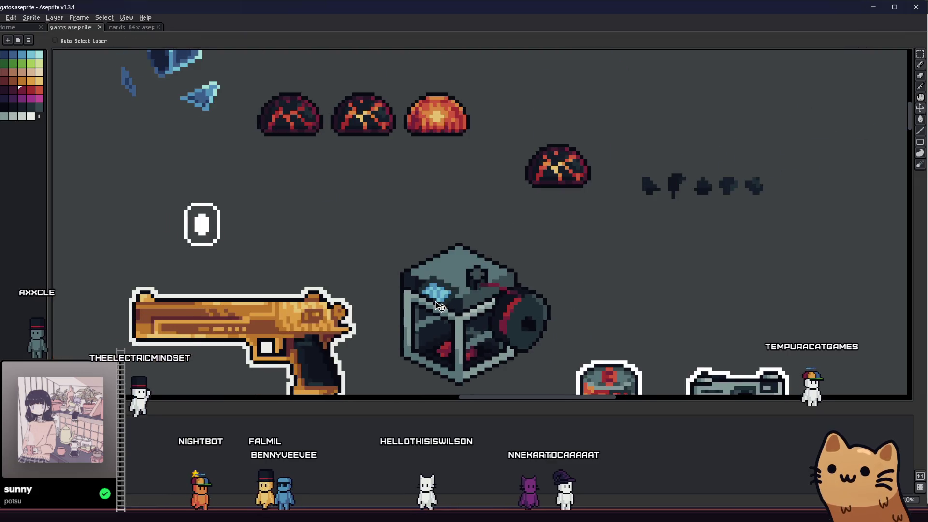
scroll(435, 290, right, 2)
scroll(364, 302, down, 1)
scroll(364, 300, down, 3)
scroll(364, 301, up, 3)
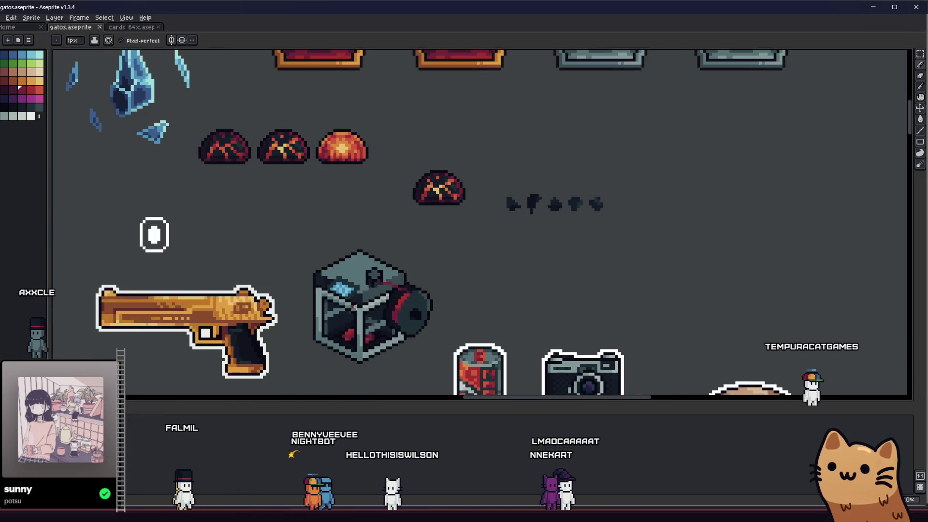
scroll(348, 304, up, 1)
mouse_move(260, 313)
mouse_down()
mouse_move(216, 313)
mouse_move(331, 274)
mouse_move(549, 269)
mouse_move(514, 265)
mouse_move(410, 286)
mouse_move(421, 287)
mouse_up()
scroll(417, 268, up, 4)
scroll(404, 205, down, 1)
key(m)
mouse_move(403, 164)
mouse_down()
mouse_move(475, 237)
mouse_move(464, 257)
mouse_move(487, 295)
mouse_move(469, 255)
mouse_move(433, 220)
mouse_up()
key(ctrl+d)
mouse_move(407, 265)
mouse_down()
mouse_move(437, 298)
mouse_move(266, 289)
mouse_move(423, 295)
mouse_up()
scroll(437, 299, down, 4)
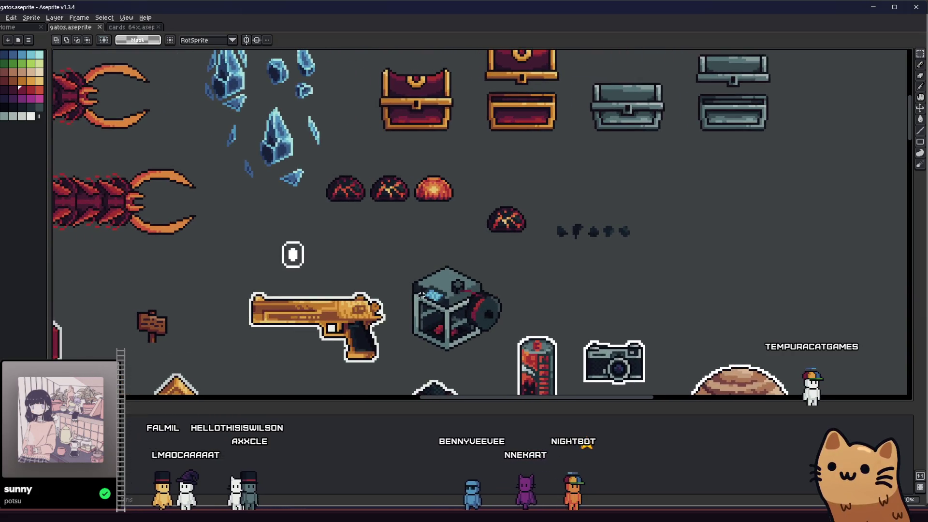
scroll(421, 294, down, 2)
scroll(421, 294, down, 2)
scroll(548, 294, up, 2)
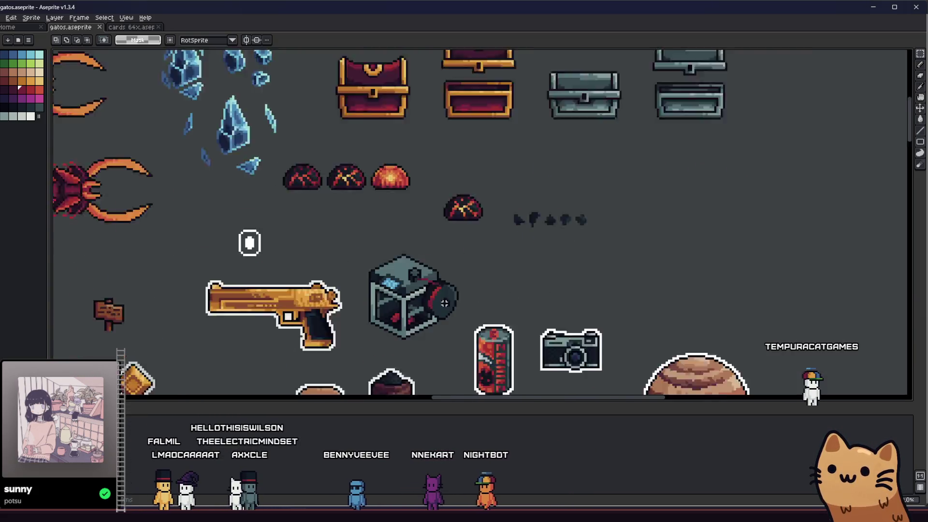
scroll(507, 290, up, 1)
mouse_move(376, 291)
mouse_down()
mouse_move(527, 289)
mouse_move(495, 282)
mouse_up()
scroll(496, 283, up, 3)
drag(466, 197, 477, 233)
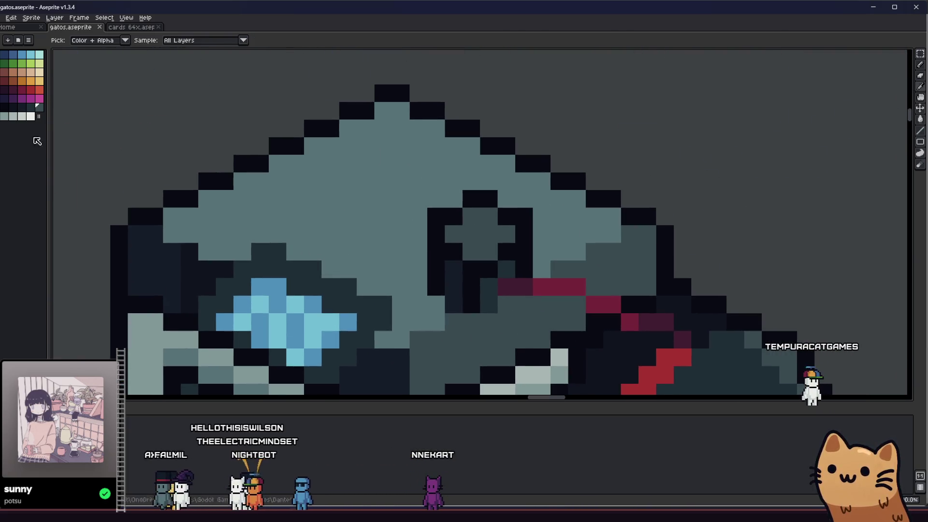
scroll(464, 281, down, 1)
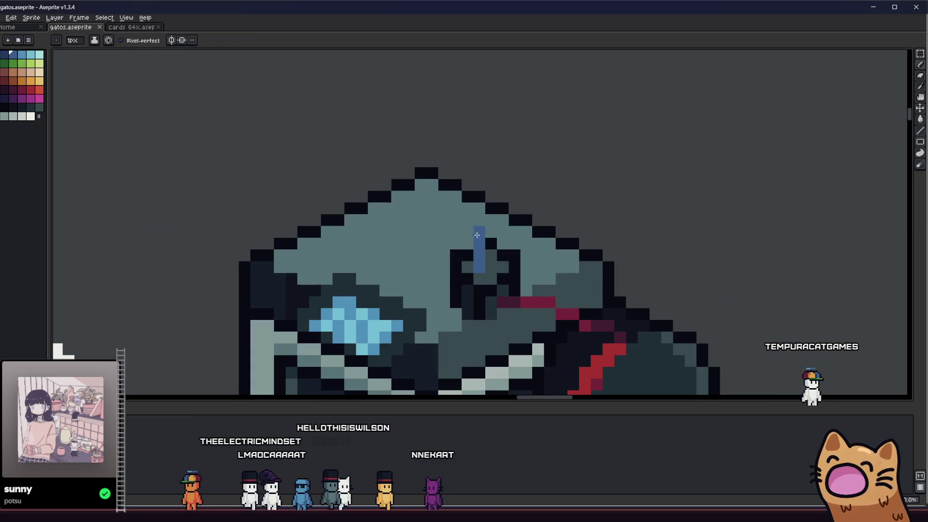
Redo the blue stroke along the cube's top row and add a blue pixel to its face
key(ctrl+z)
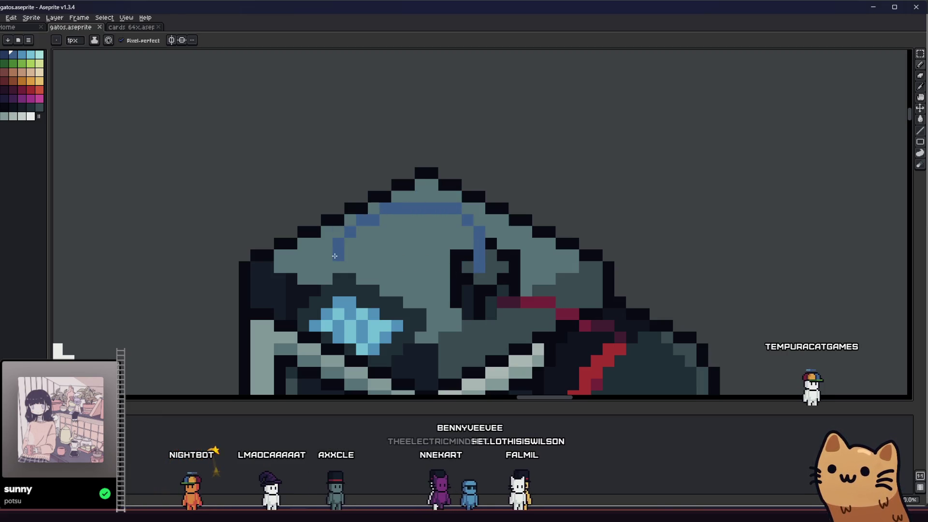
scroll(334, 256, down, 3)
scroll(334, 255, down, 1)
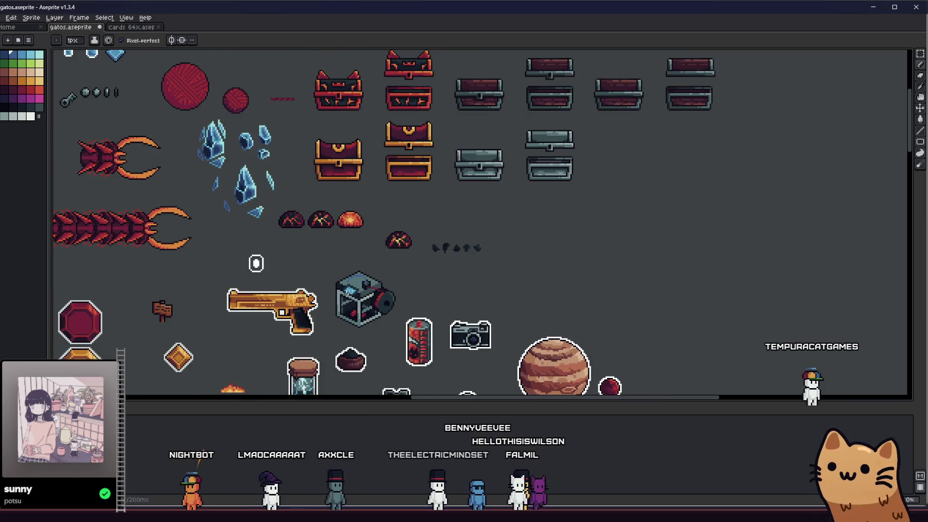
scroll(334, 255, down, 1)
scroll(334, 289, up, 5)
mouse_move(304, 282)
mouse_down()
mouse_move(514, 275)
mouse_move(456, 277)
mouse_up()
scroll(471, 250, up, 1)
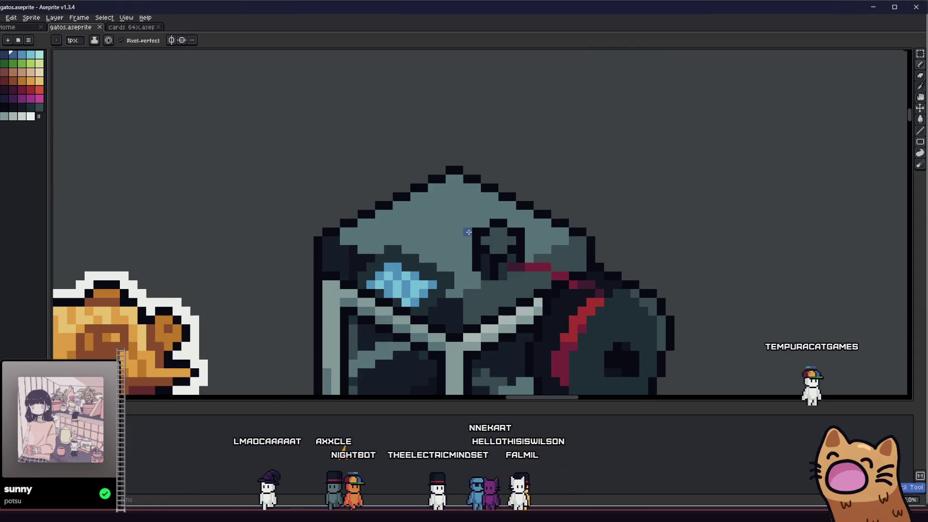
drag(444, 221, 413, 222)
scroll(353, 255, down, 1)
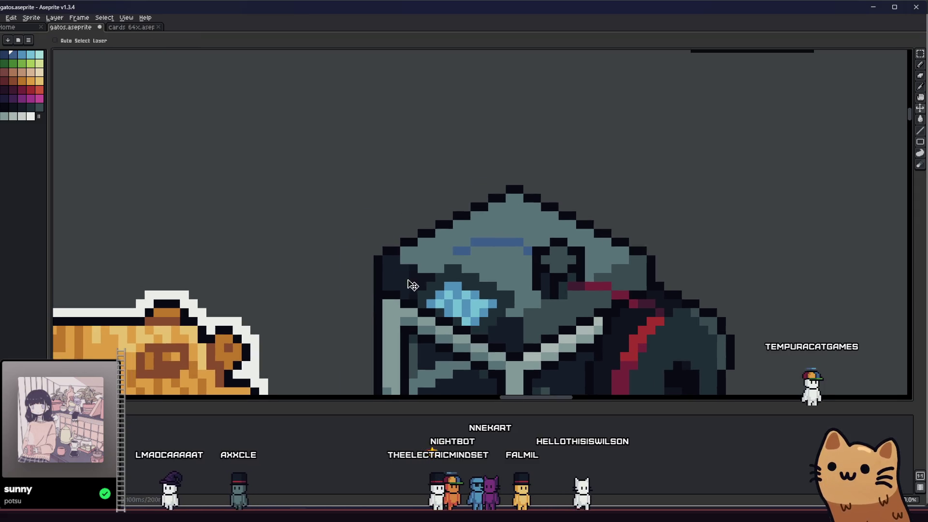
scroll(435, 246, up, 4)
key(alt)
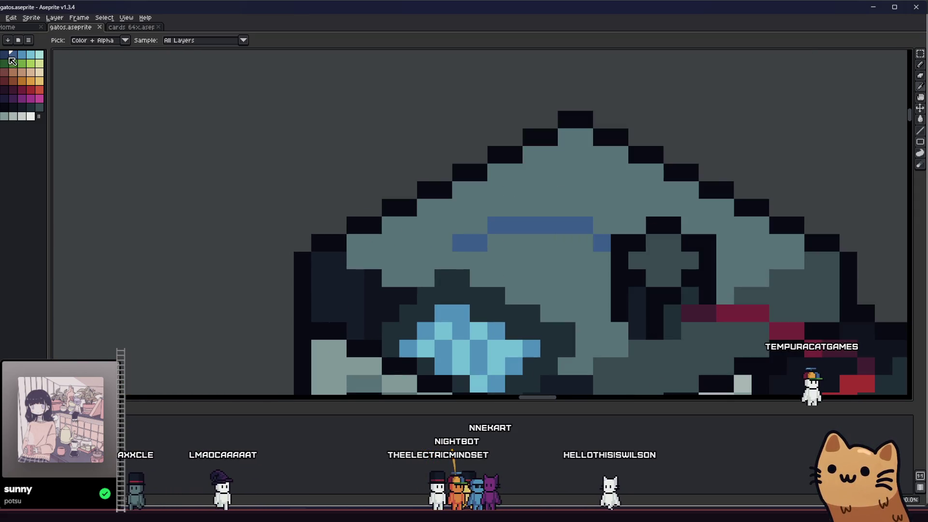
click(445, 236)
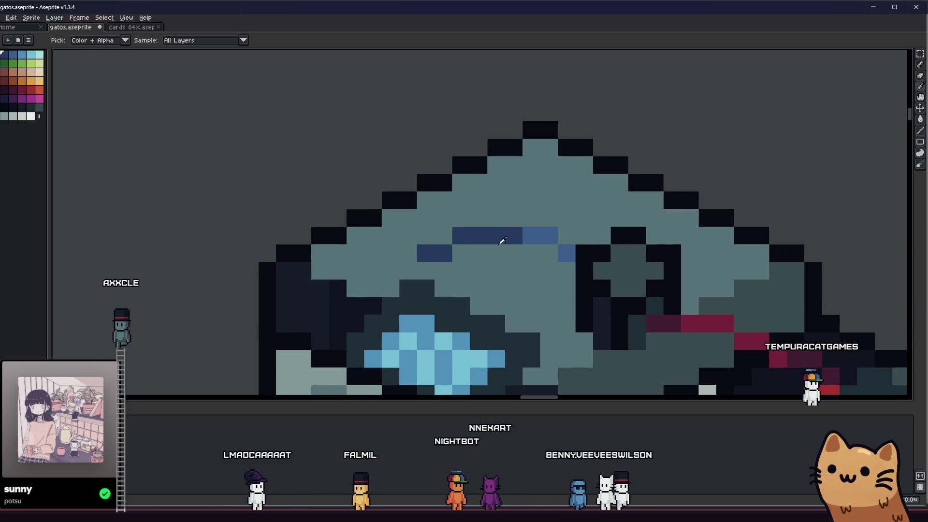
scroll(435, 274, down, 3)
drag(436, 275, 336, 304)
scroll(395, 270, up, 4)
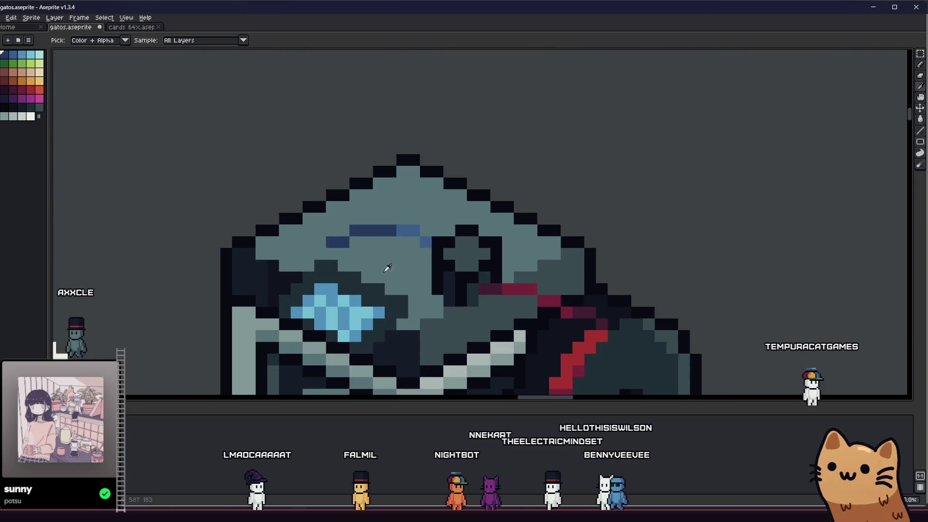
Turn the right end of the blue stripe grey and draw a dark line beneath it
key(alt)
alt+click(369, 230)
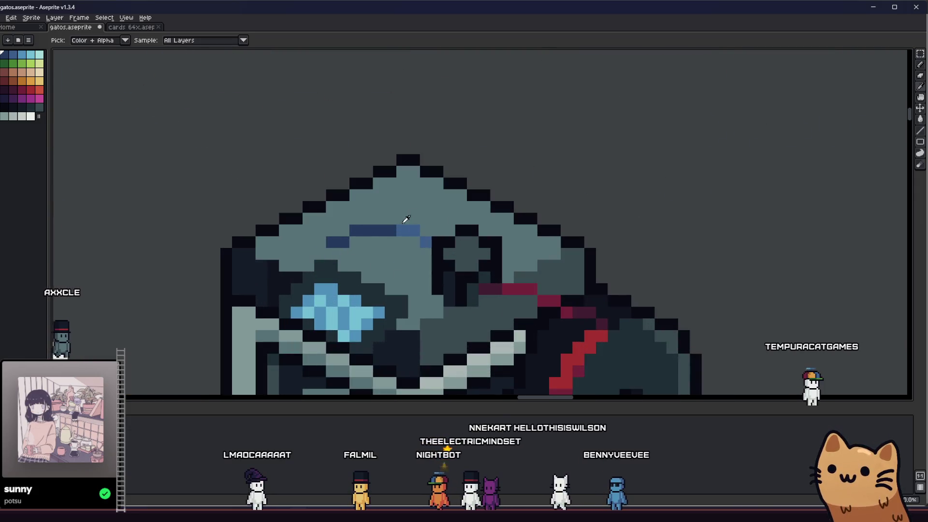
key(alt)
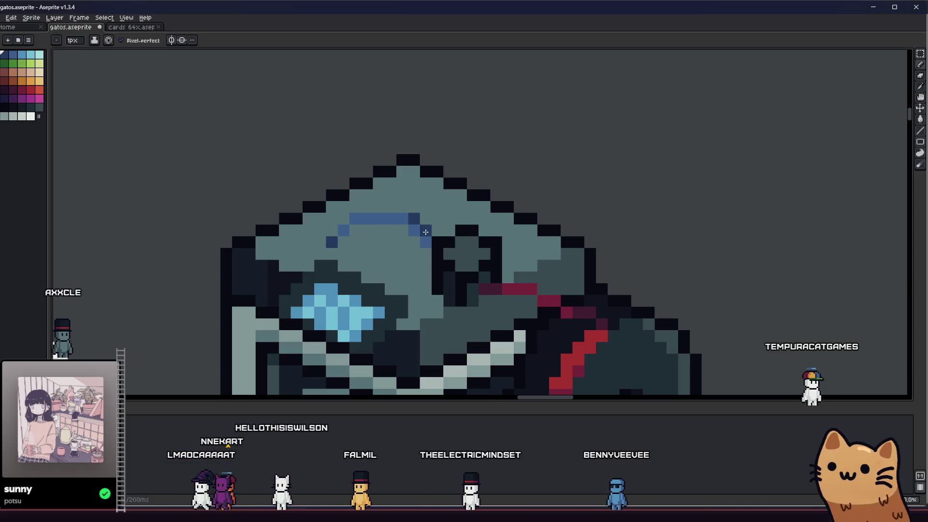
drag(413, 218, 402, 218)
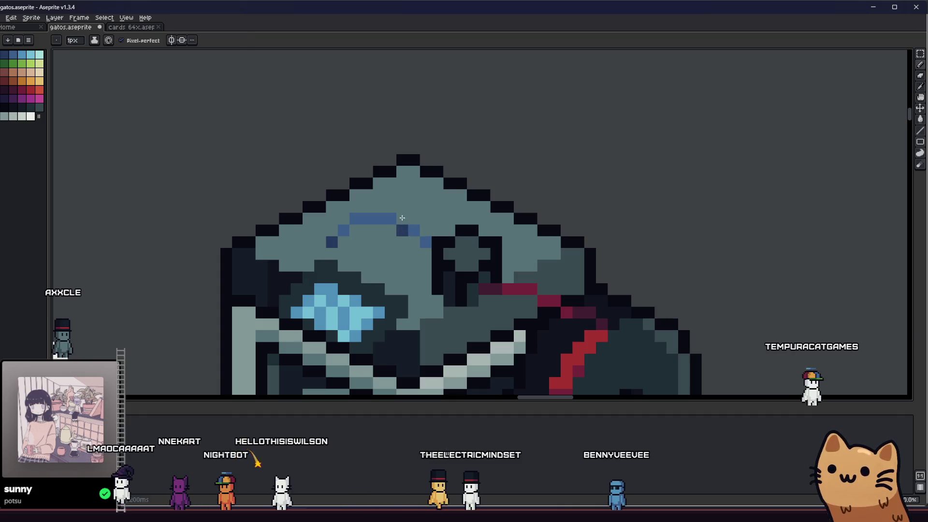
click(399, 224)
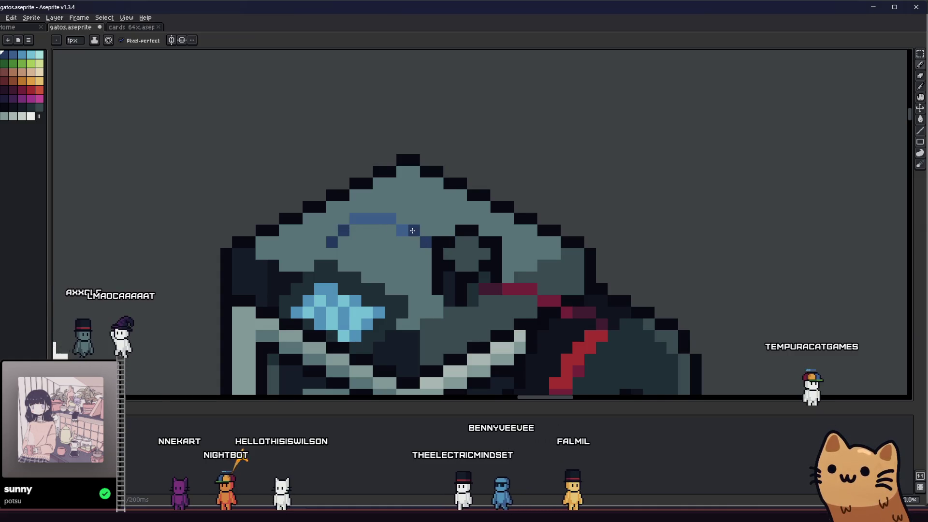
scroll(411, 230, down, 1)
scroll(412, 230, down, 2)
scroll(393, 270, up, 2)
scroll(445, 283, up, 3)
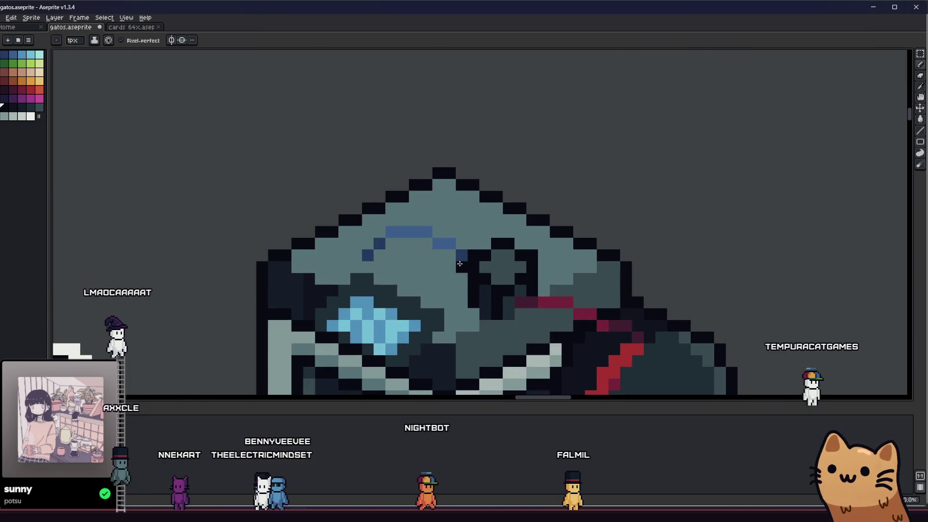
drag(459, 263, 364, 259)
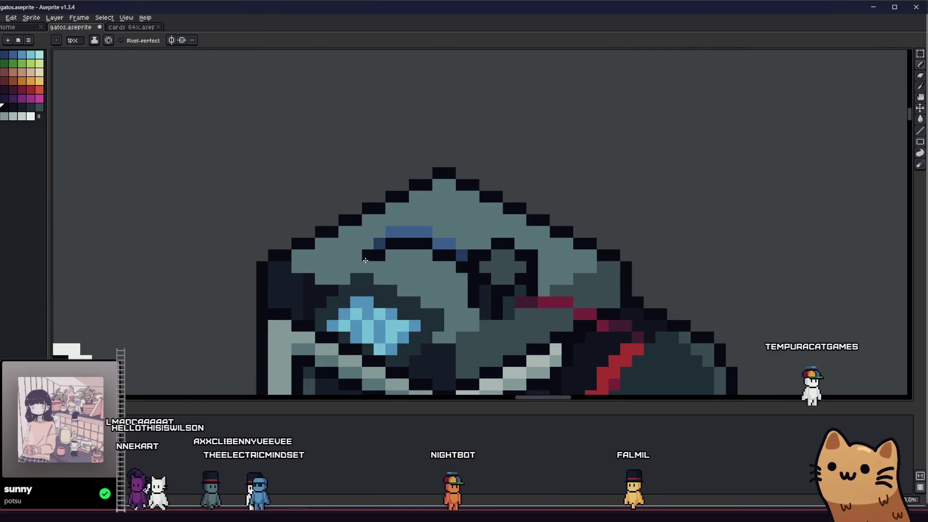
scroll(365, 260, down, 2)
scroll(304, 301, down, 1)
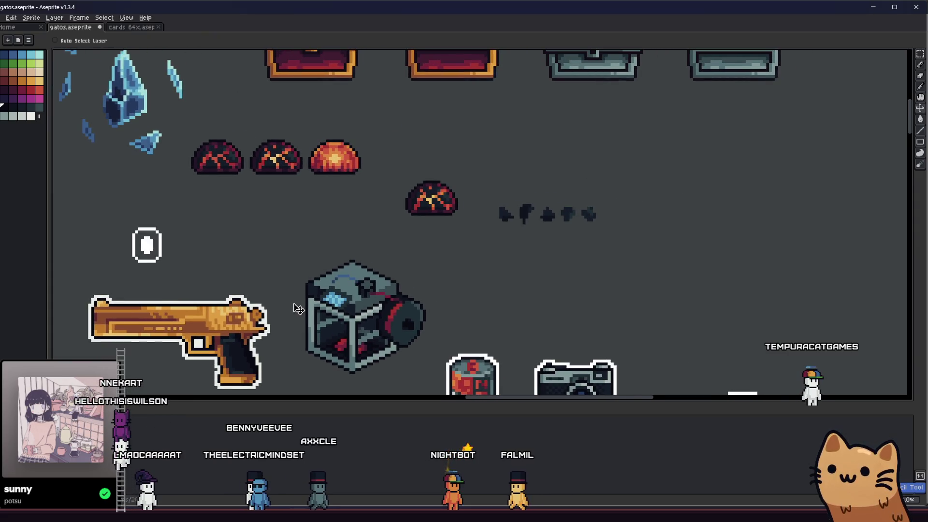
scroll(344, 293, up, 3)
Paint sampled grey shading pixels across the cube's top face
alt+click(383, 259)
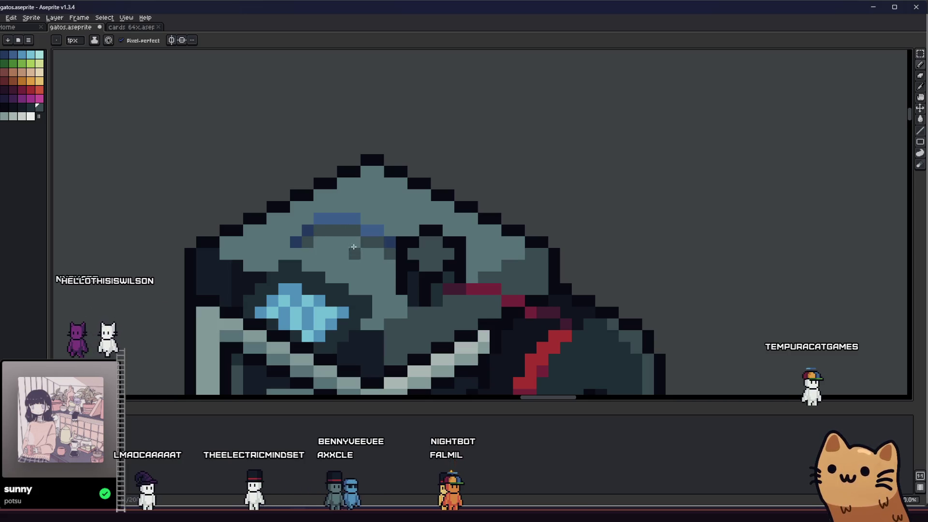
scroll(382, 252, down, 3)
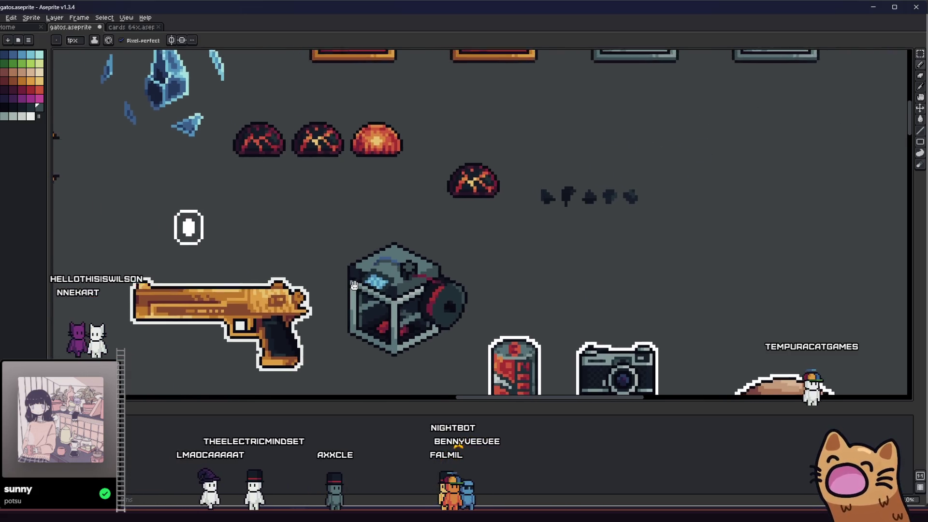
scroll(362, 290, down, 2)
scroll(353, 298, up, 2)
drag(353, 298, 337, 302)
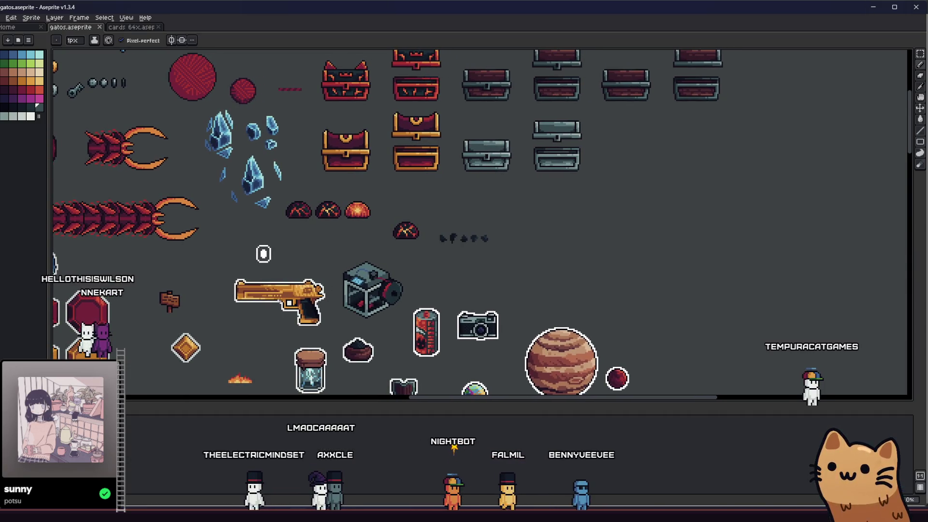
scroll(362, 290, up, 1)
scroll(371, 278, up, 2)
scroll(371, 277, up, 2)
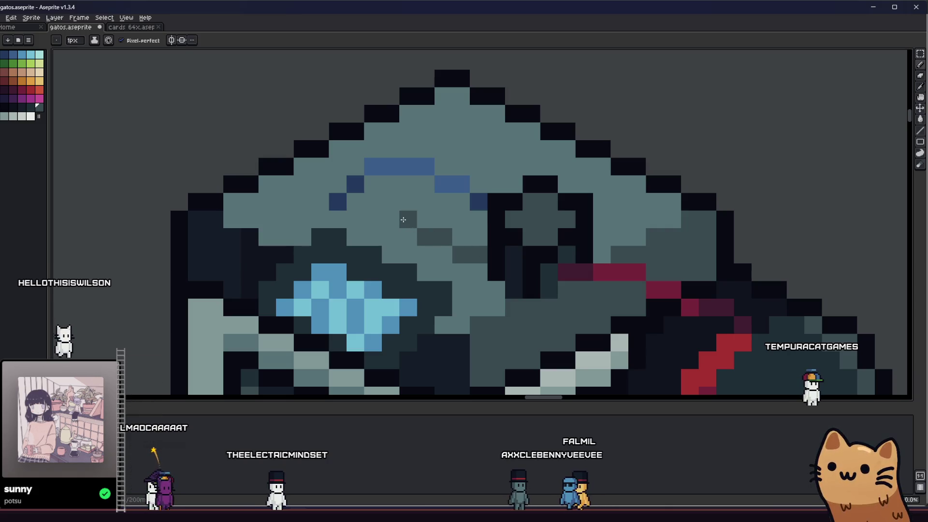
scroll(360, 206, down, 2)
scroll(392, 247, down, 2)
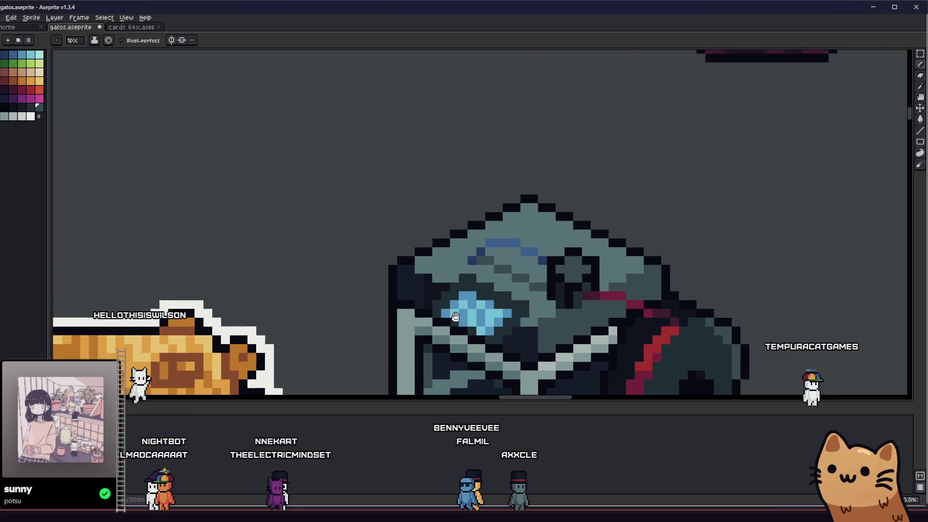
scroll(428, 305, down, 3)
drag(431, 321, 306, 313)
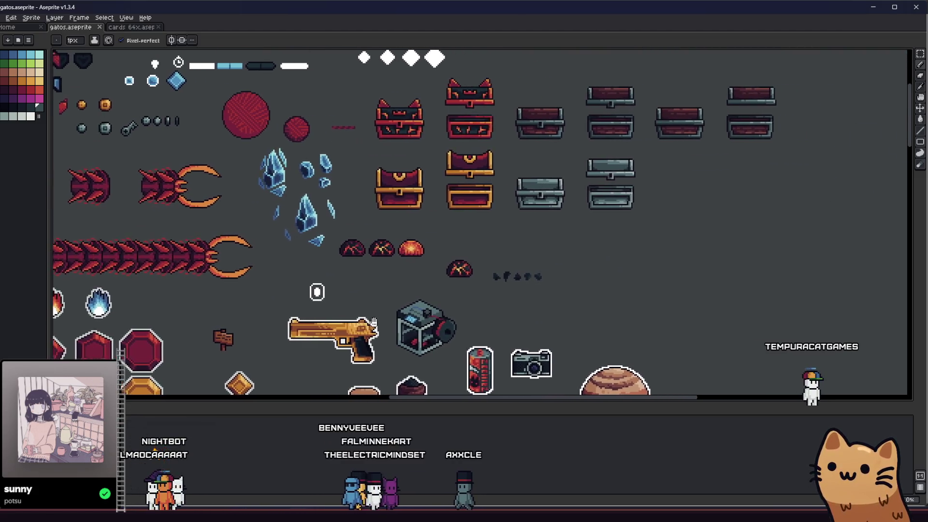
scroll(363, 297, up, 3)
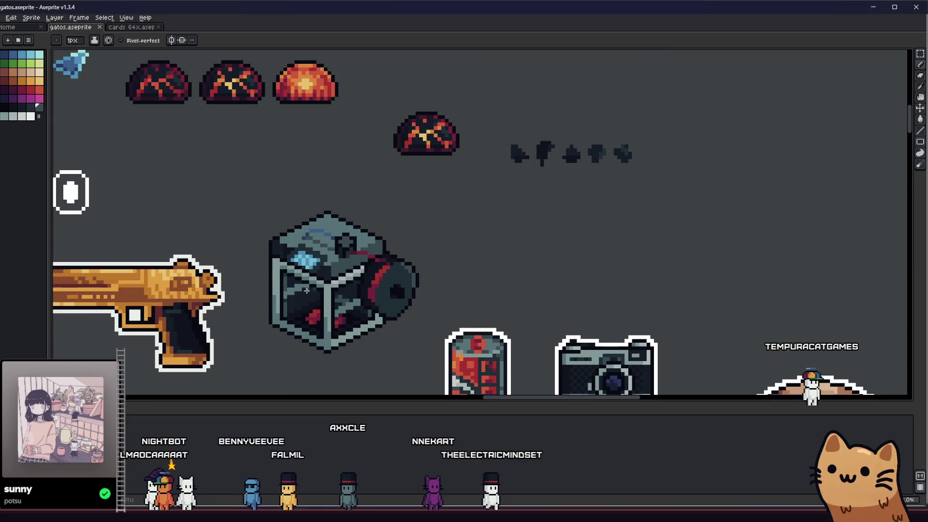
scroll(372, 271, up, 1)
scroll(372, 271, up, 2)
scroll(325, 230, up, 1)
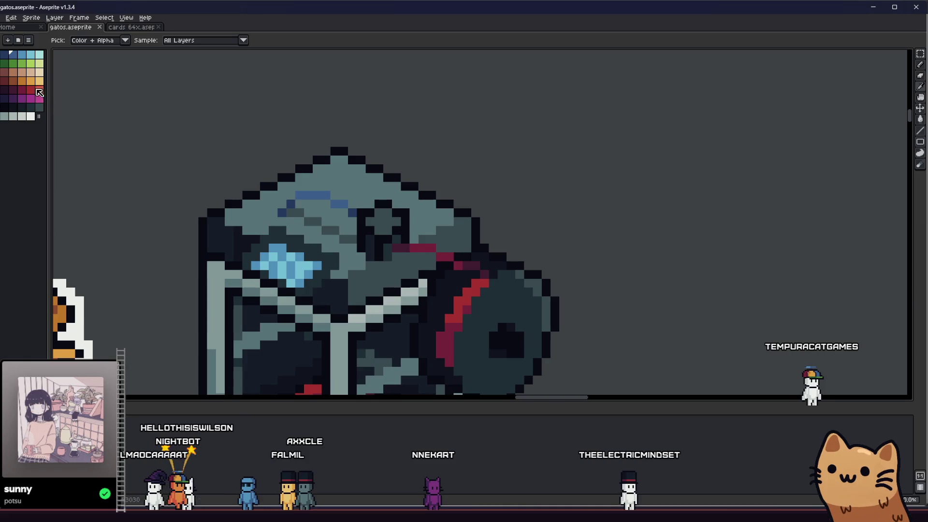
click(25, 58)
scroll(275, 208, up, 2)
drag(345, 172, 485, 213)
scroll(495, 210, down, 4)
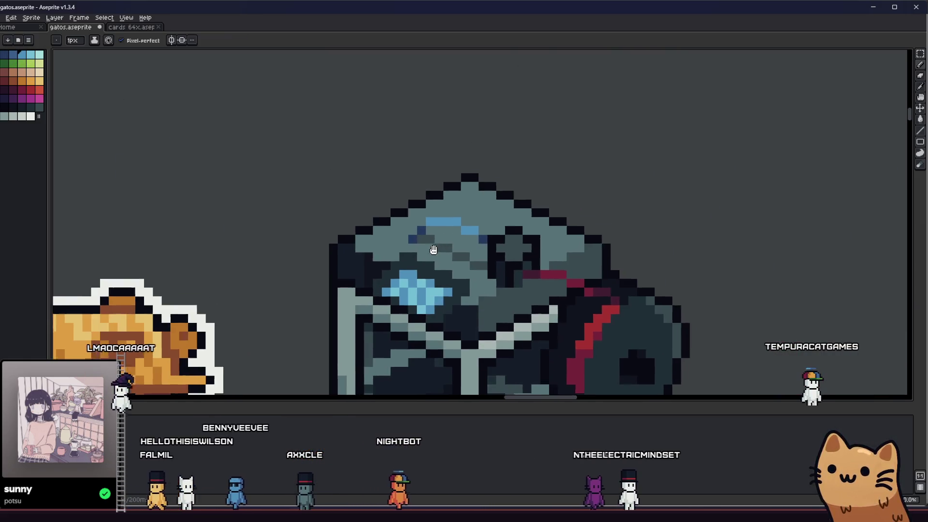
scroll(467, 252, up, 2)
key(b)
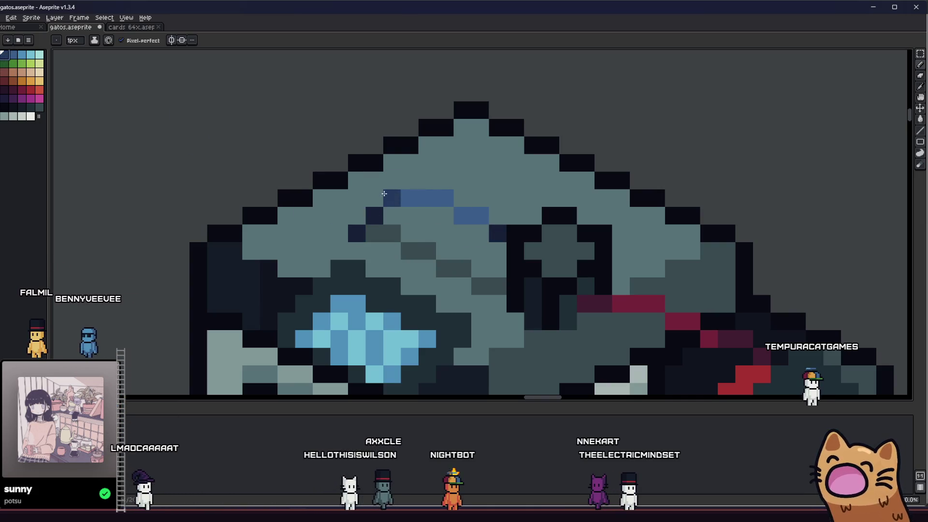
scroll(452, 202, down, 3)
scroll(420, 247, down, 1)
scroll(411, 259, down, 1)
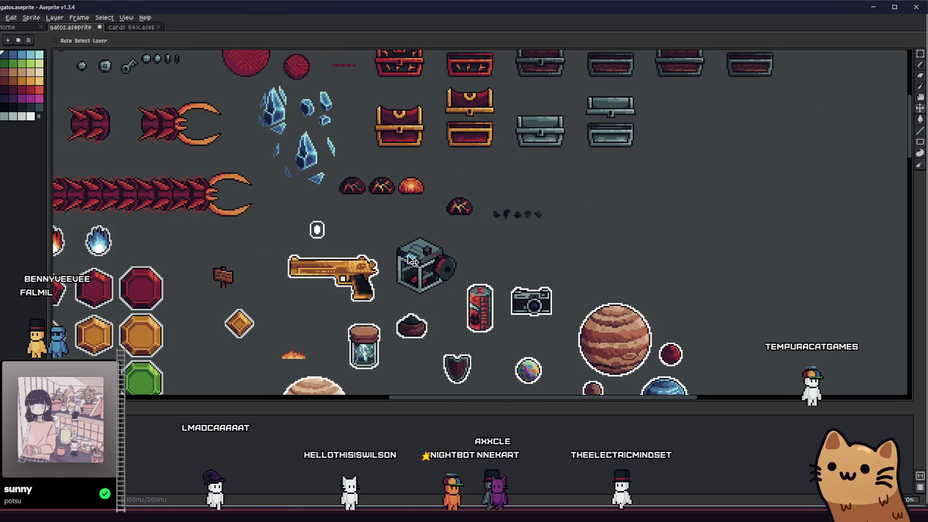
key(b)
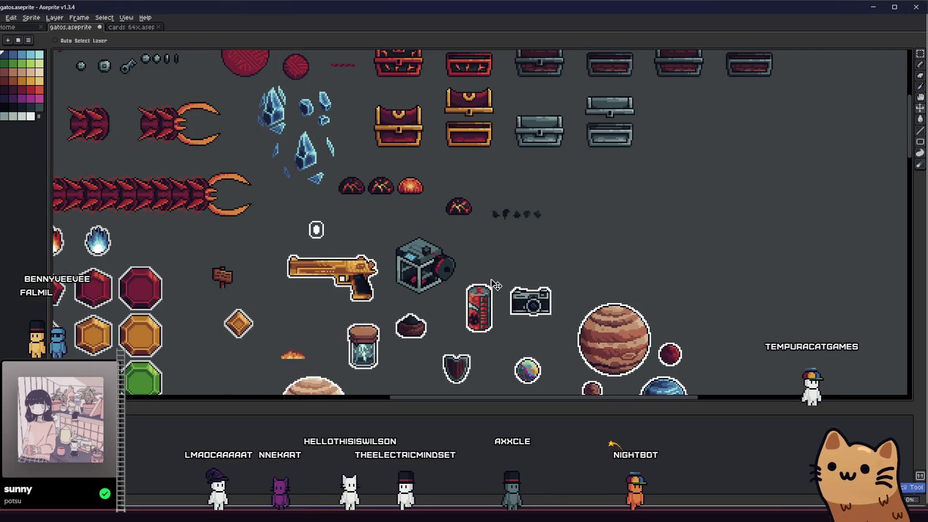
scroll(484, 265, up, 3)
mouse_move(344, 268)
mouse_down()
mouse_move(417, 278)
mouse_move(515, 314)
mouse_up()
scroll(515, 314, down, 2)
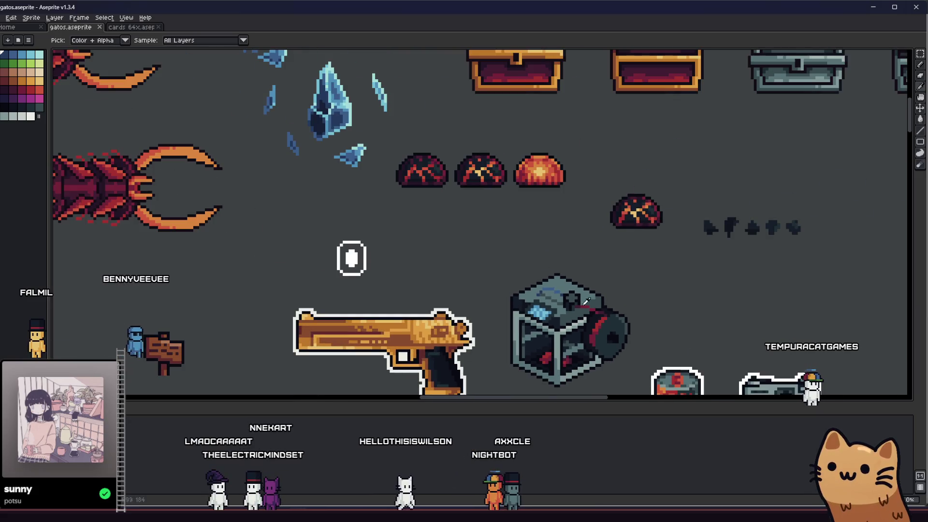
scroll(618, 310, up, 3)
scroll(563, 301, up, 2)
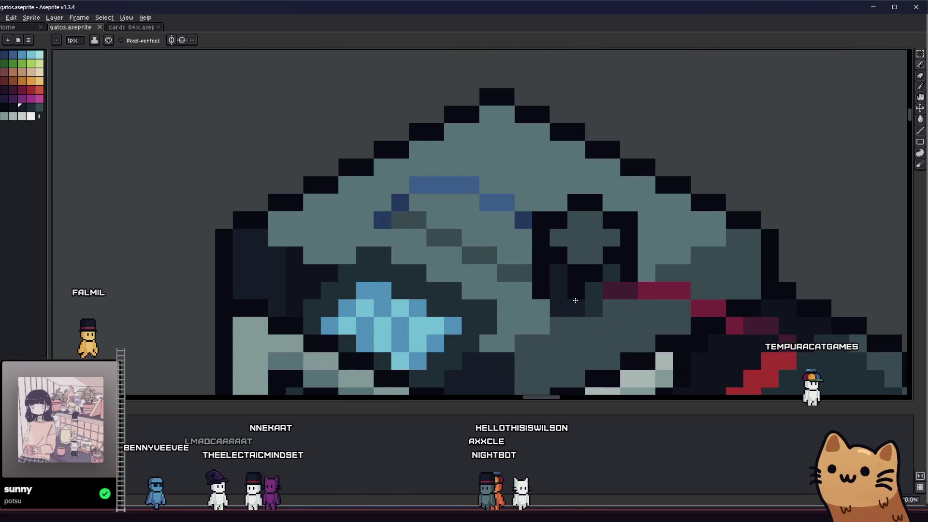
scroll(576, 247, down, 1)
scroll(509, 268, down, 1)
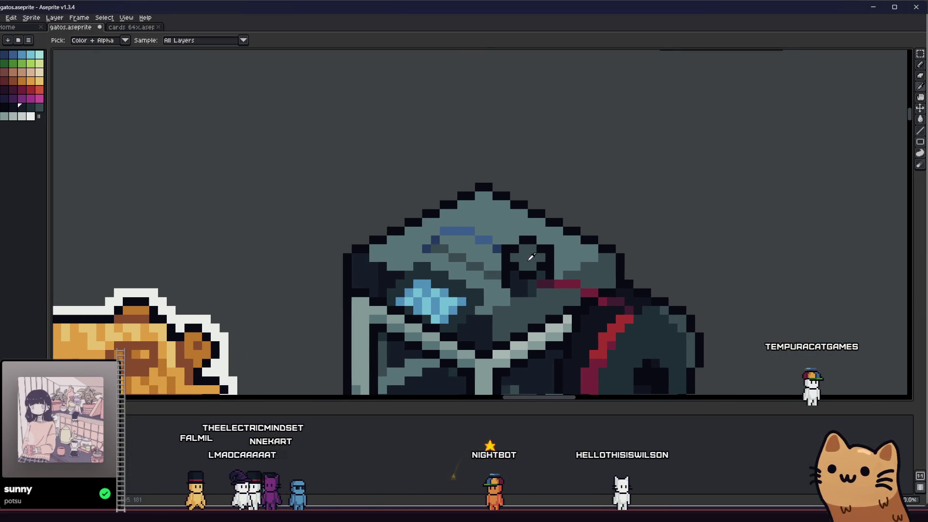
scroll(531, 257, up, 1)
Marquee the dark bar, fill it grey, save the file, then repaint the bar in teal
key(alt)
scroll(548, 283, down, 3)
drag(548, 283, 476, 355)
scroll(475, 355, down, 1)
scroll(447, 333, up, 3)
scroll(464, 330, down, 3)
scroll(462, 277, up, 5)
key(m)
drag(435, 215, 542, 286)
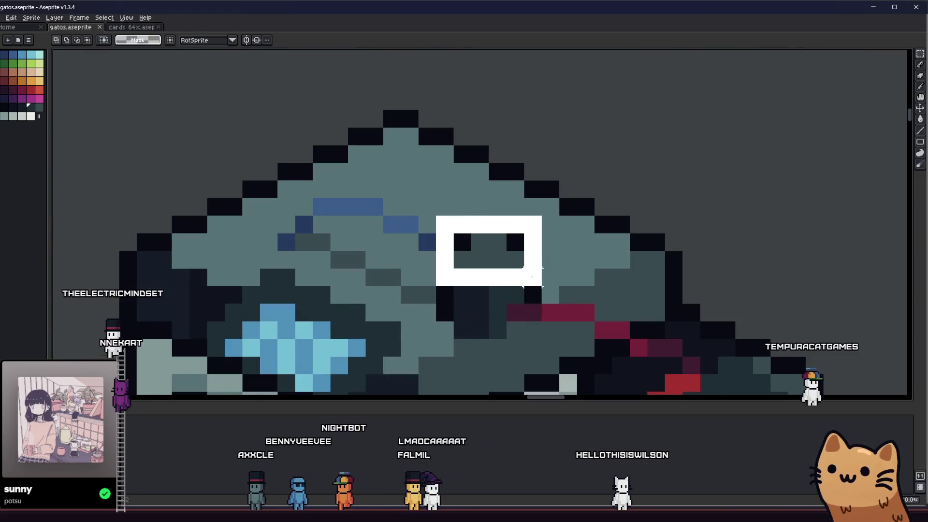
key(Delete)
key(ctrl+s)
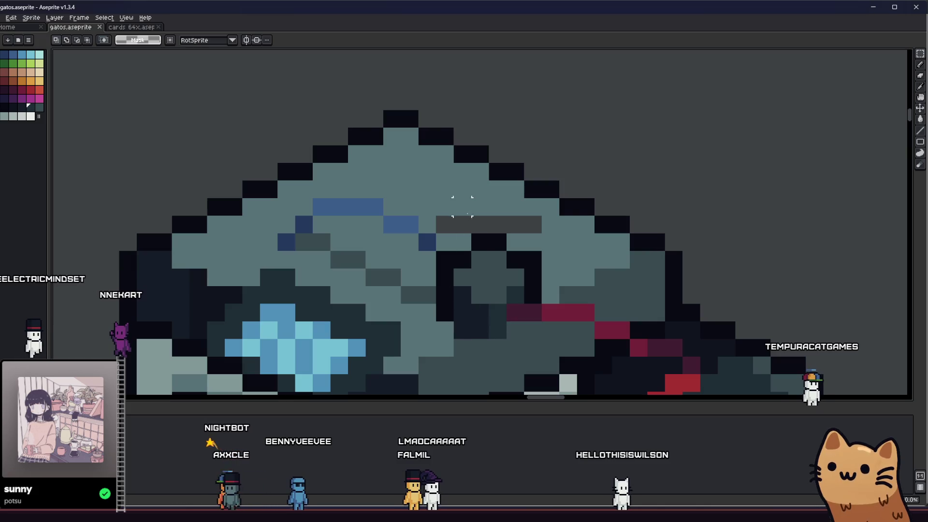
key(b)
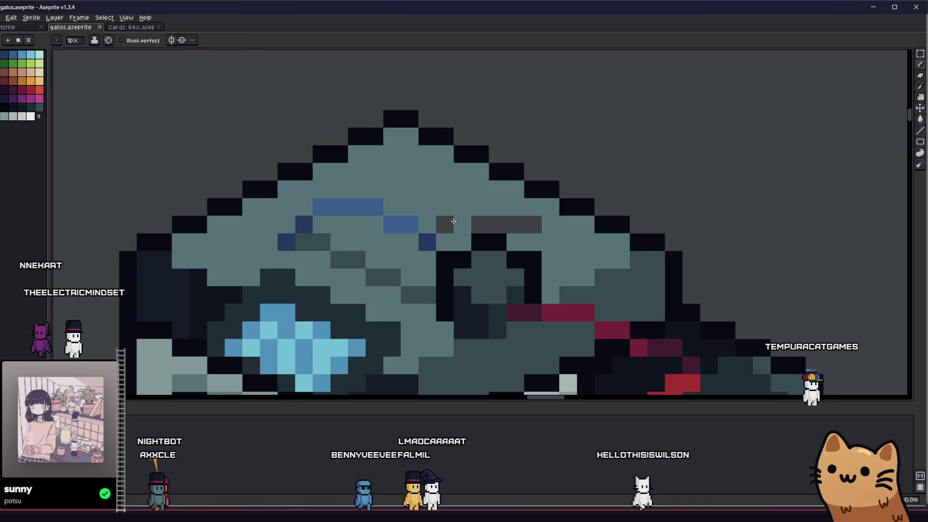
drag(455, 224, 506, 223)
scroll(464, 254, down, 3)
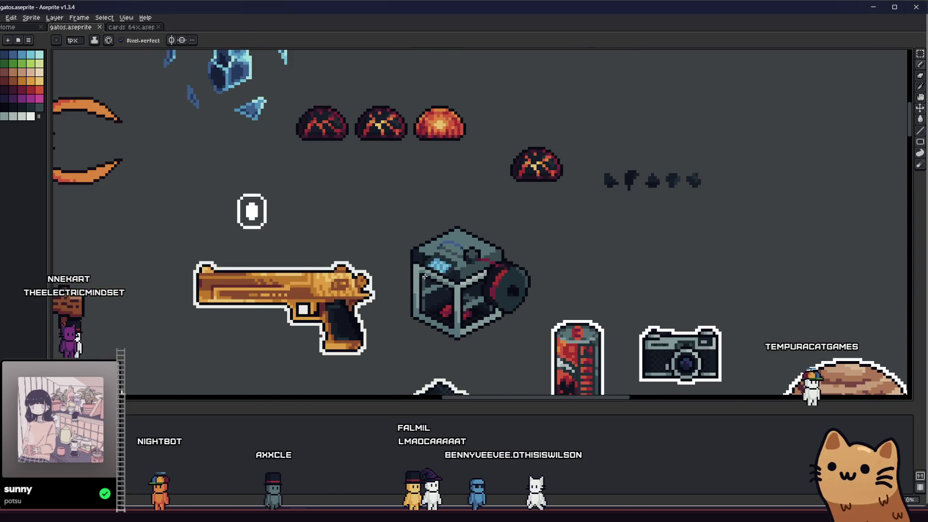
scroll(115, 354, down, 1)
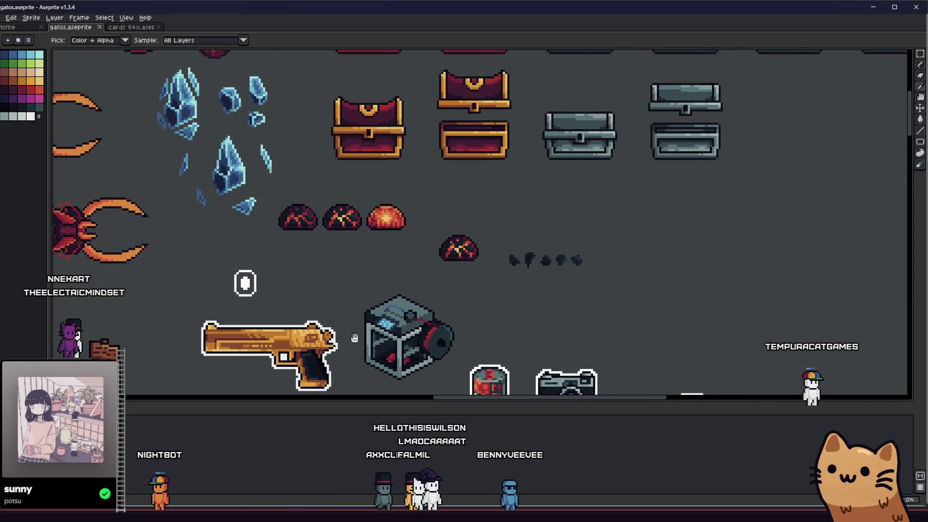
scroll(323, 317, up, 1)
scroll(321, 306, up, 1)
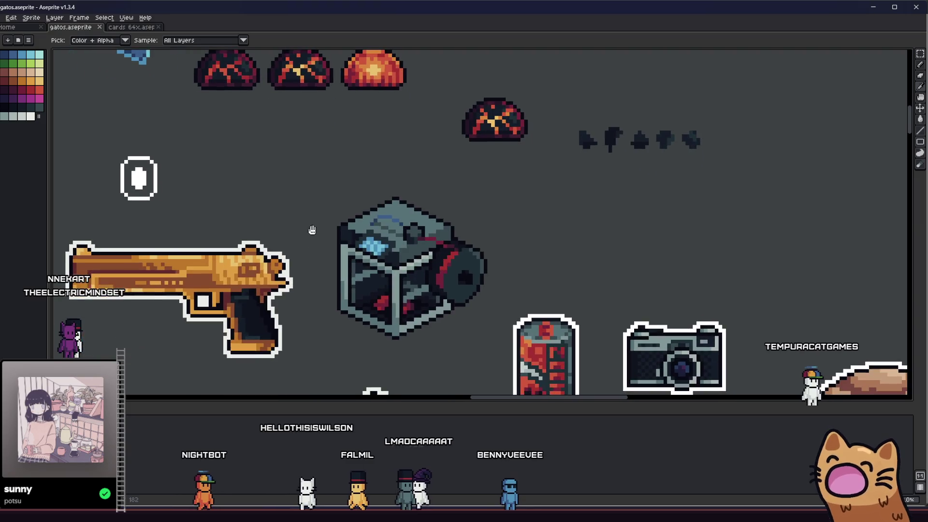
scroll(311, 232, up, 1)
scroll(335, 265, up, 1)
scroll(347, 271, up, 1)
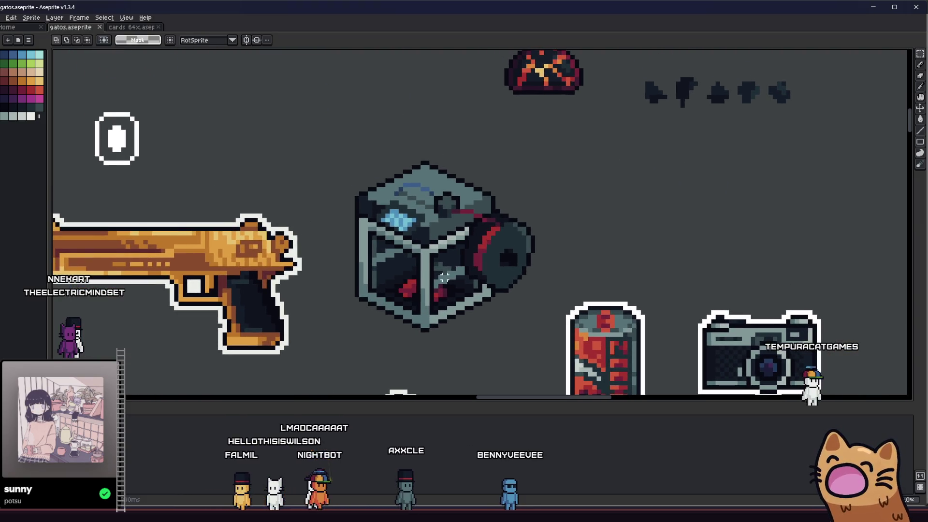
scroll(506, 240, up, 1)
scroll(549, 283, up, 1)
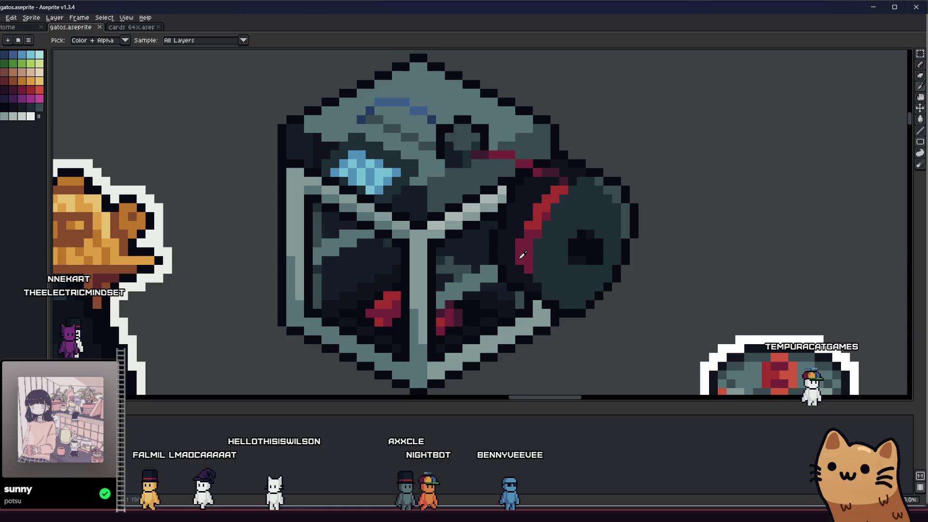
Sample the cube's red, then marquee-select the whole metal cube sprite
alt+click(529, 233)
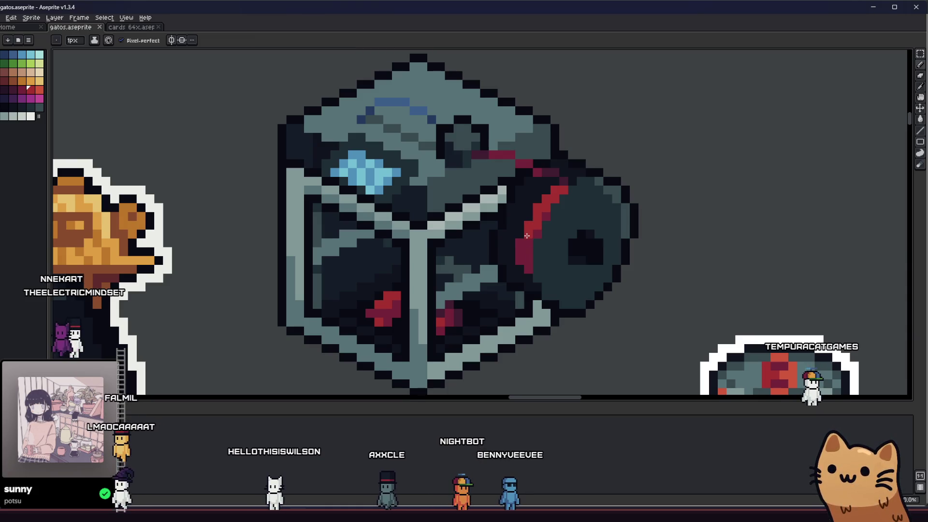
scroll(404, 288, down, 1)
scroll(417, 296, down, 2)
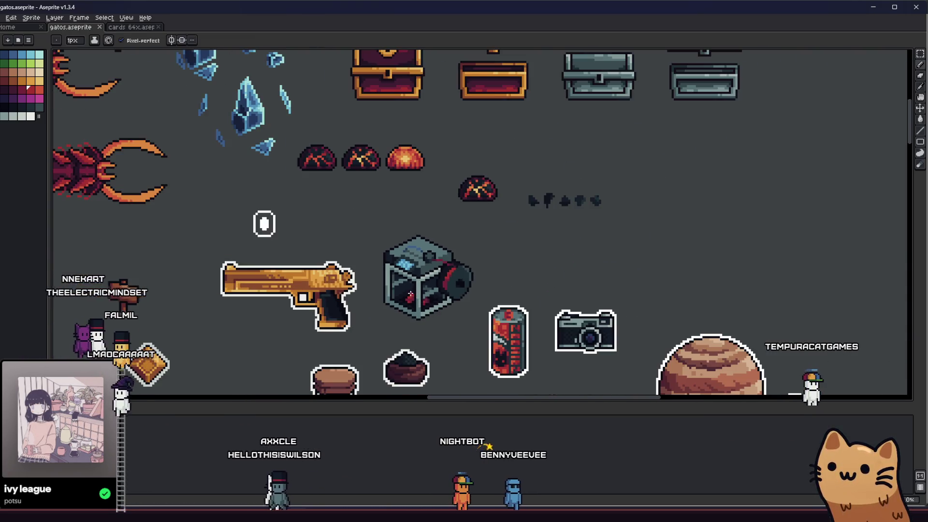
drag(363, 220, 484, 331)
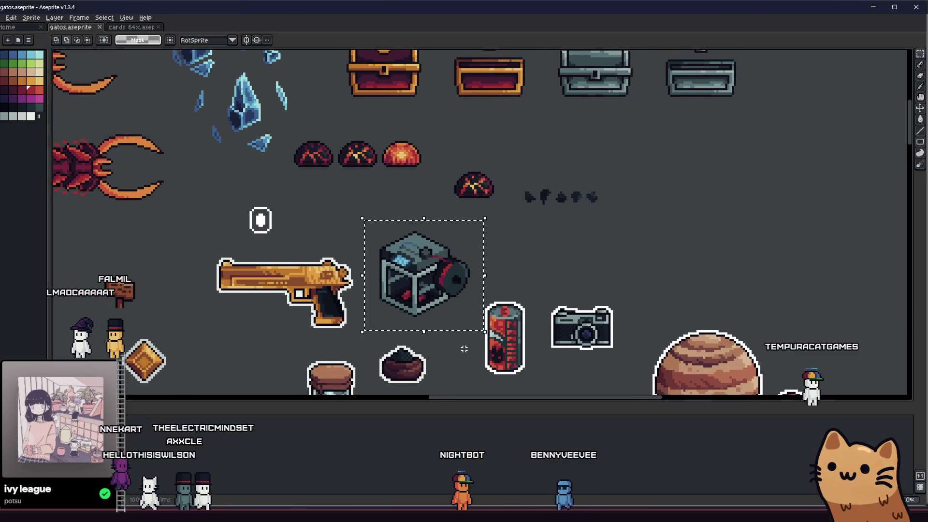
Apply a white outline to the selected cube via the Outline FX (Shift+O)
key(shift+o)
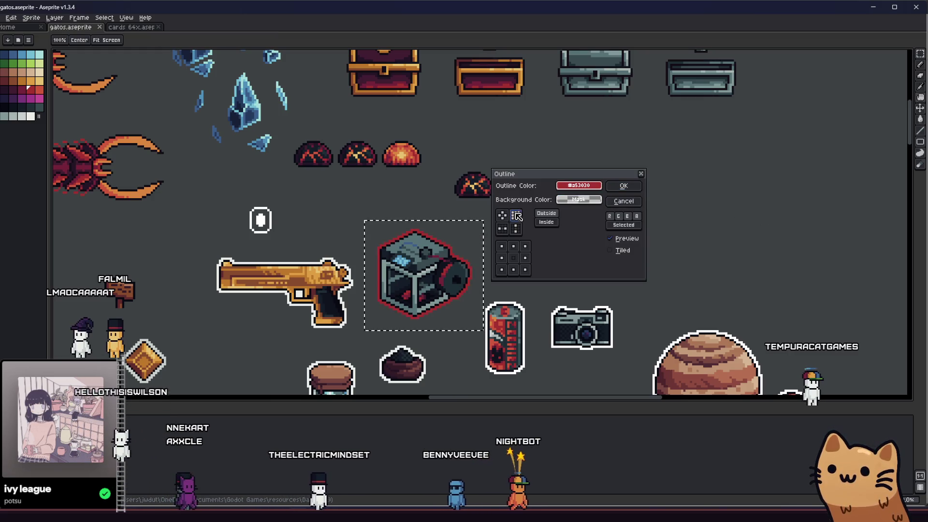
click(580, 186)
click(565, 199)
click(616, 226)
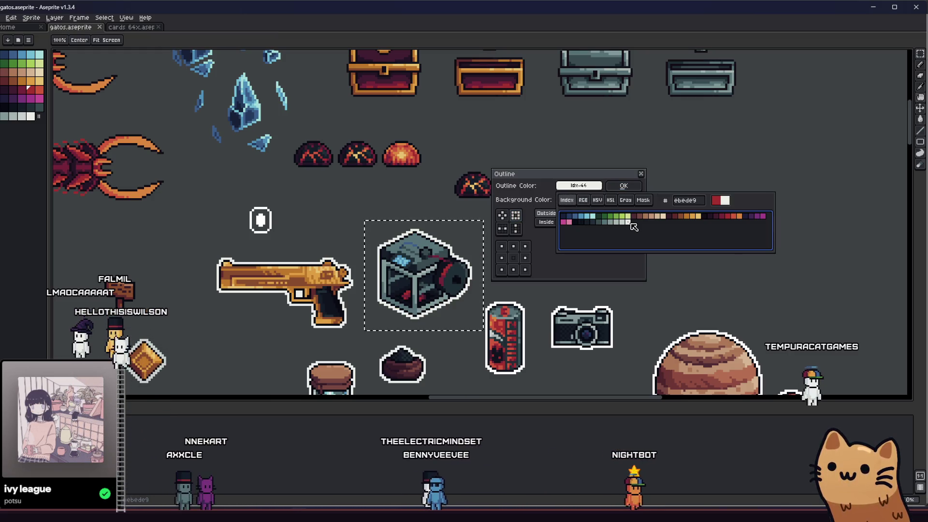
click(623, 186)
scroll(601, 221, down, 2)
scroll(600, 221, down, 3)
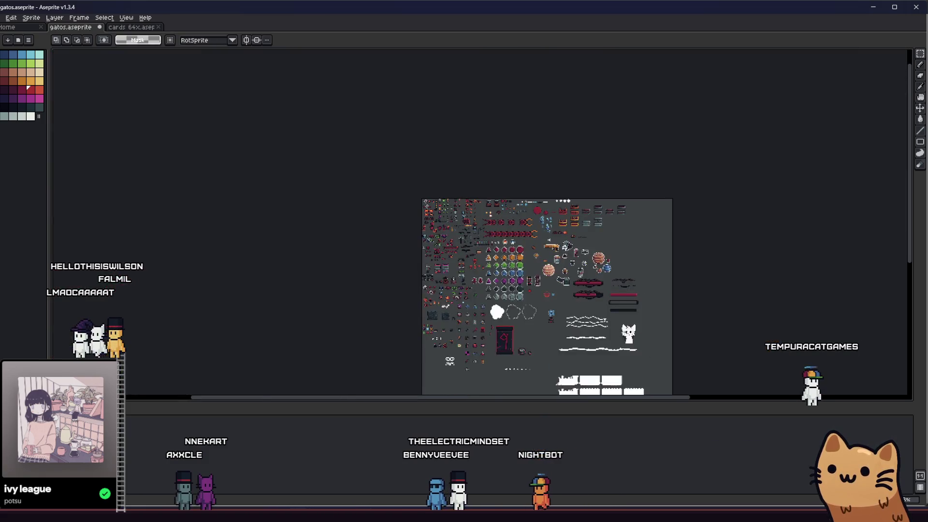
scroll(483, 255, up, 3)
scroll(483, 255, up, 2)
scroll(484, 254, up, 1)
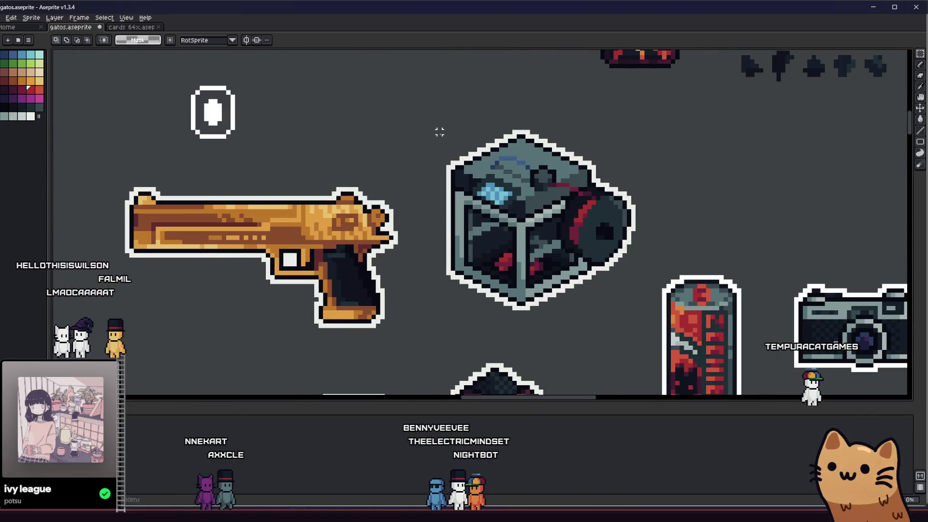
Redraw the marquee around the whole outlined cube for export
drag(439, 128, 435, 128)
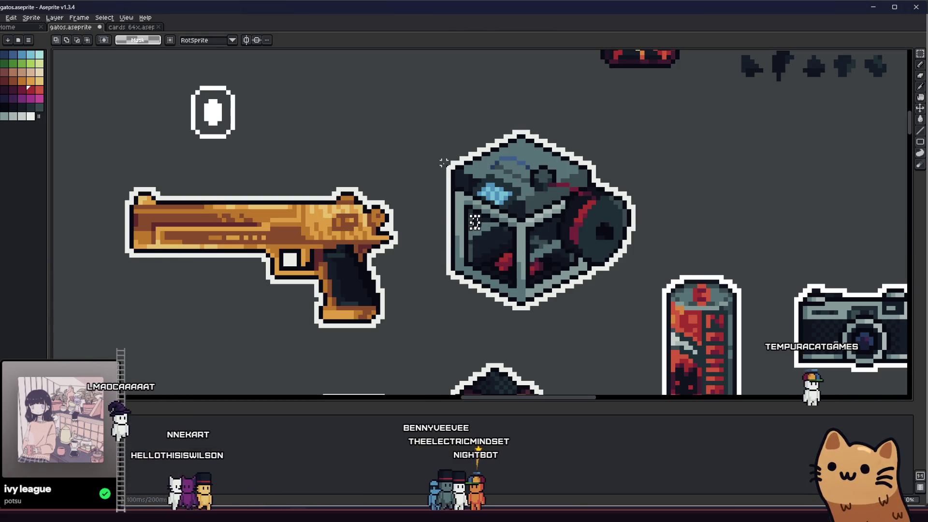
drag(443, 131, 501, 172)
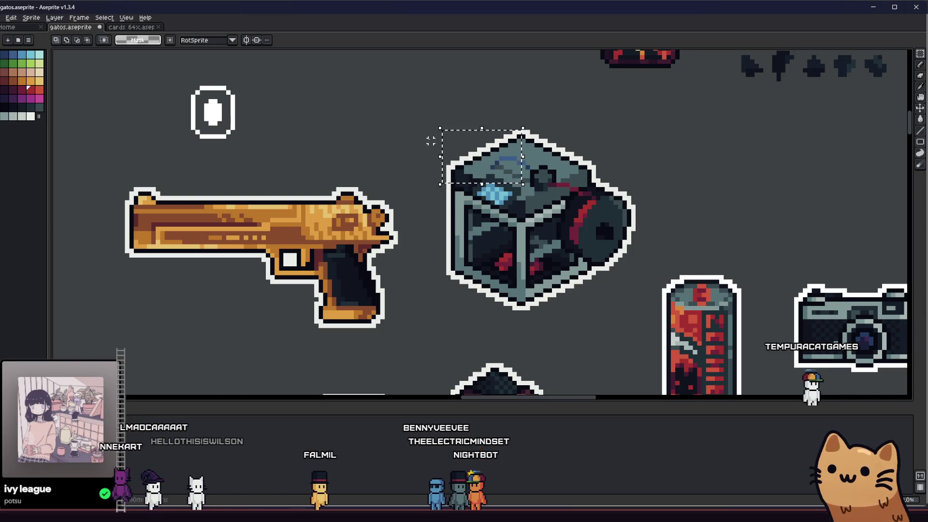
drag(441, 128, 637, 311)
scroll(636, 311, down, 2)
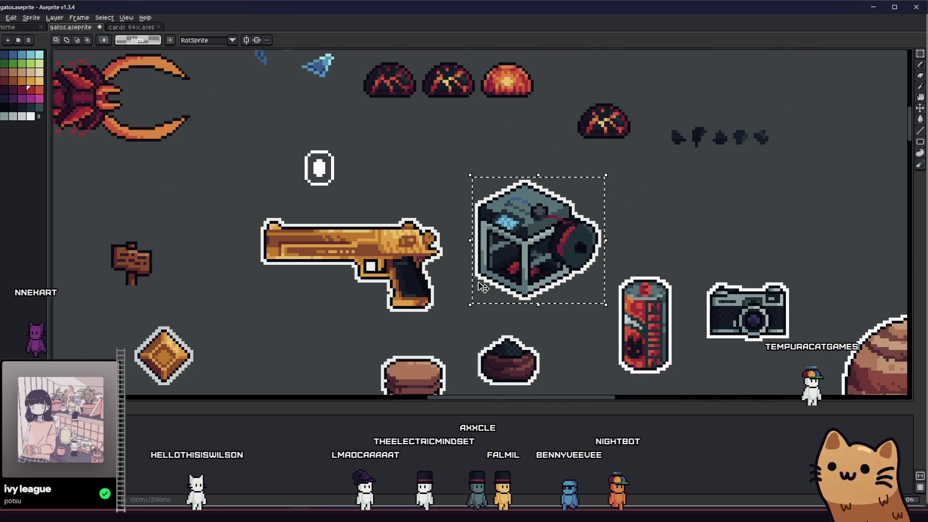
Export the selection as the 3D printer sticker PNG via Export As, then switch to Godot
click(4, 17)
mouse_move(14, 89)
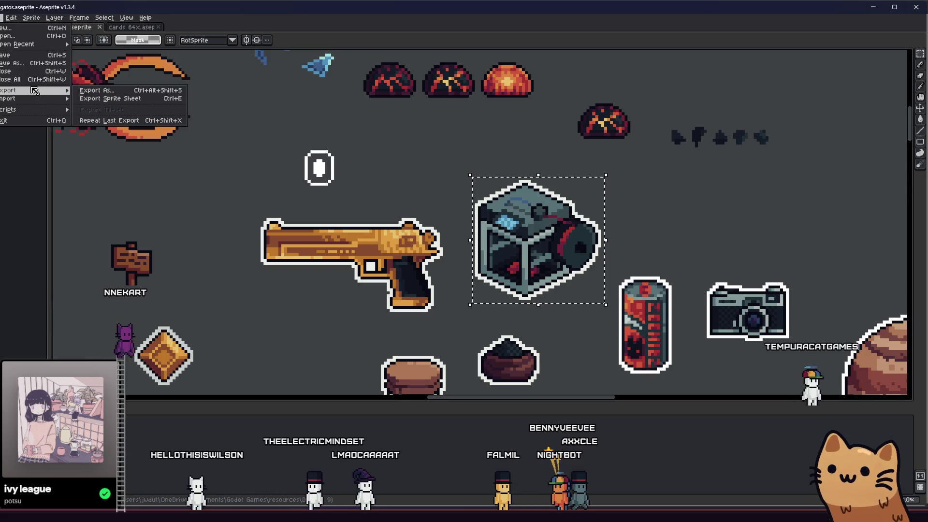
click(95, 90)
drag(354, 188, 364, 200)
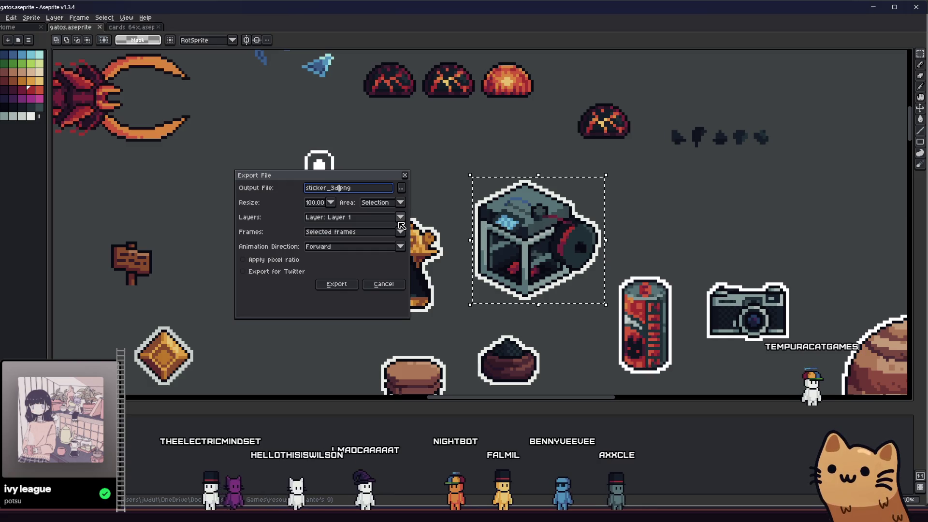
key(Return)
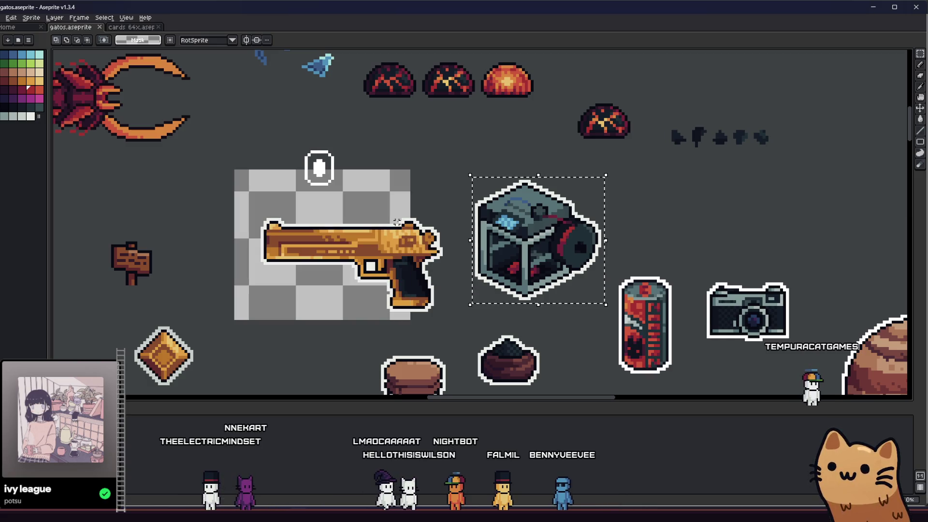
scroll(369, 232, down, 1)
scroll(384, 389, left, 2)
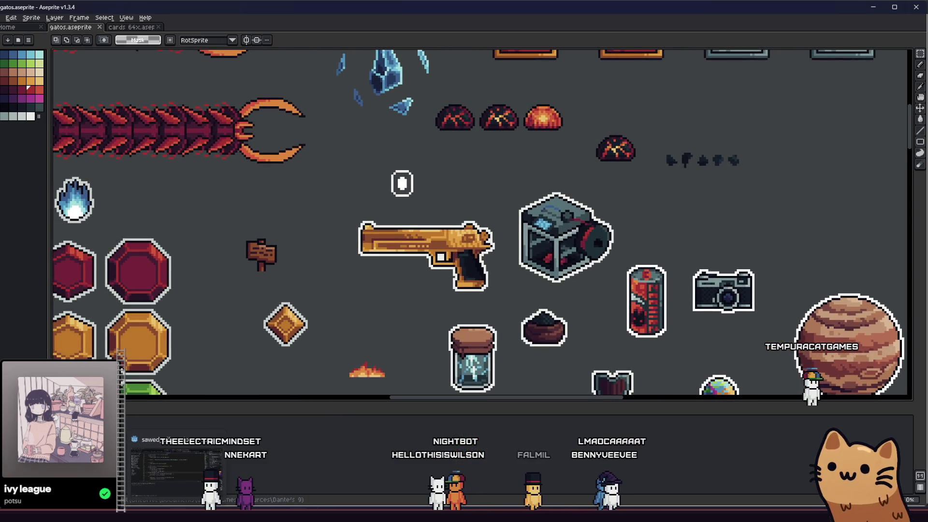
click(174, 472)
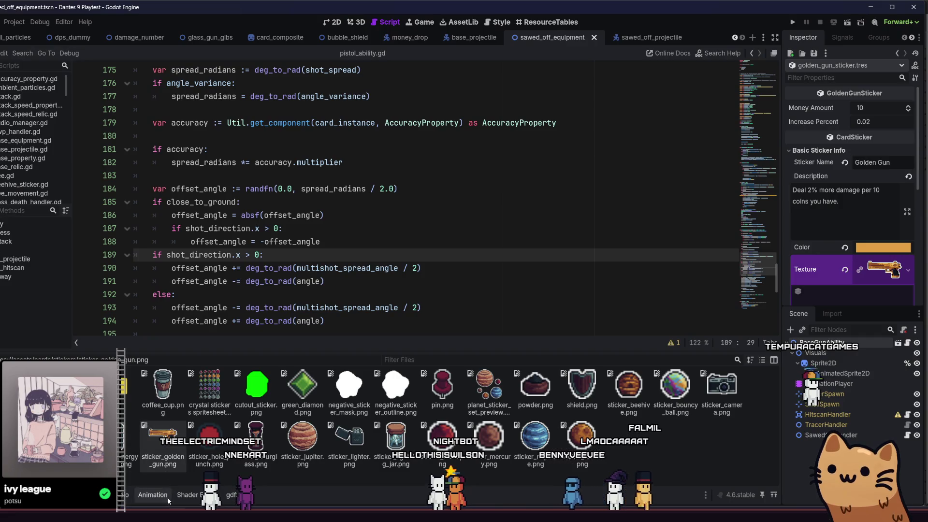
Check the exported sticker_3d_printer.png in the stickers folder, then return to Godot so it reimports
key(alt+Tab)
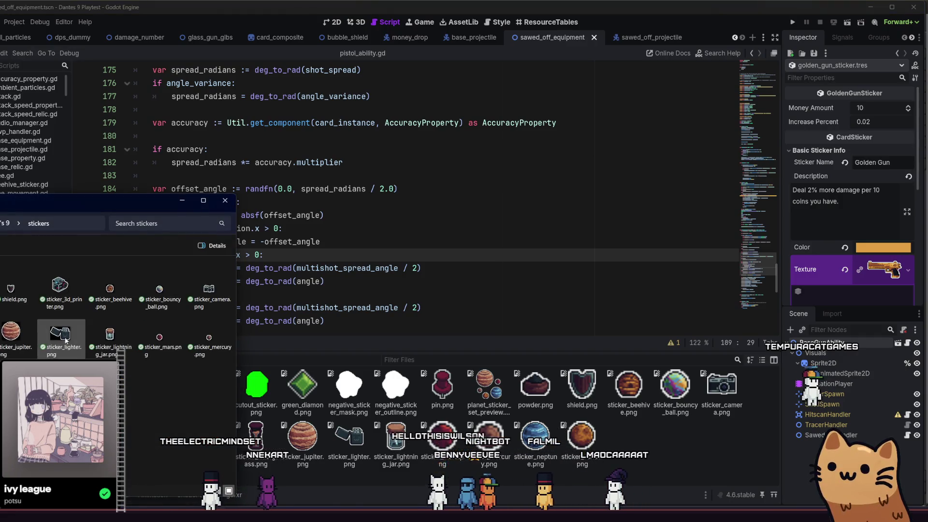
click(61, 286)
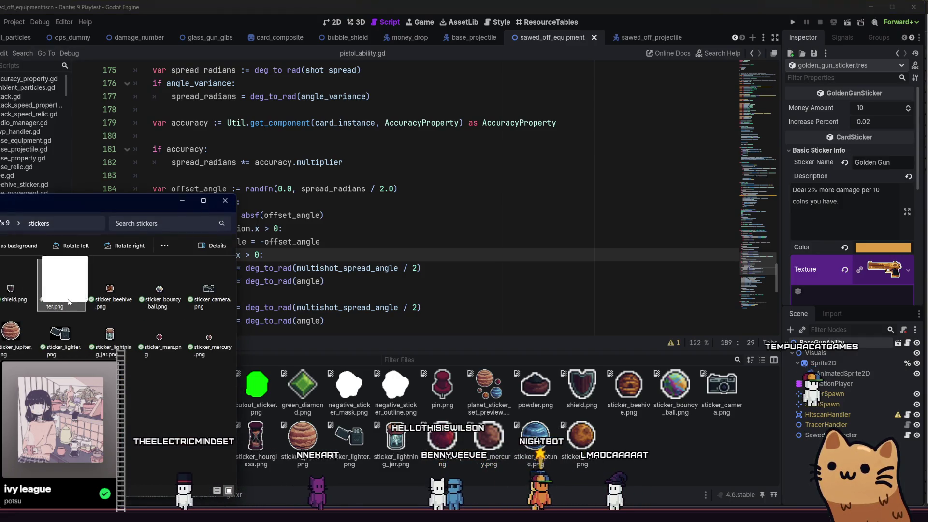
click(633, 440)
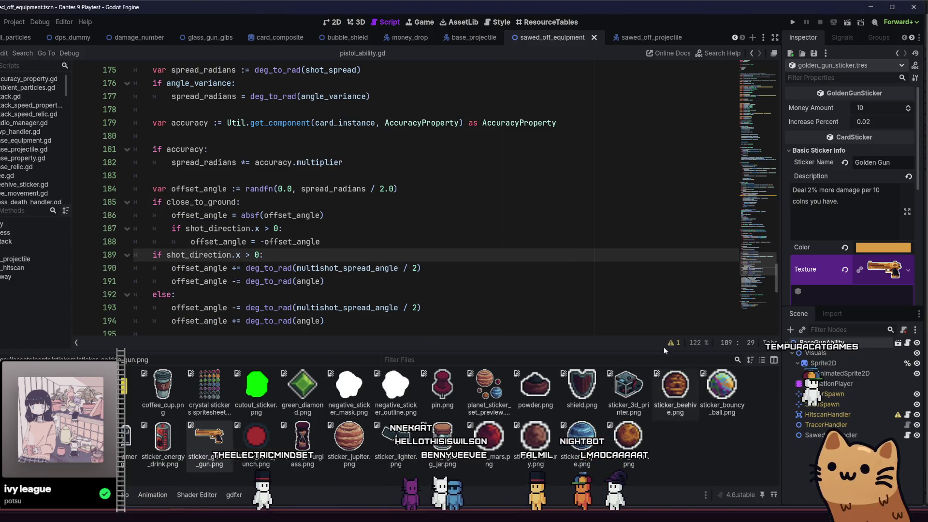
click(617, 225)
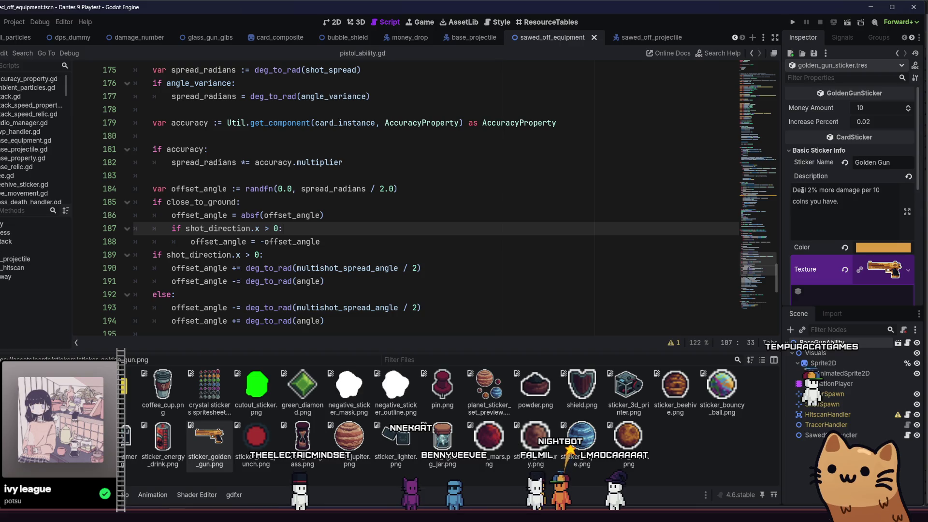
Quick-open charges_on_kill_sticker.tres so its resource shows in the Inspector
key(alt+shift+o)
text(sticker)
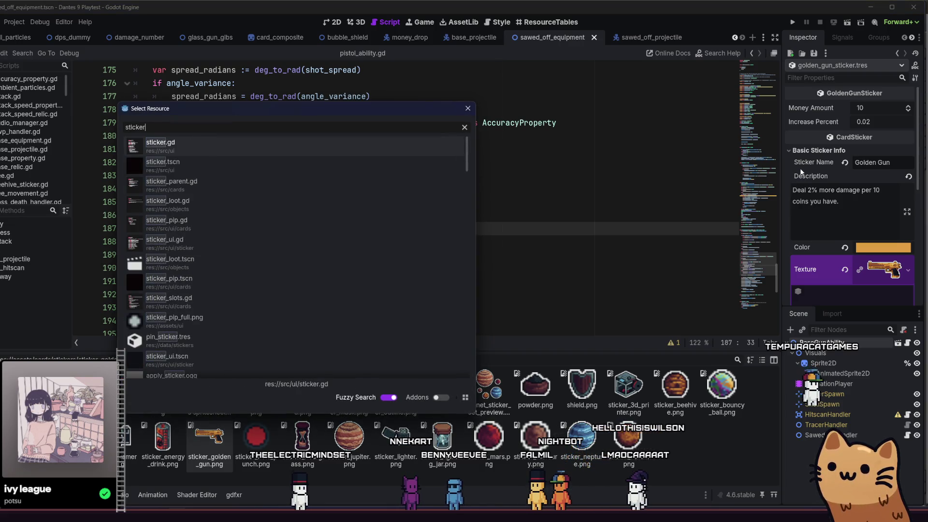
key(ctrl+BackSpace)
text(charge)
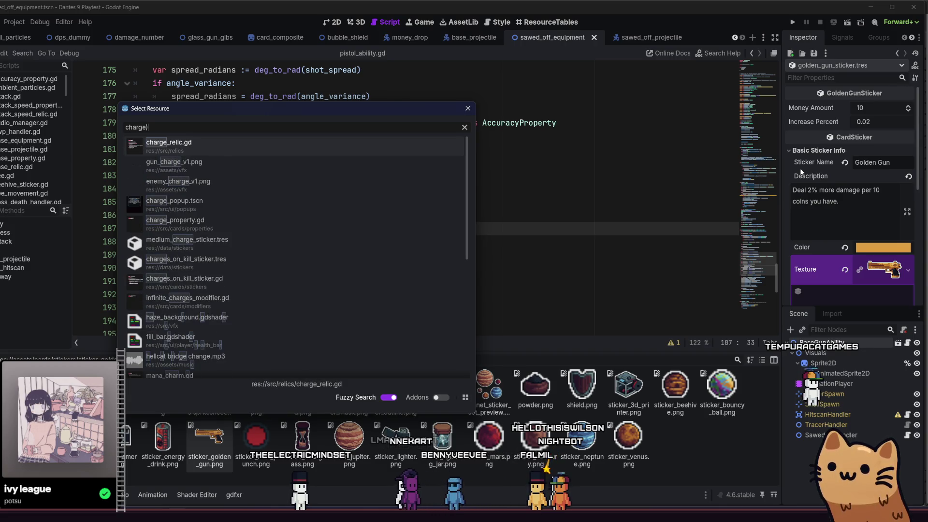
text(_pop)
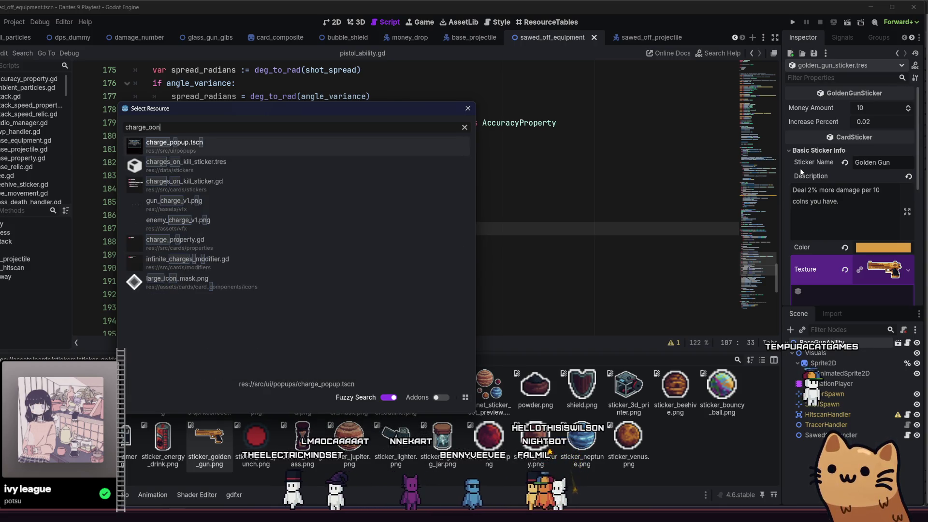
double_click(263, 167)
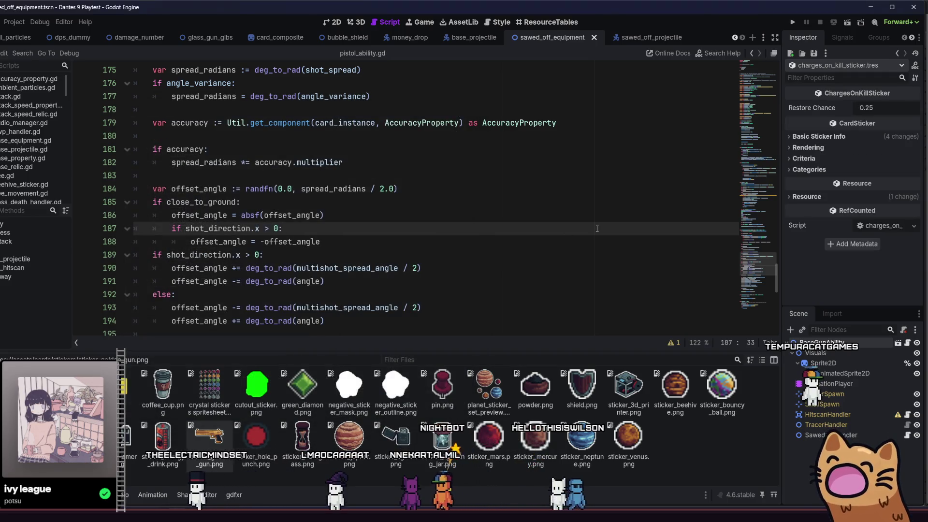
Set sticker_3d_printer.png as the charges-on-kill sticker's texture, leave its colour unchanged, and save
click(835, 136)
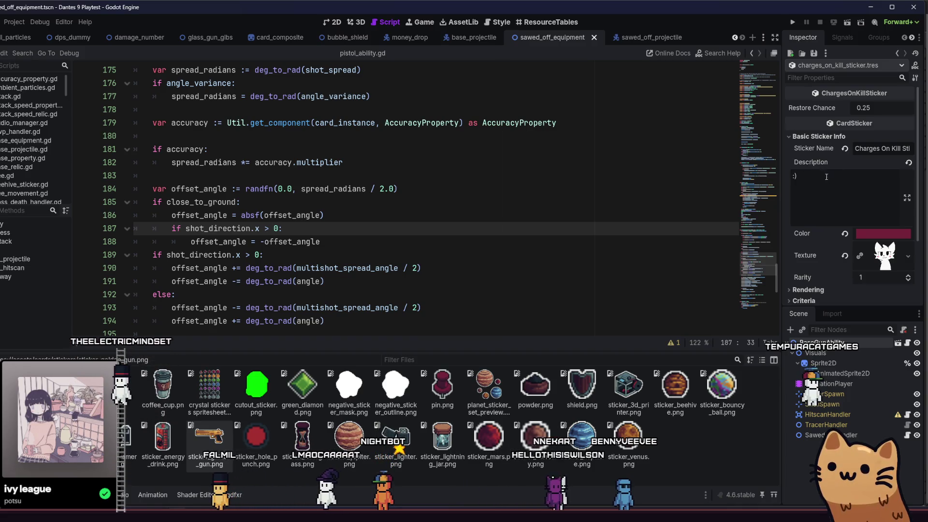
drag(627, 384, 864, 225)
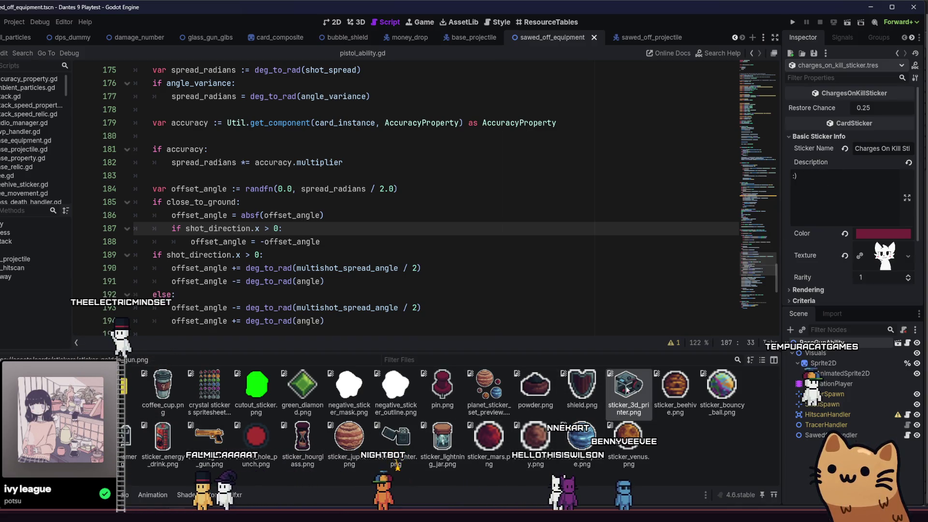
click(878, 235)
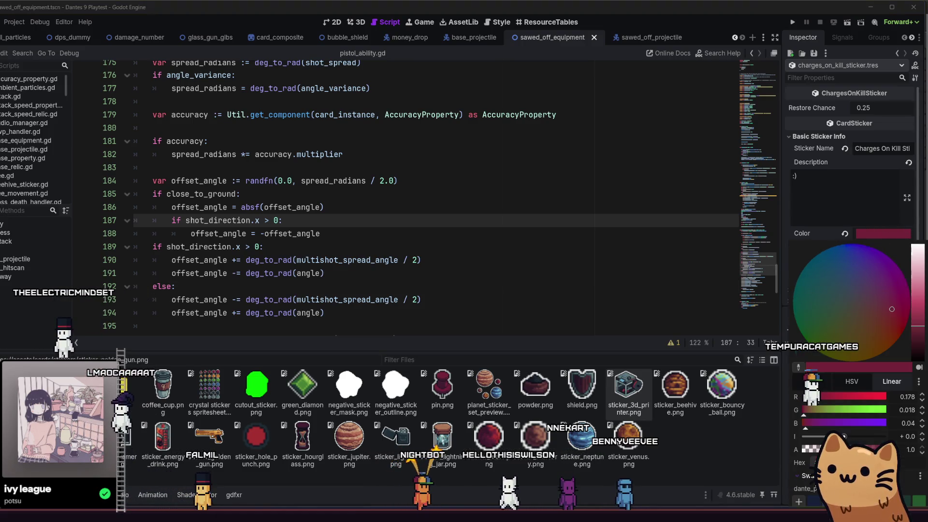
click(876, 182)
scroll(877, 182, down, 2)
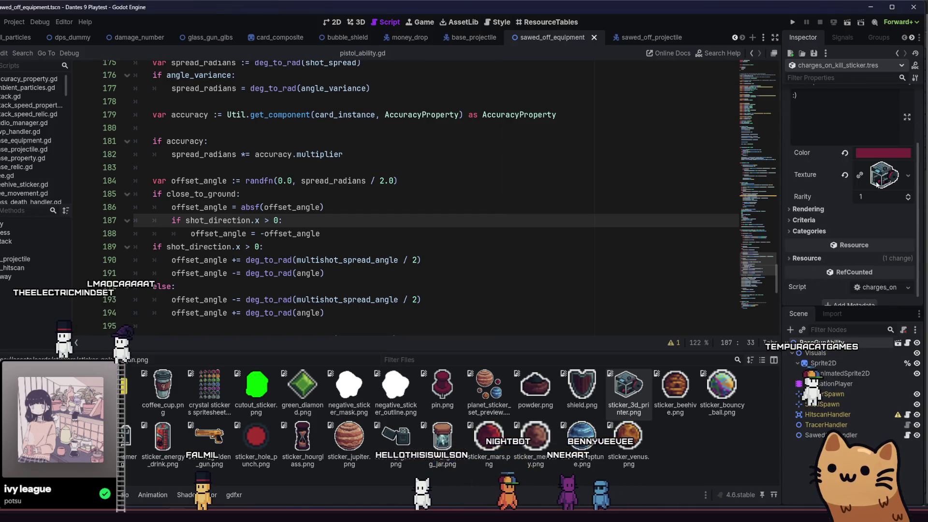
click(881, 152)
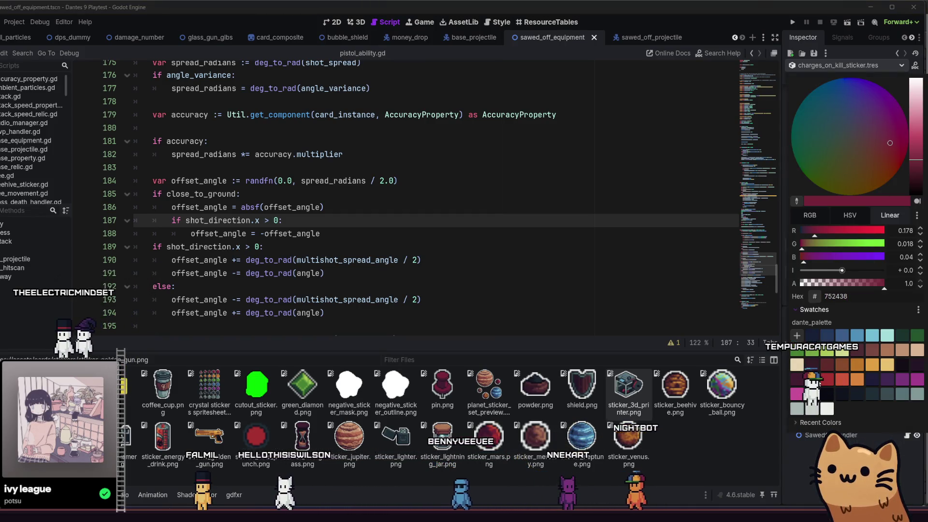
click(725, 447)
key(ctrl+s)
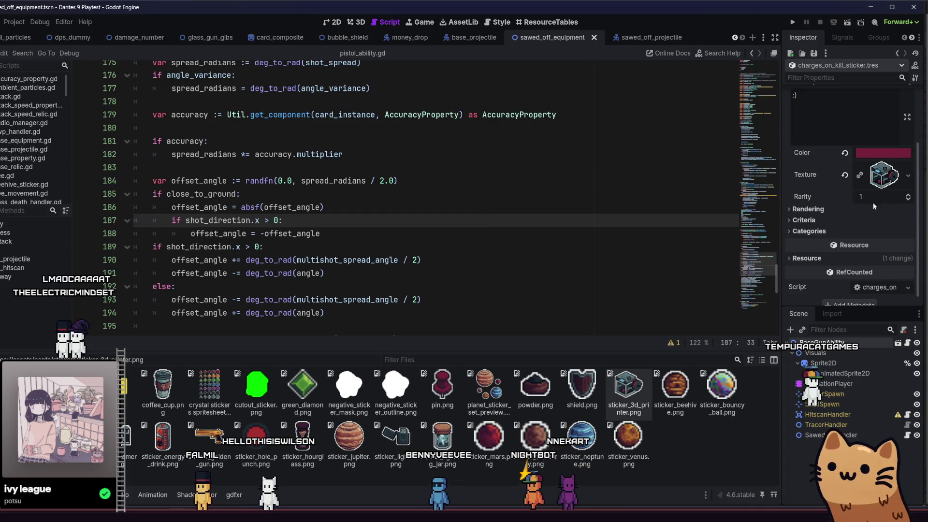
Review the sticker's Rendering, Criteria and Categories sections, then run the project to its title menu
click(808, 210)
click(824, 218)
click(823, 232)
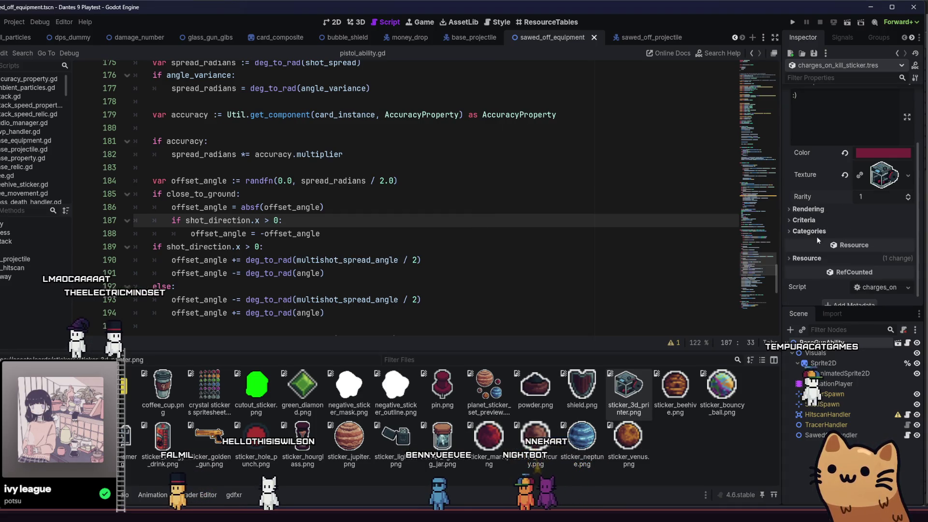
scroll(831, 221, down, 1)
scroll(830, 196, down, 1)
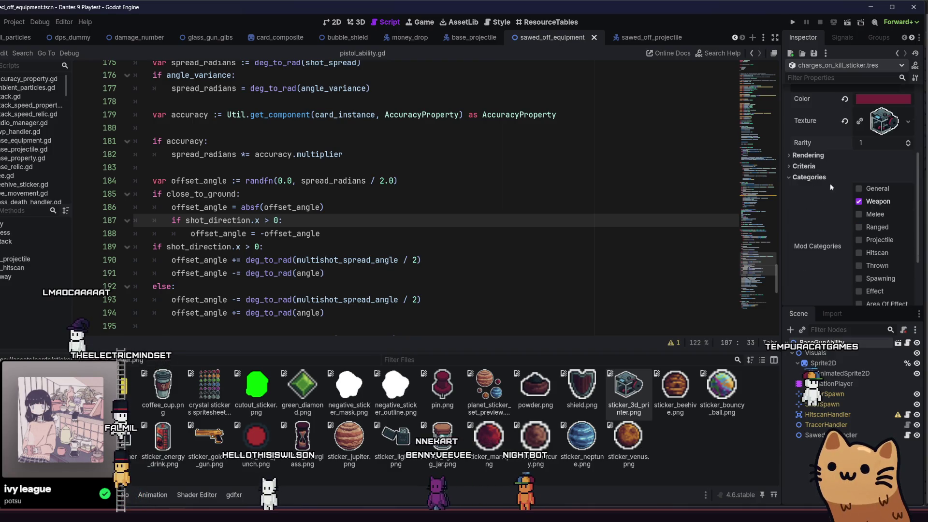
click(830, 180)
click(812, 197)
click(813, 211)
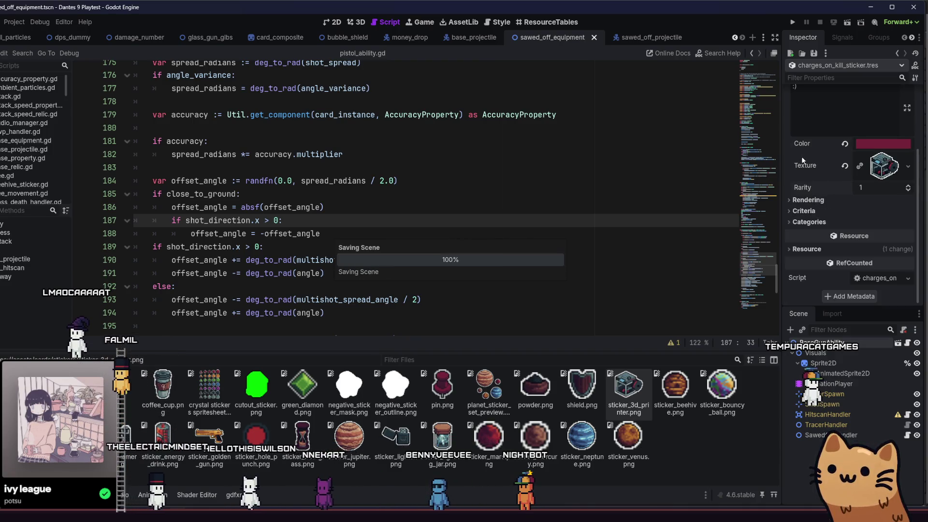
click(792, 23)
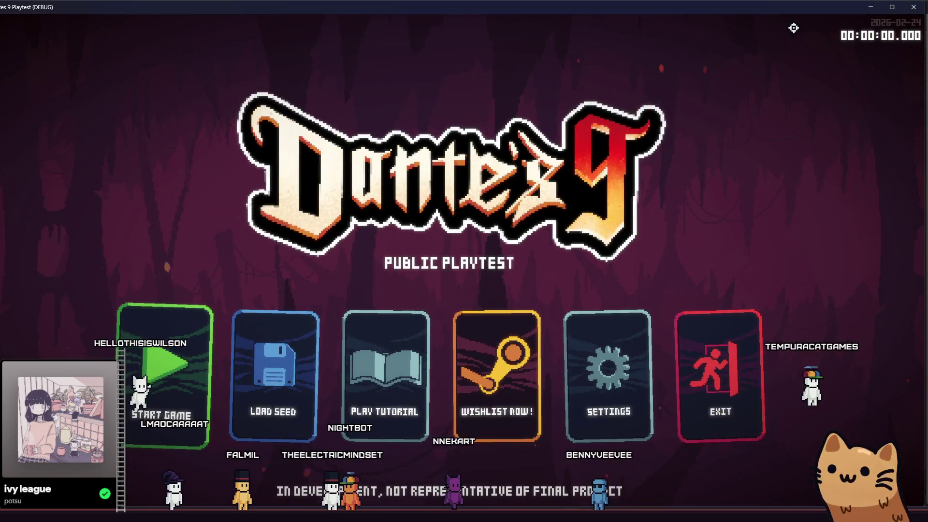
Start a game and use the debug Cards menu to add Salmon Storm with the charges-on-kill sticker
click(170, 369)
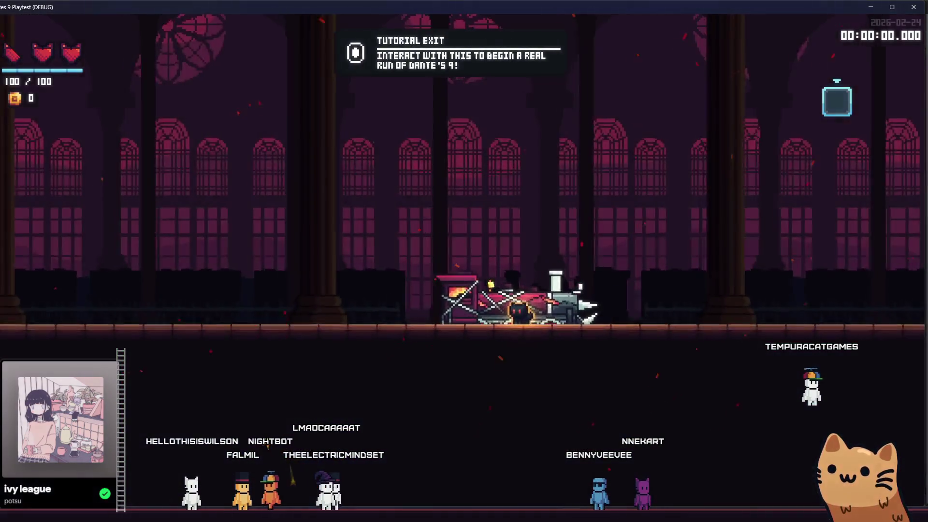
key(F1)
click(78, 125)
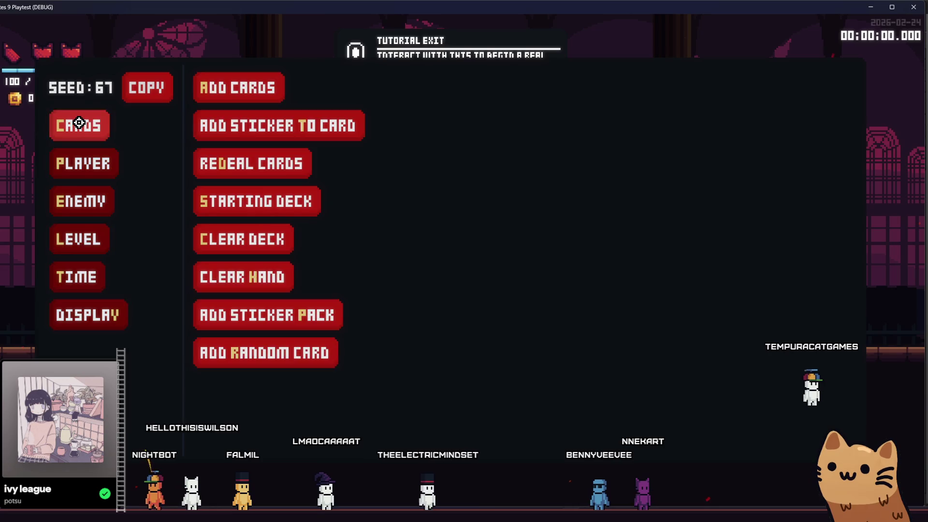
click(222, 87)
scroll(457, 185, down, 1)
scroll(456, 184, down, 5)
scroll(453, 167, down, 9)
scroll(451, 161, down, 2)
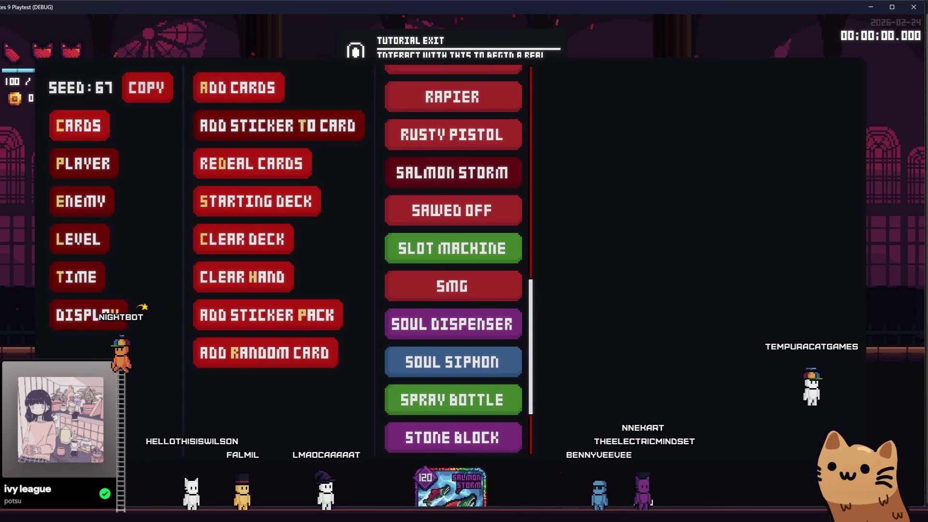
click(230, 151)
click(100, 128)
click(291, 126)
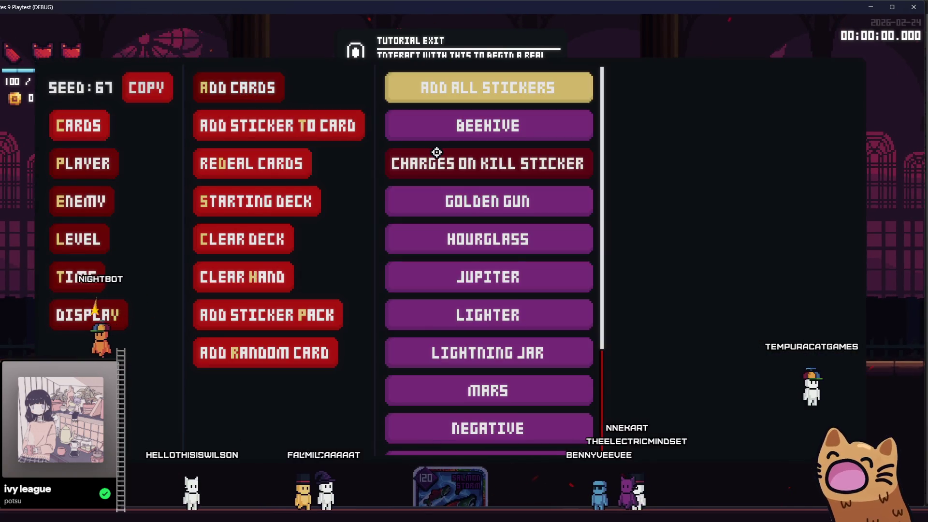
click(483, 162)
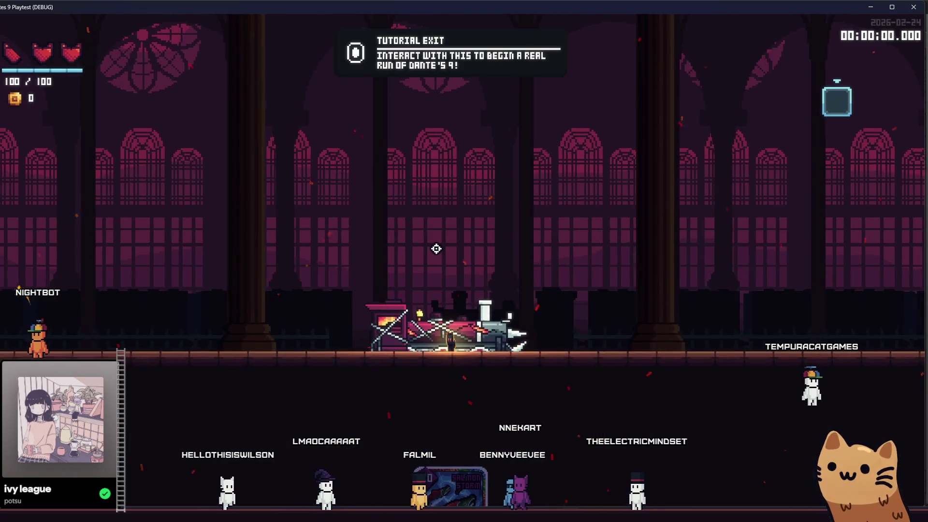
From the debug Enemy menu, spawn DPSDummy and place two rows of dummies across the floor
key(F1)
click(73, 162)
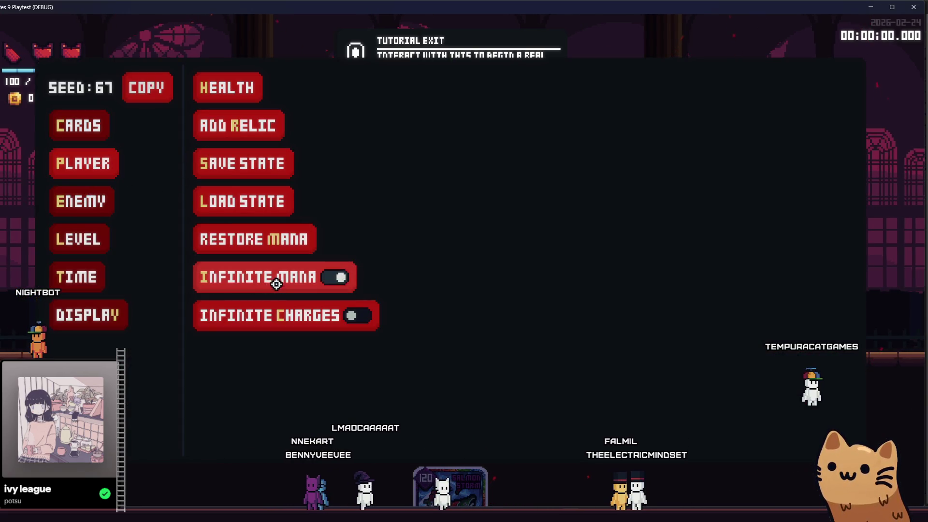
key(F1)
key(F1)
click(105, 197)
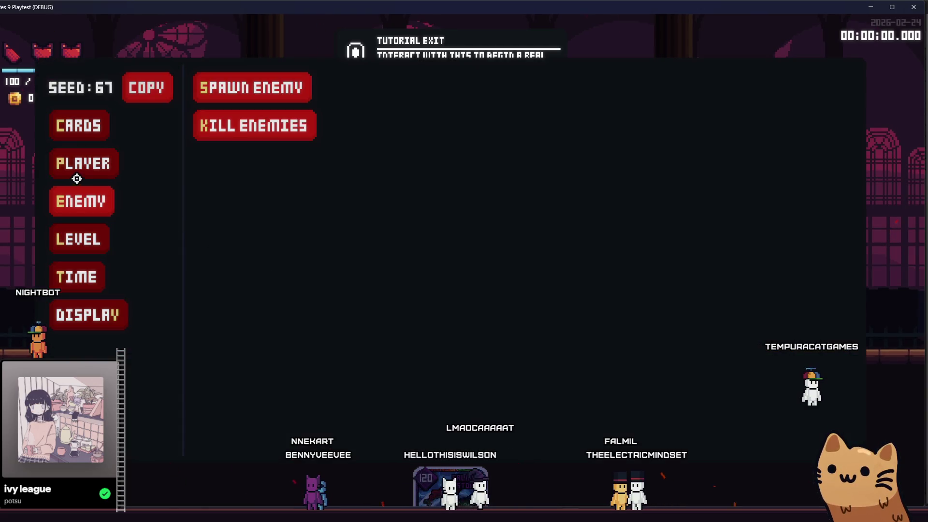
click(105, 167)
click(86, 233)
click(99, 129)
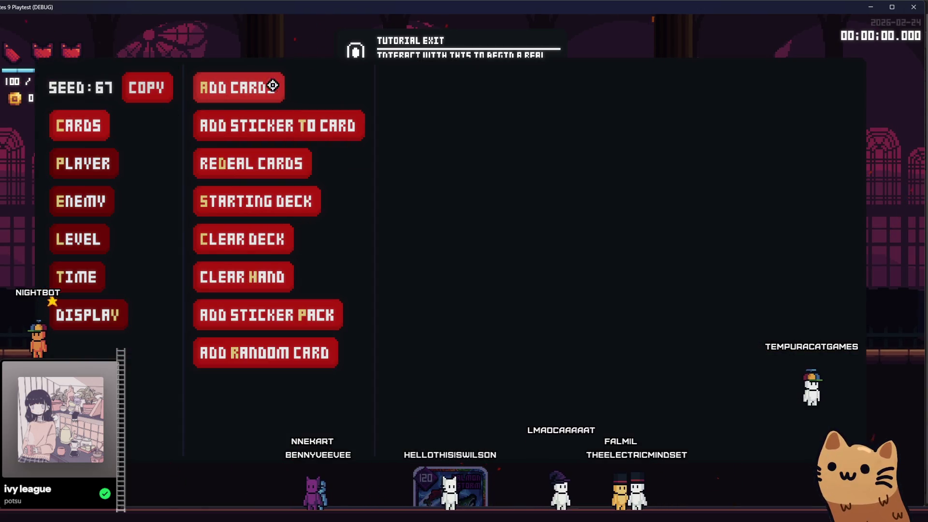
click(95, 167)
click(81, 201)
click(205, 95)
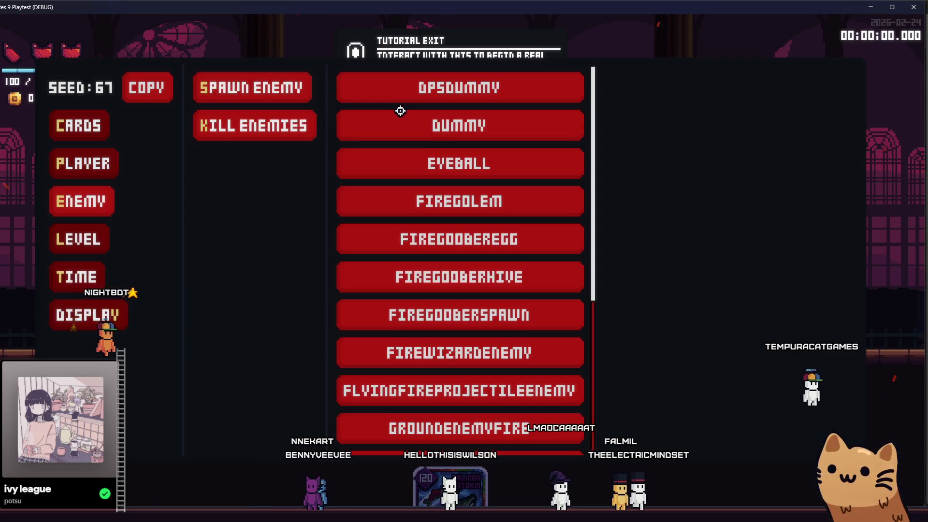
click(406, 122)
mouse_move(770, 317)
mouse_down()
mouse_move(201, 306)
mouse_move(155, 323)
mouse_move(136, 346)
mouse_up()
key(Escape)
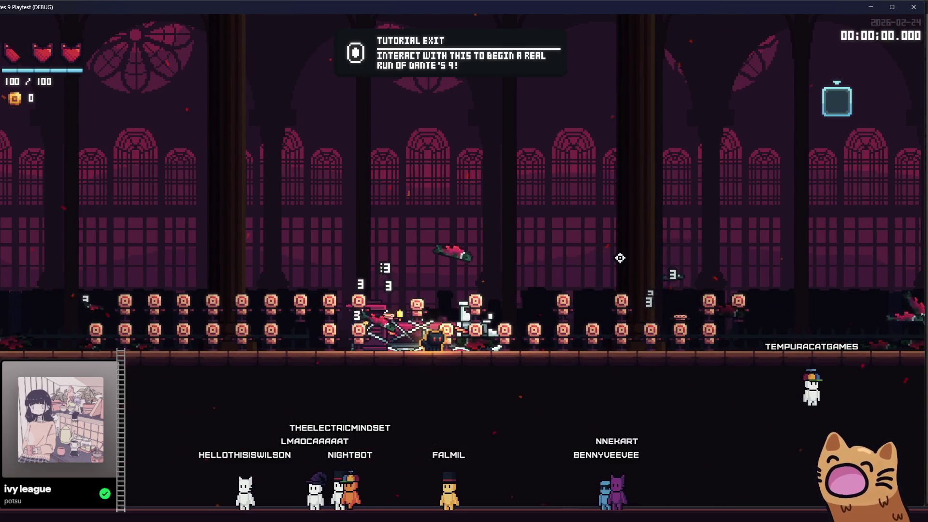
Apply the Venus sticker to Salmon Storm via the debug Add Sticker to Card list
key(grave)
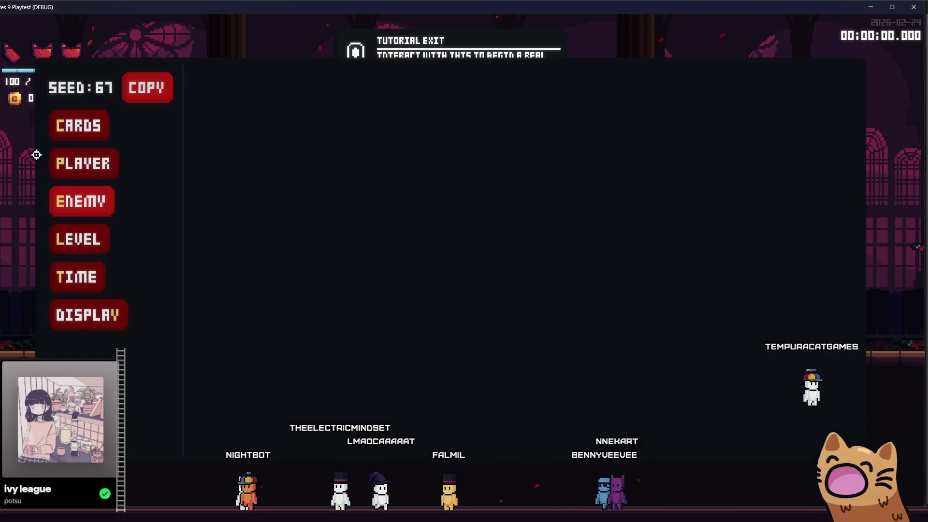
click(78, 125)
click(226, 99)
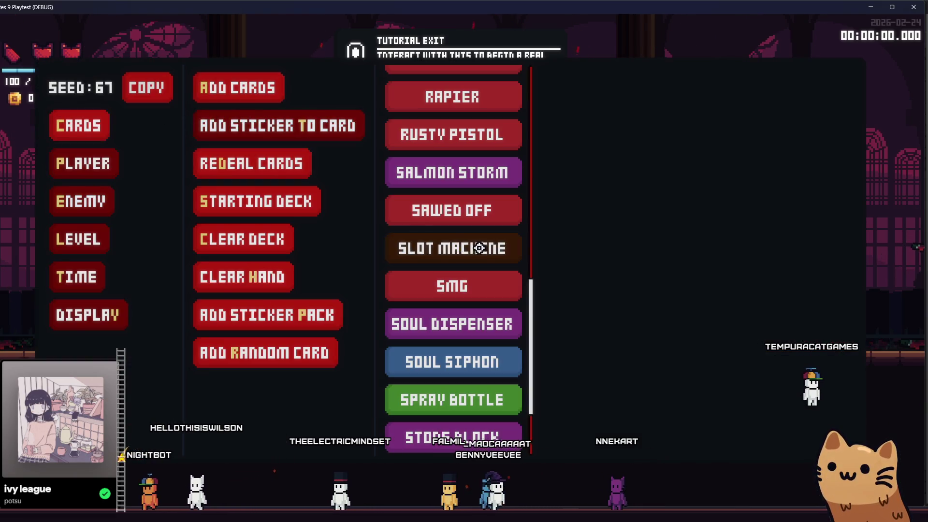
click(341, 127)
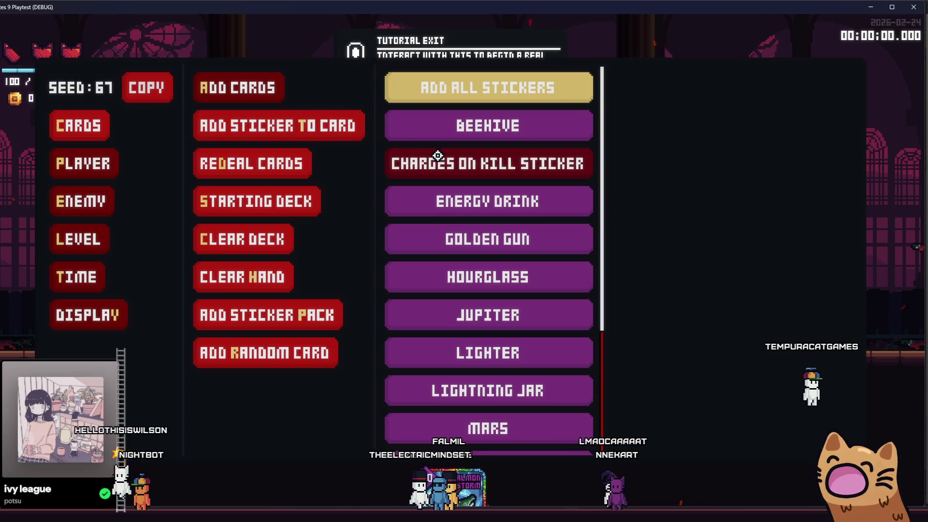
scroll(446, 172, down, 3)
scroll(464, 218, down, 2)
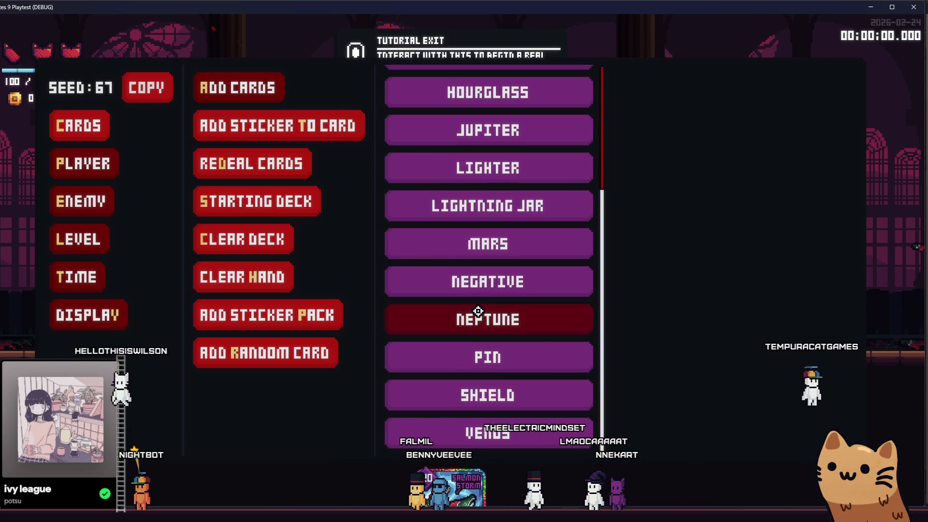
click(489, 432)
Check the deck view for both stickers, then cast Salmon Storm at the dummies
key(F1)
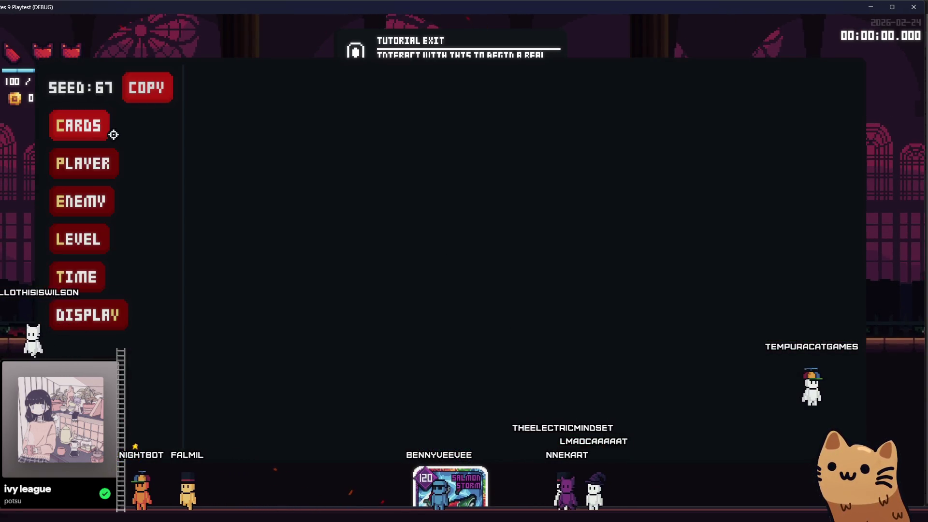
key(F1)
key(Escape)
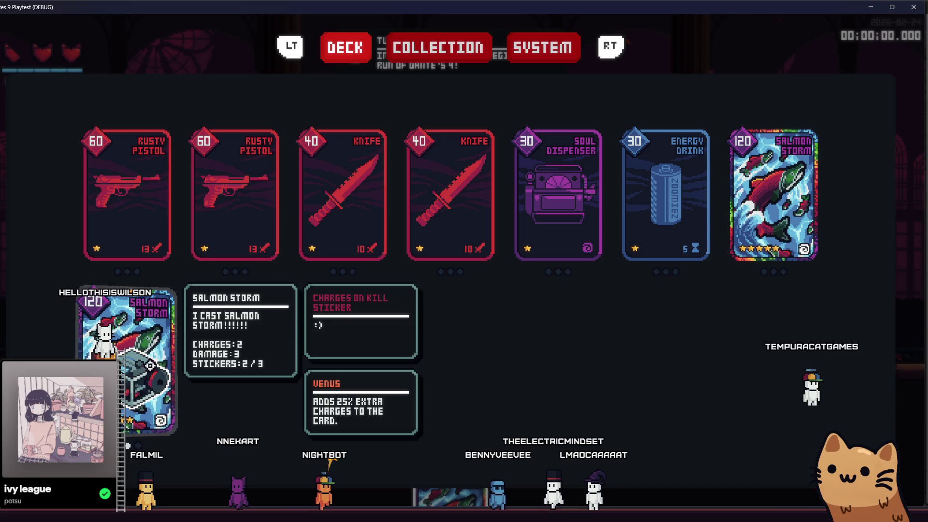
key(Escape)
click(424, 219)
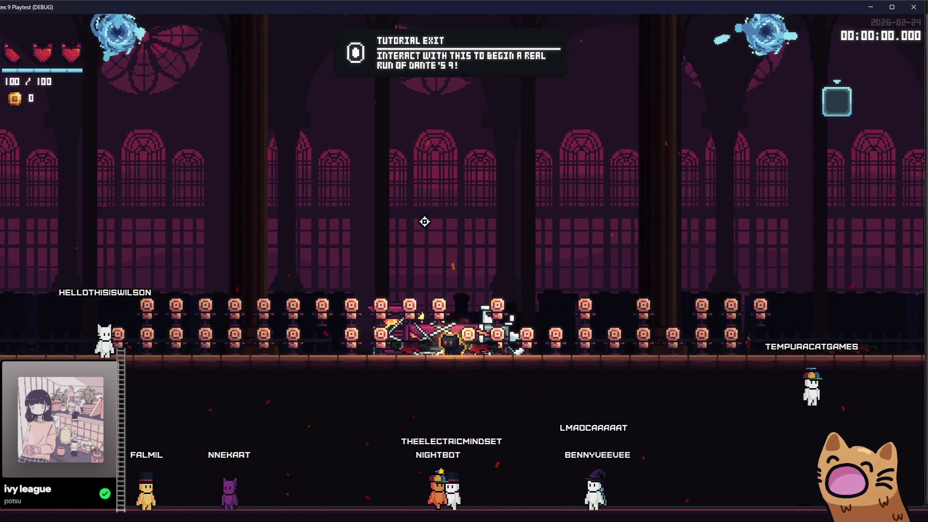
Fire at the dummies, then redeal the hand through the debug Cards menu
click(439, 254)
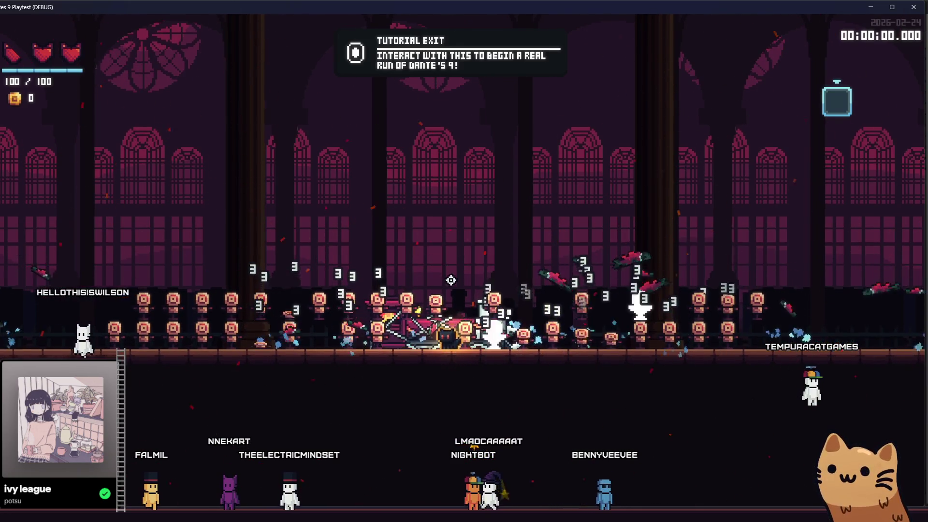
key(F1)
click(78, 124)
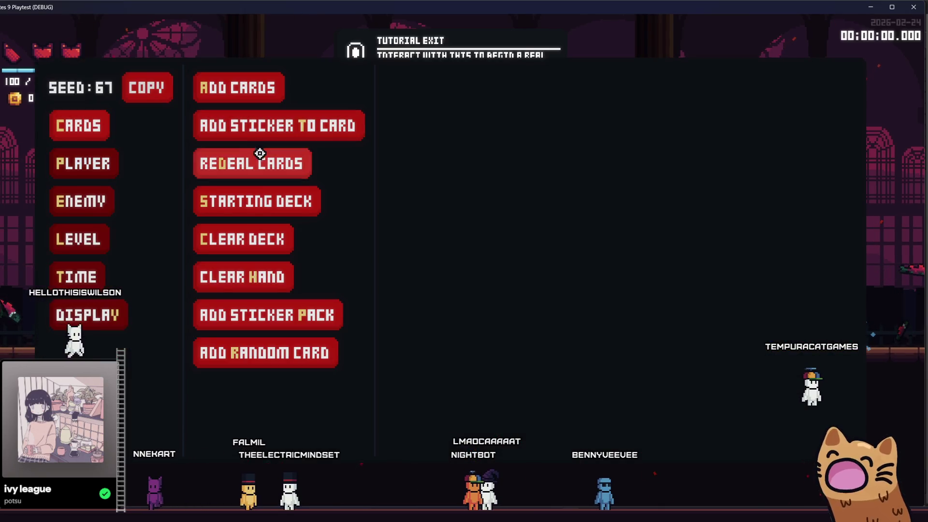
click(260, 152)
key(F1)
click(72, 124)
click(294, 134)
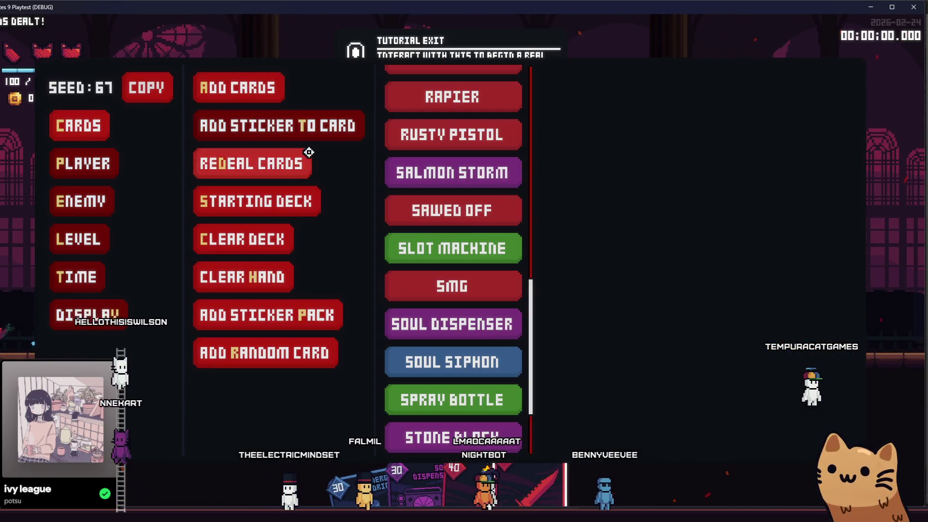
click(414, 172)
click(253, 163)
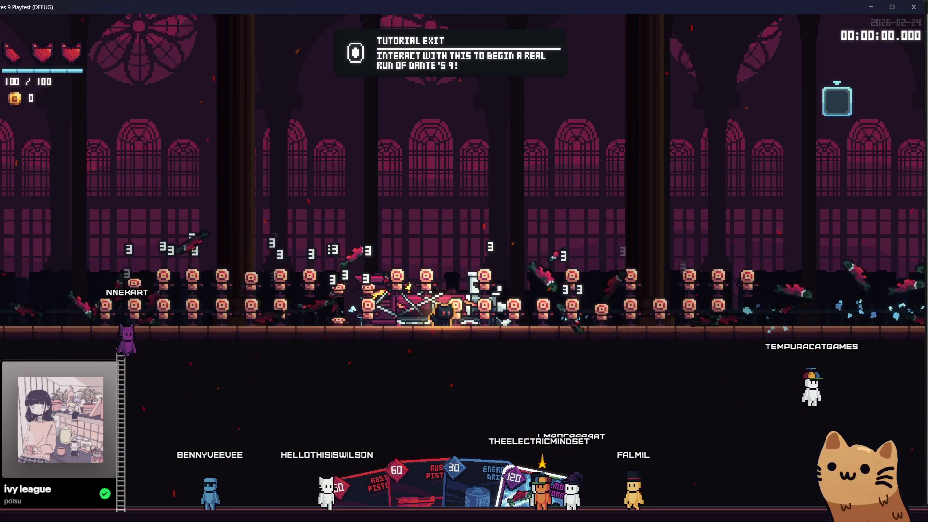
Inspect the redealt hand in the deck view and resume firing salmon at the dummies
key(Escape)
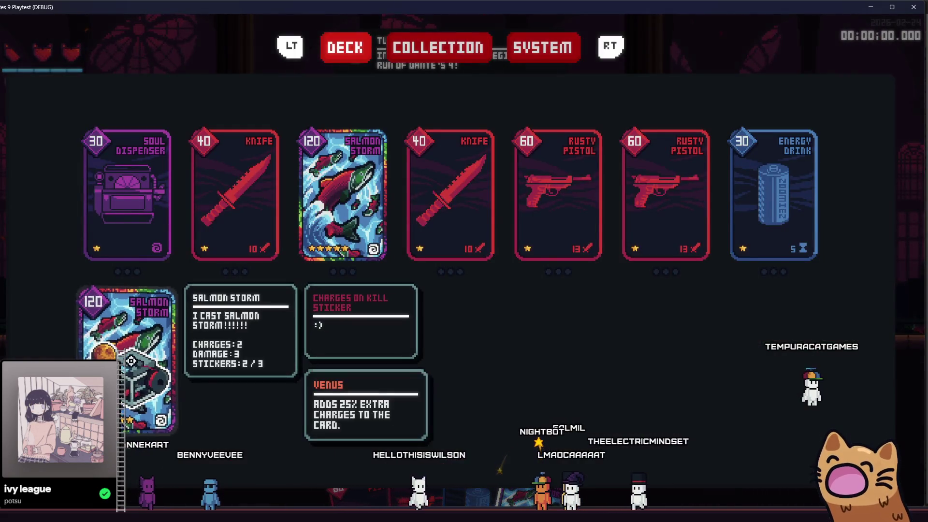
mouse_move(341, 192)
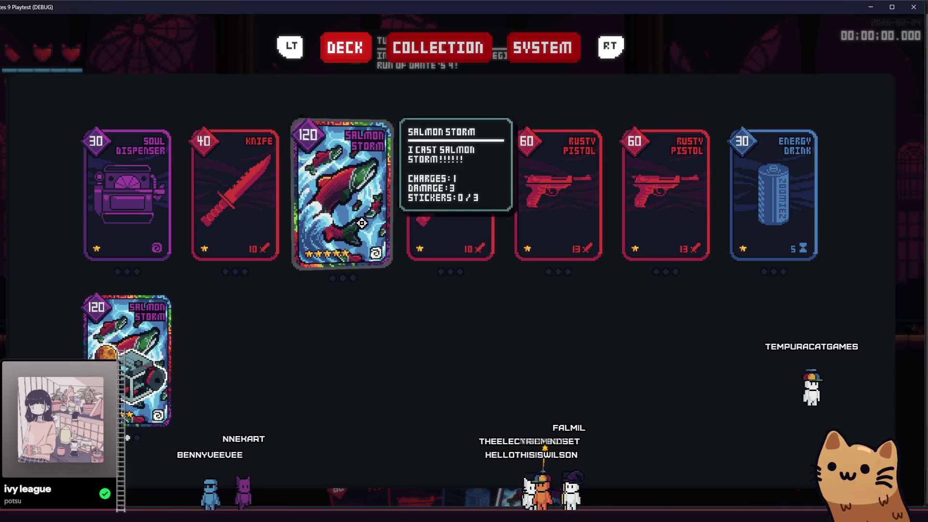
key(Escape)
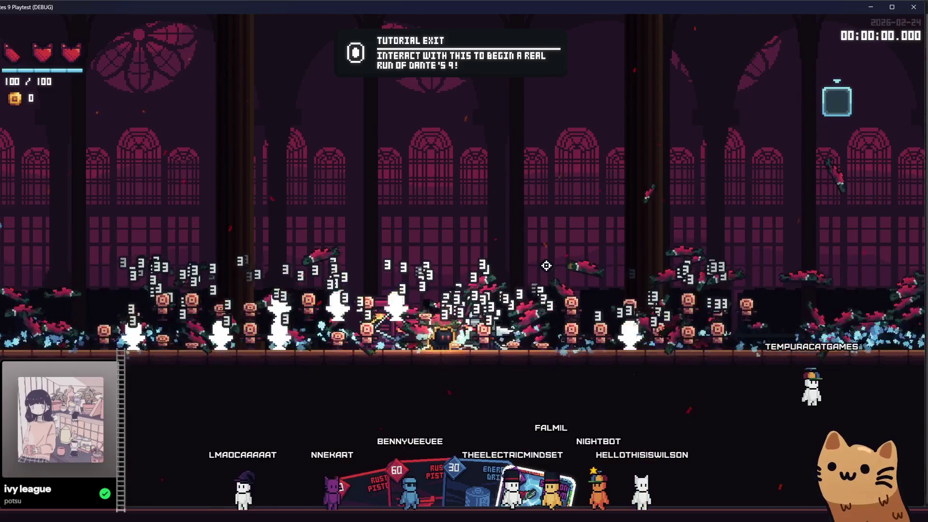
Walk the player right past the dummies and up the staircase, then bring up the debug menu
key(d)
key(space)
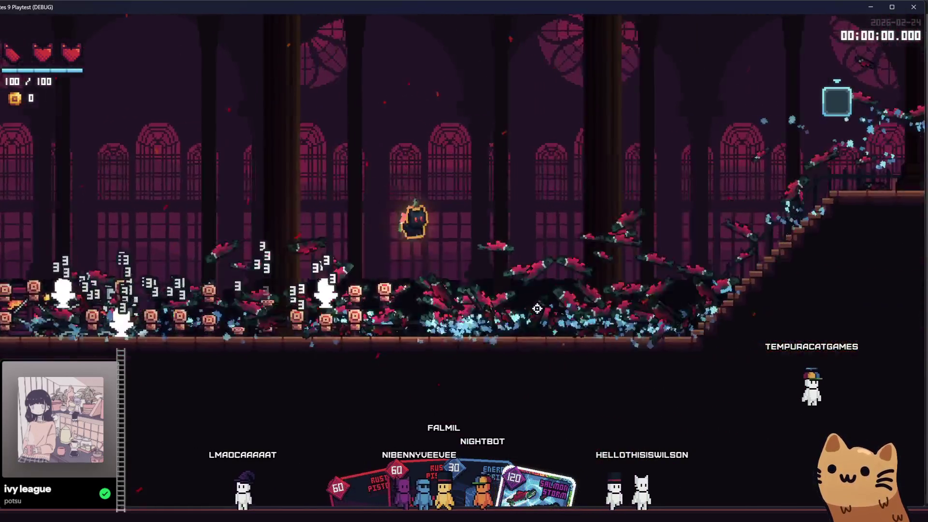
key(d)
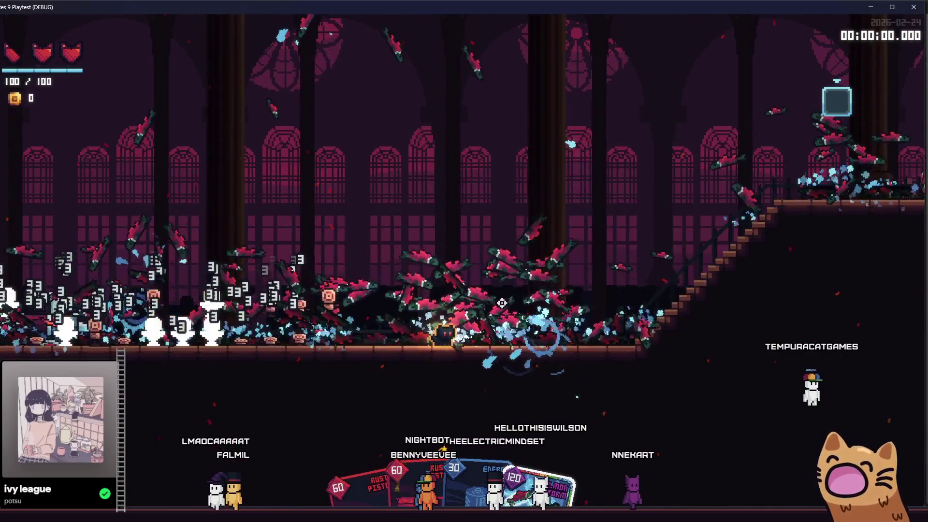
key(a)
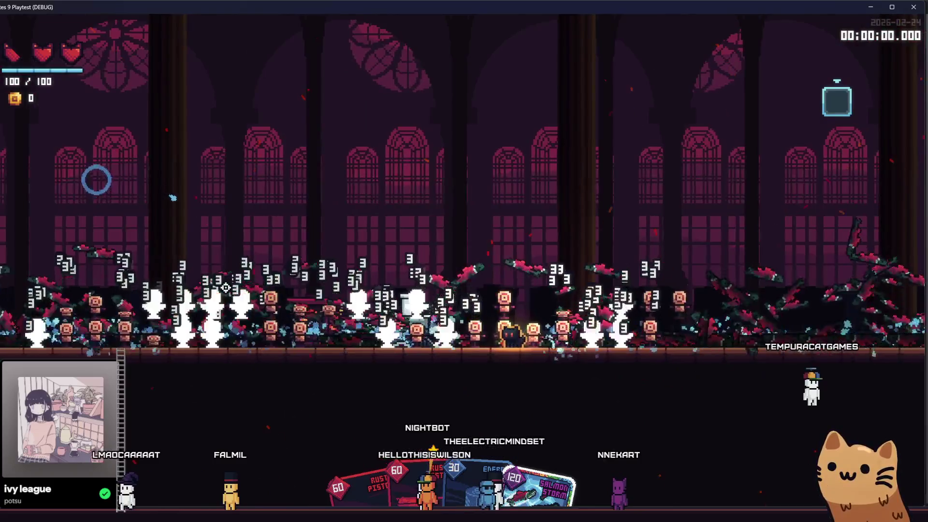
key(d)
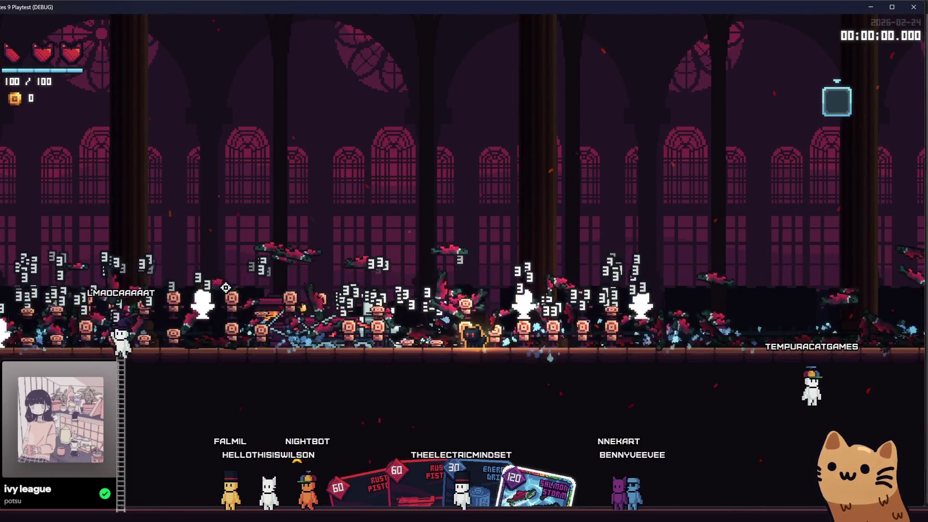
key(d)
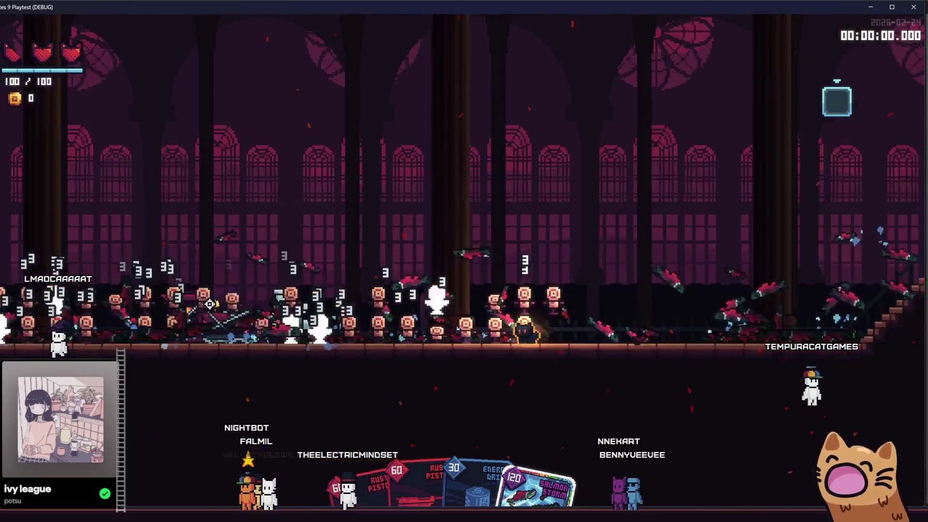
key(d)
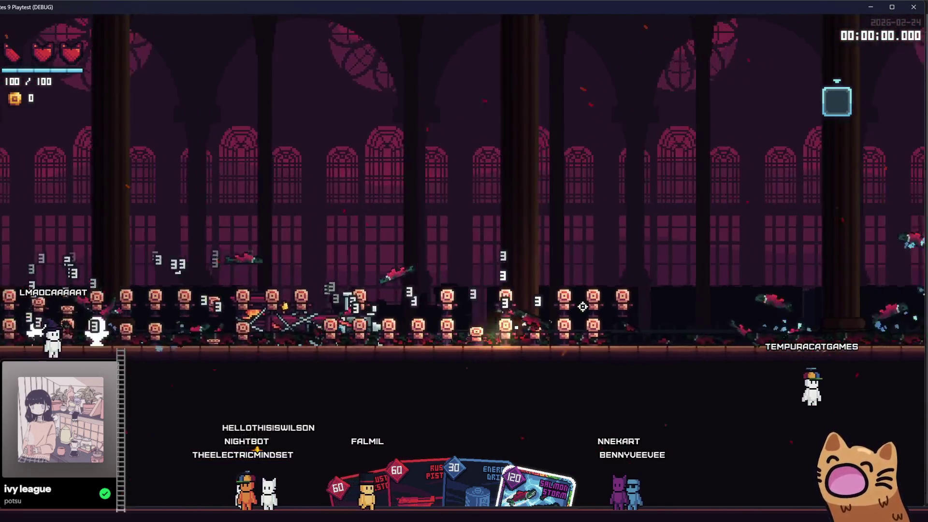
key(d)
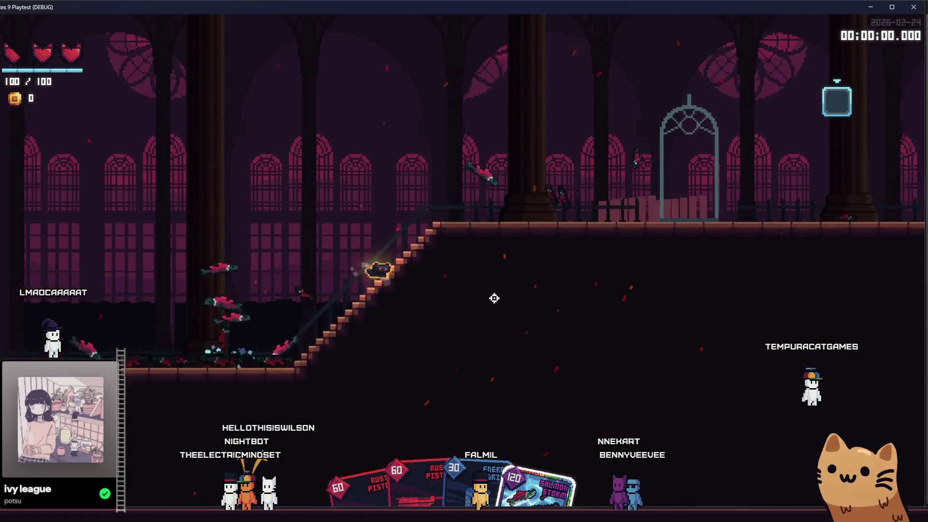
scroll(518, 453, down, 1)
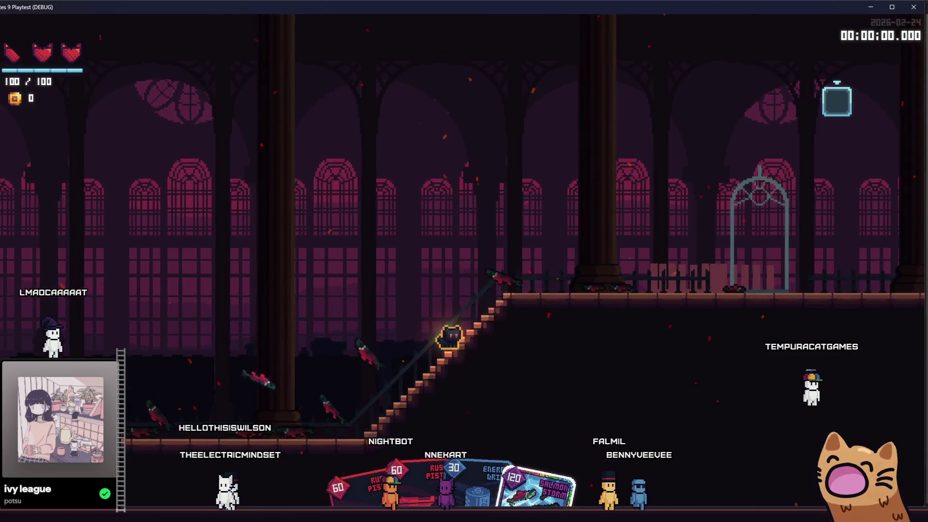
key(F1)
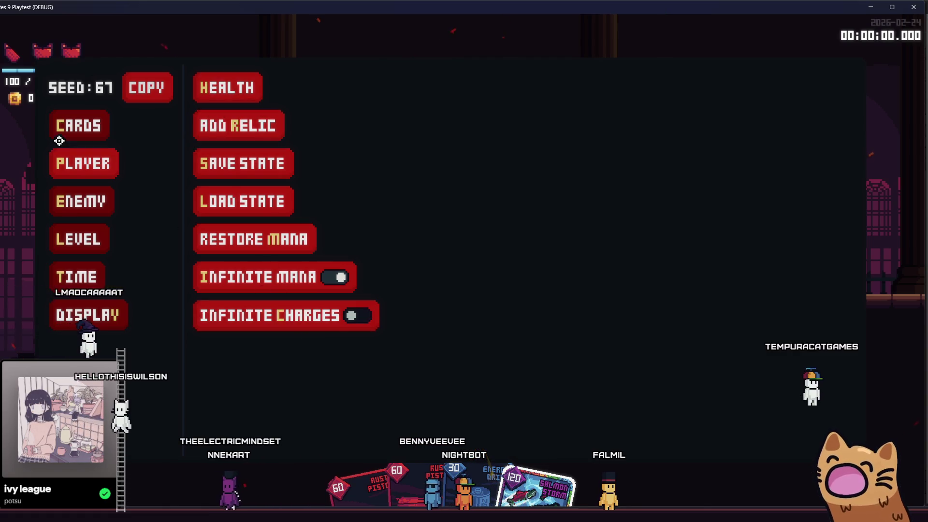
Teleport to ROOMSHOP via the debug Level > TP to Room list and interact with the forge
key(F1)
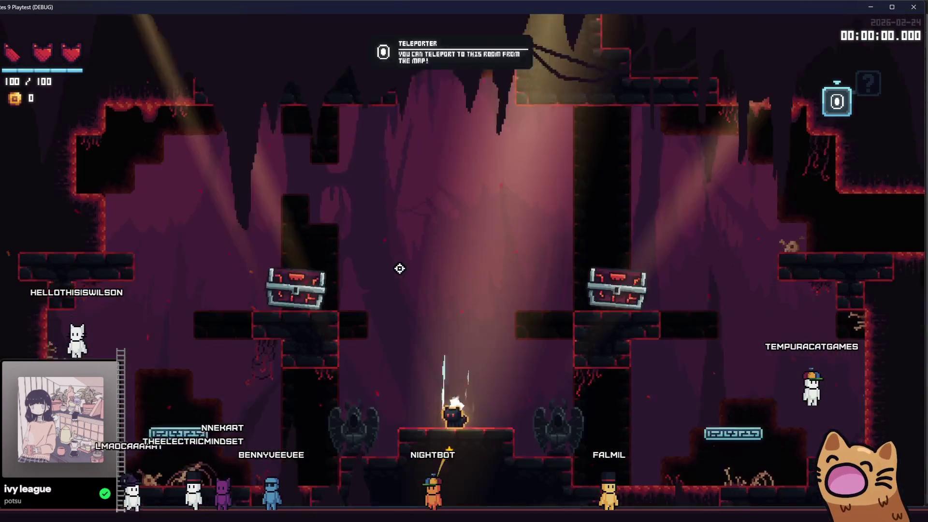
key(F1)
click(81, 201)
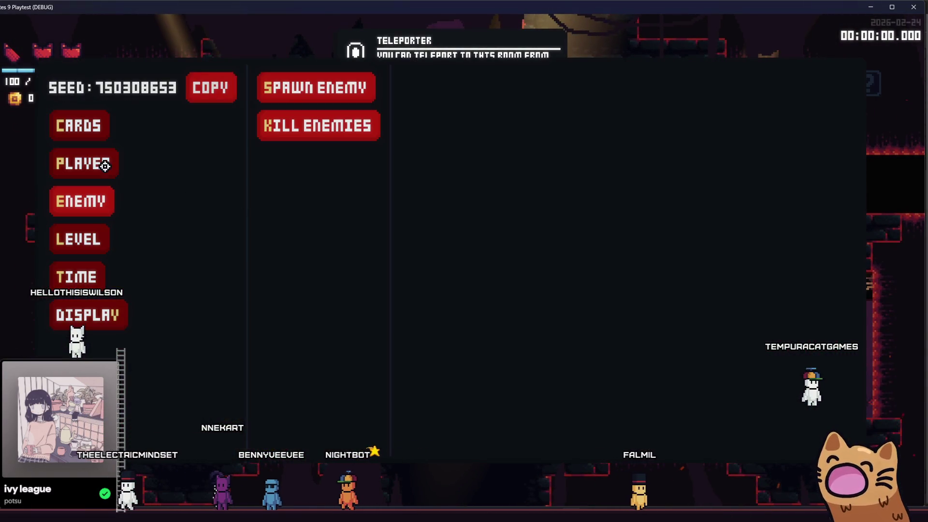
click(105, 163)
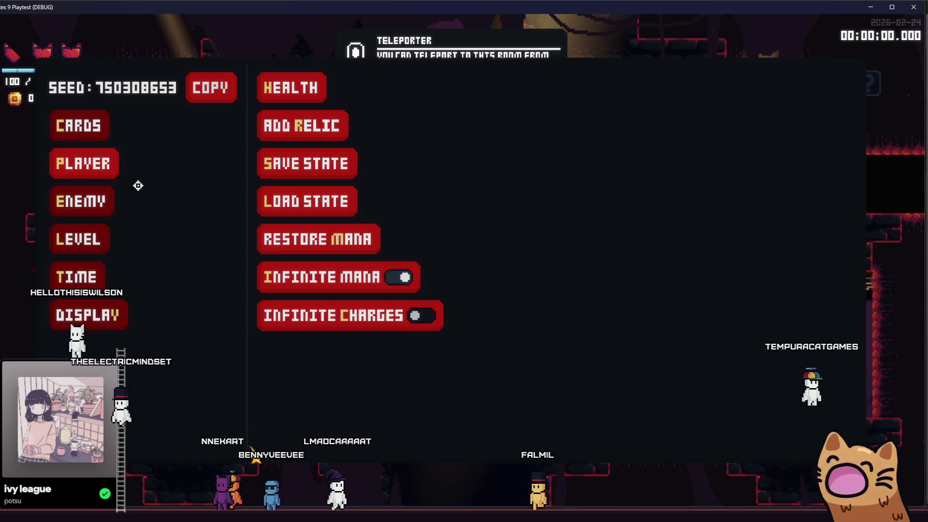
click(78, 126)
click(96, 202)
click(94, 212)
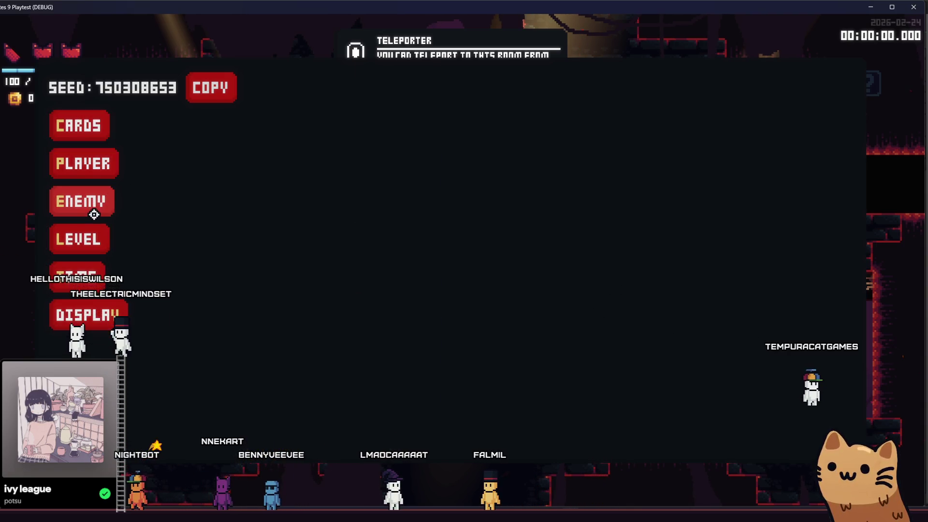
click(88, 225)
click(317, 86)
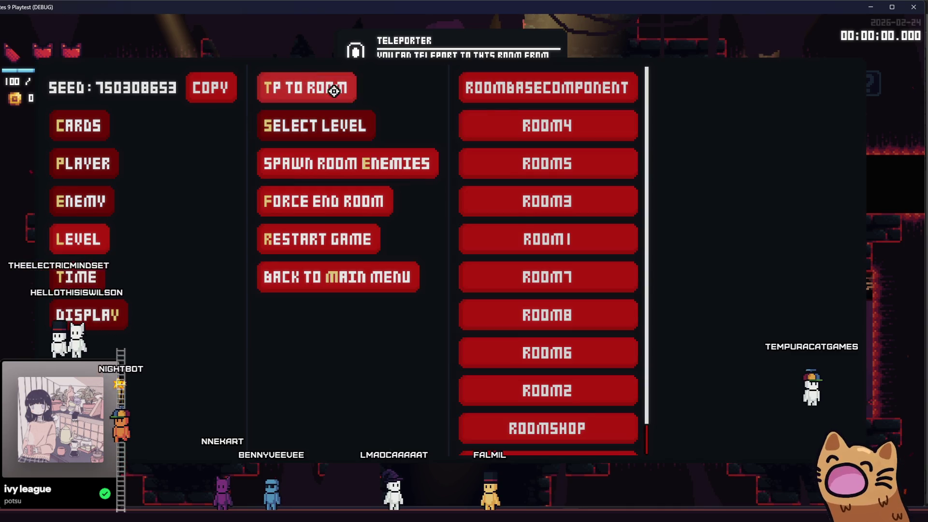
click(539, 386)
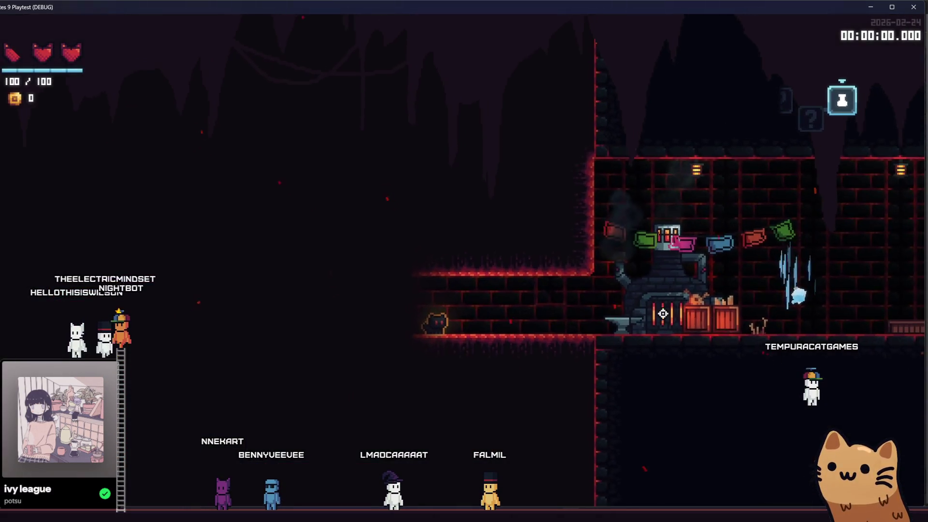
key(e)
Apply the Charges on Kill (cube printer) sticker from the debug list to a Rusty Pistol
click(696, 169)
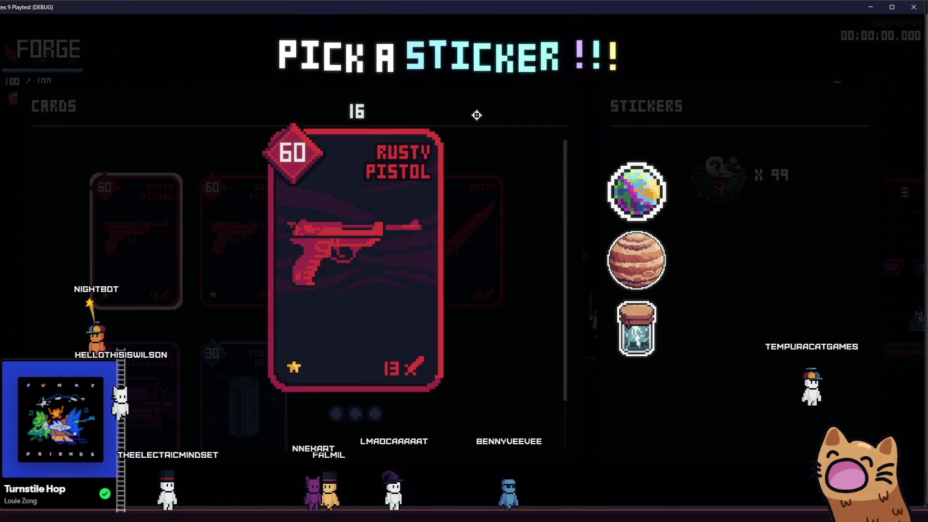
key(F1)
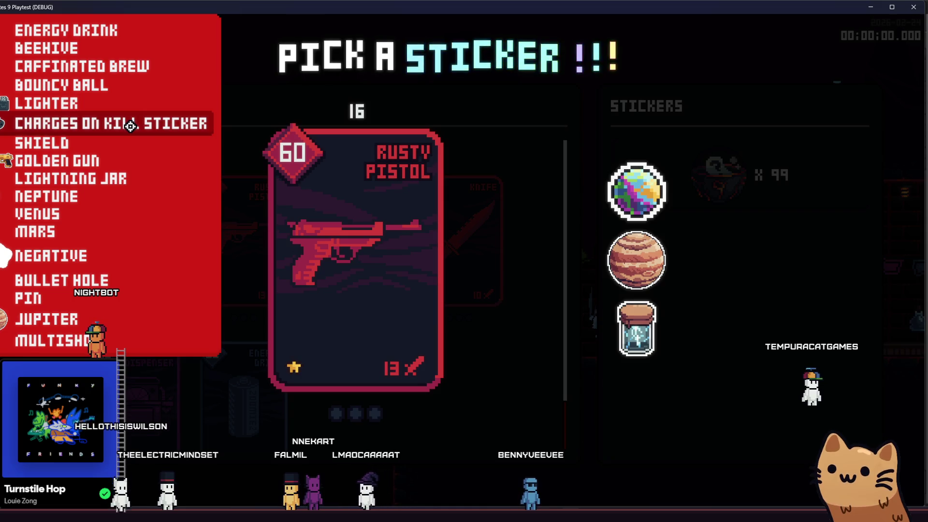
click(129, 125)
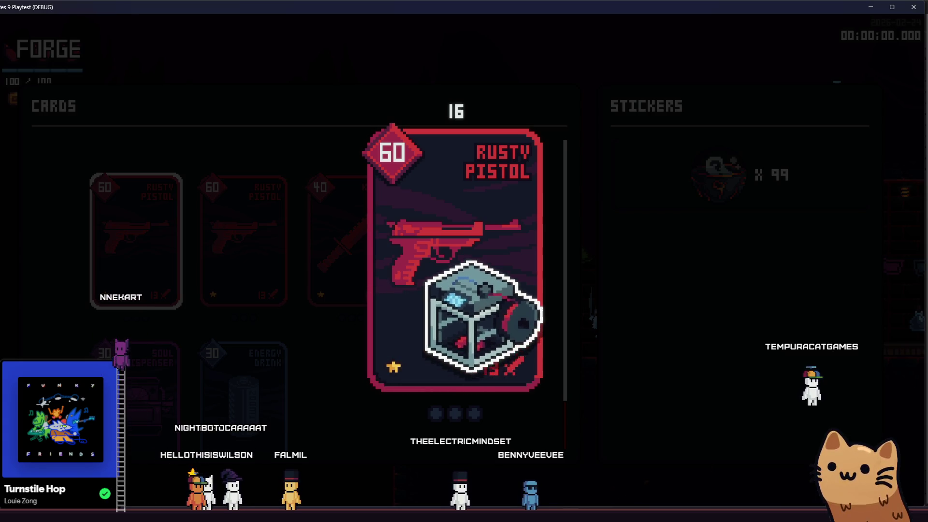
click(488, 305)
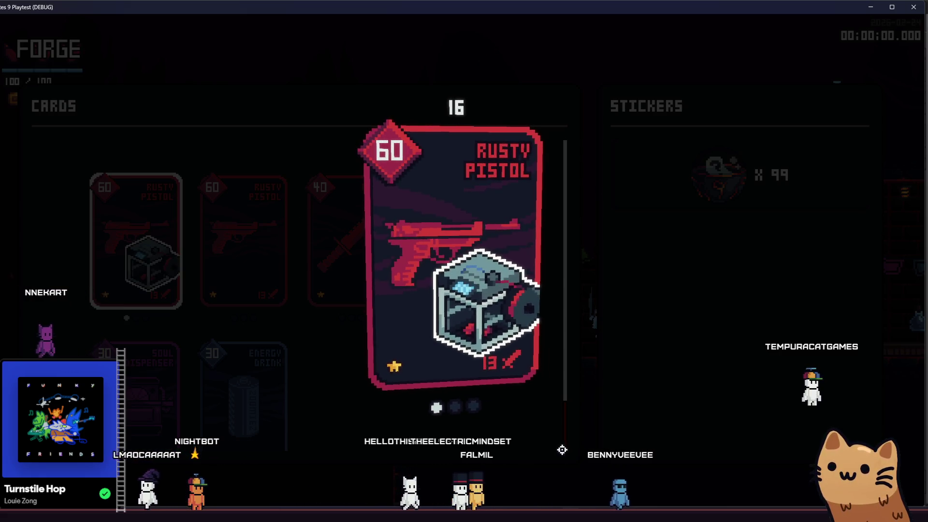
mouse_move(136, 239)
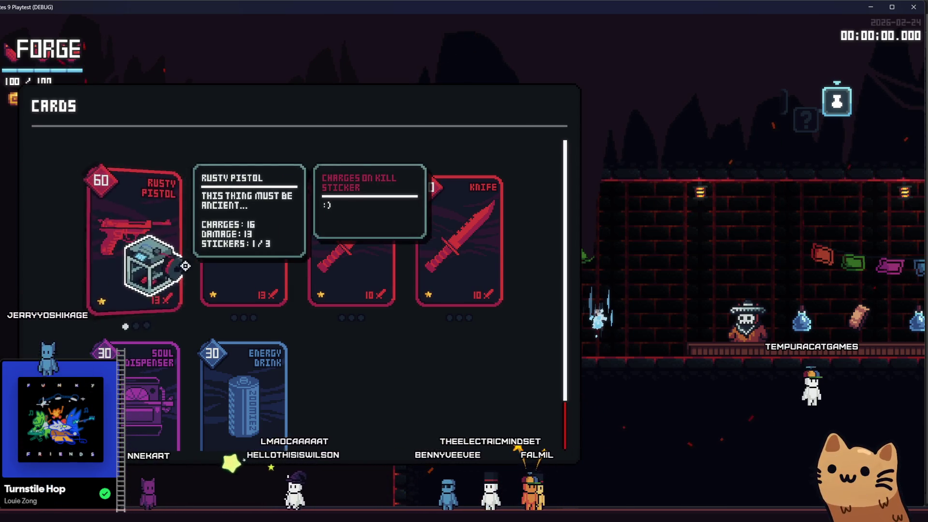
Give the second Rusty Pistol a tilted Golden Gun sticker
click(223, 253)
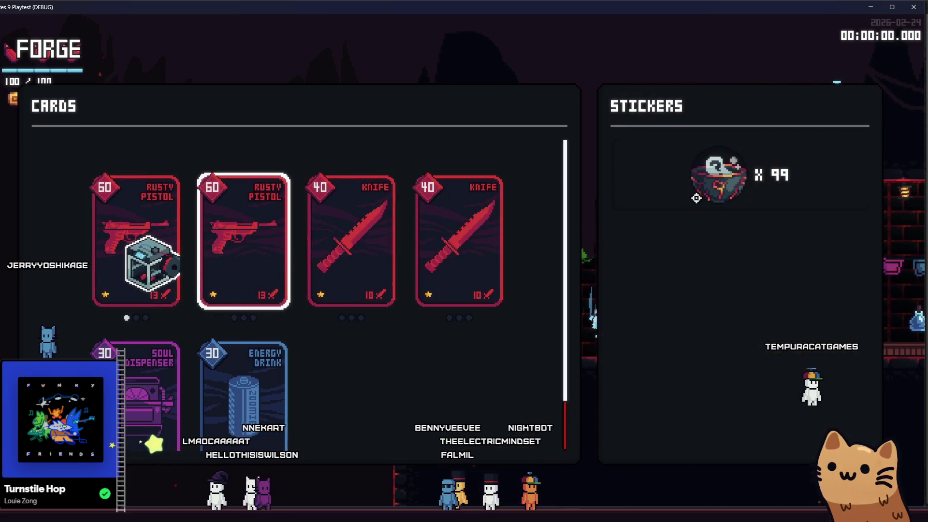
click(696, 197)
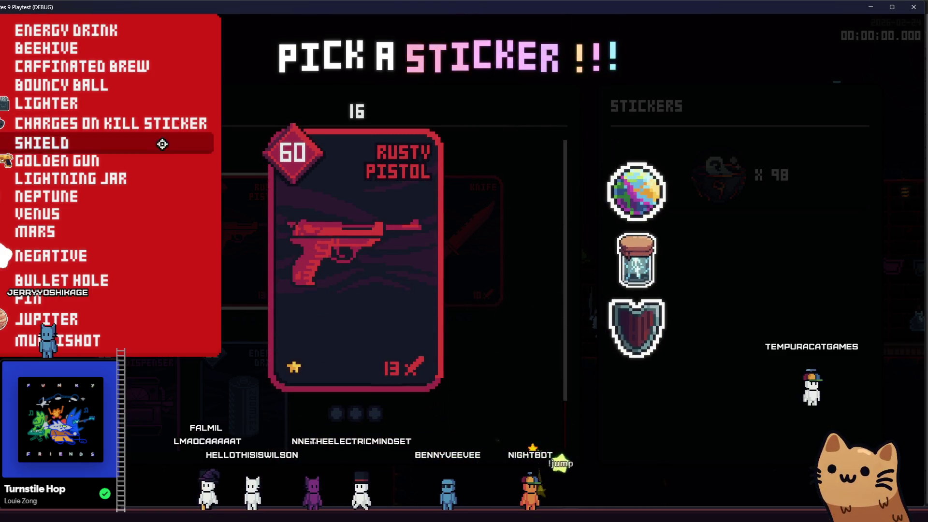
click(166, 160)
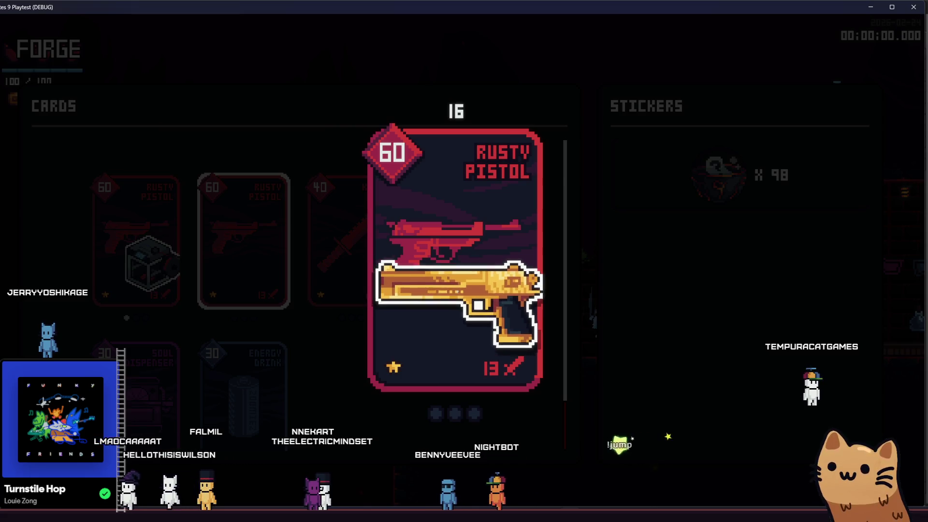
scroll(457, 253, down, 3)
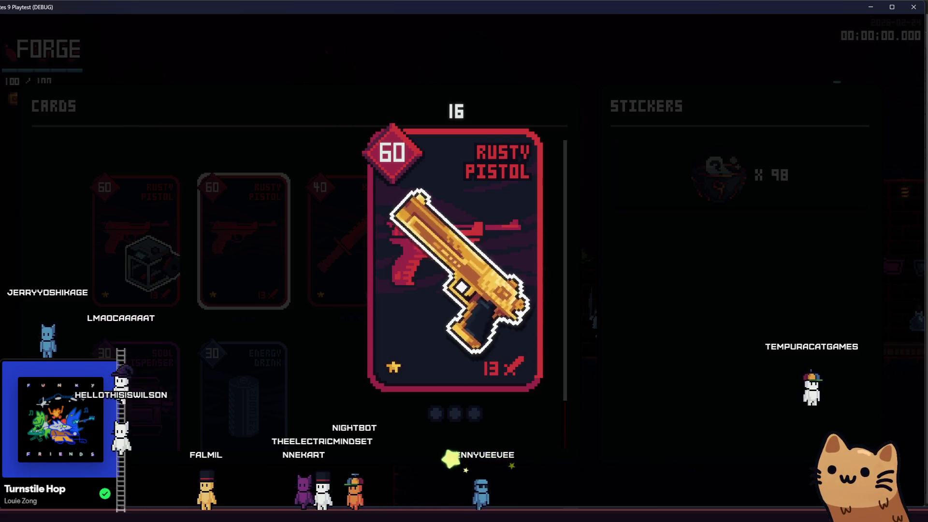
click(468, 272)
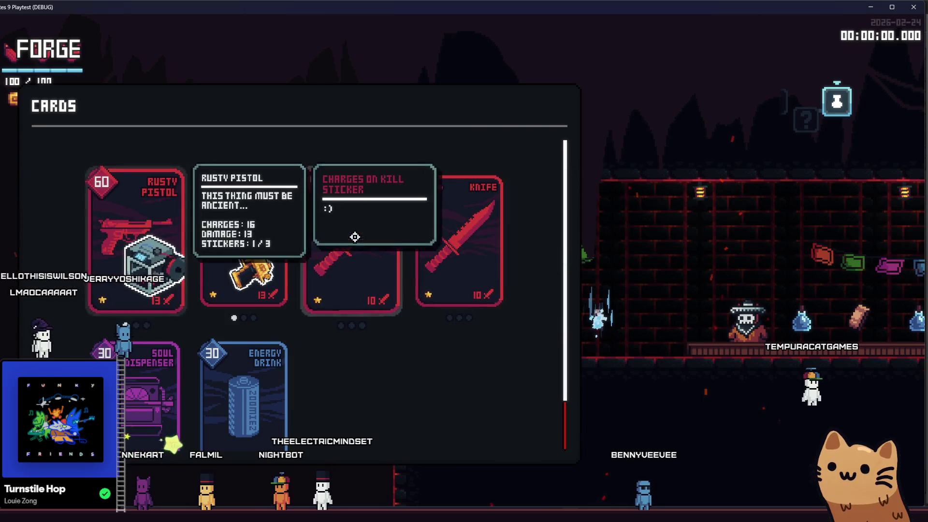
Repeatedly select and deselect the Knife card while checking both stickered Rusty Pistols in the Forge list
click(352, 239)
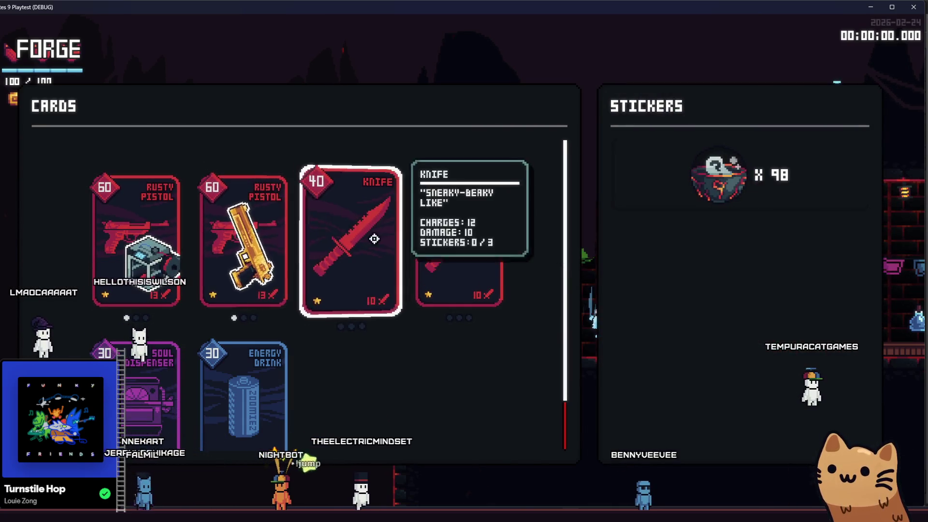
click(351, 239)
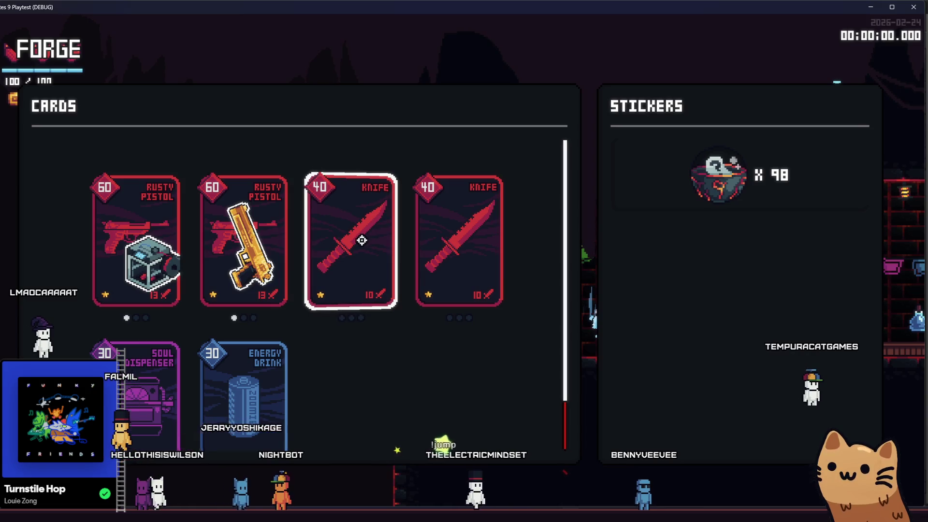
click(358, 260)
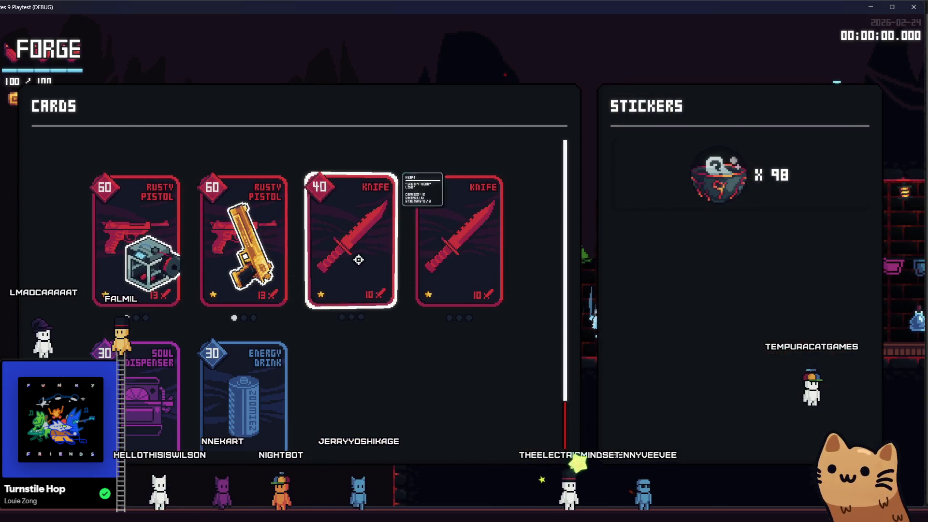
click(364, 283)
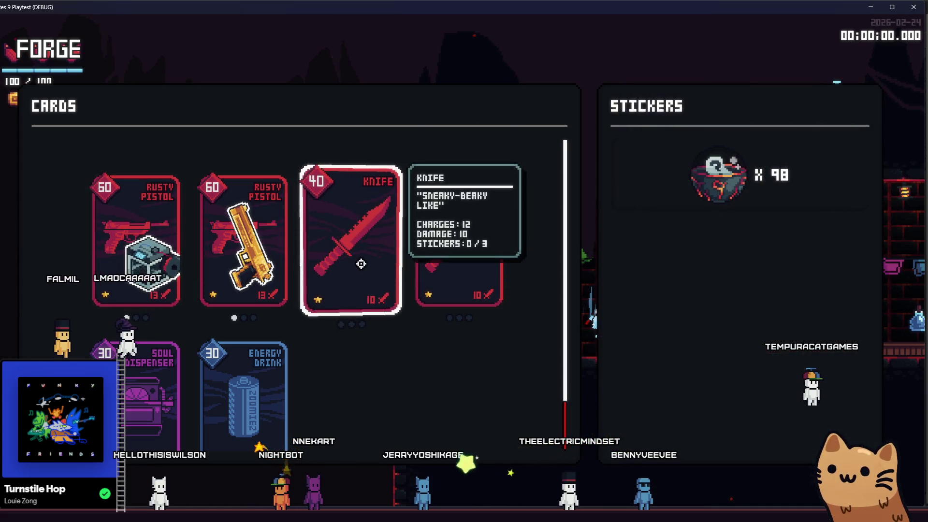
click(361, 264)
click(356, 260)
click(354, 254)
click(353, 250)
click(356, 261)
click(348, 264)
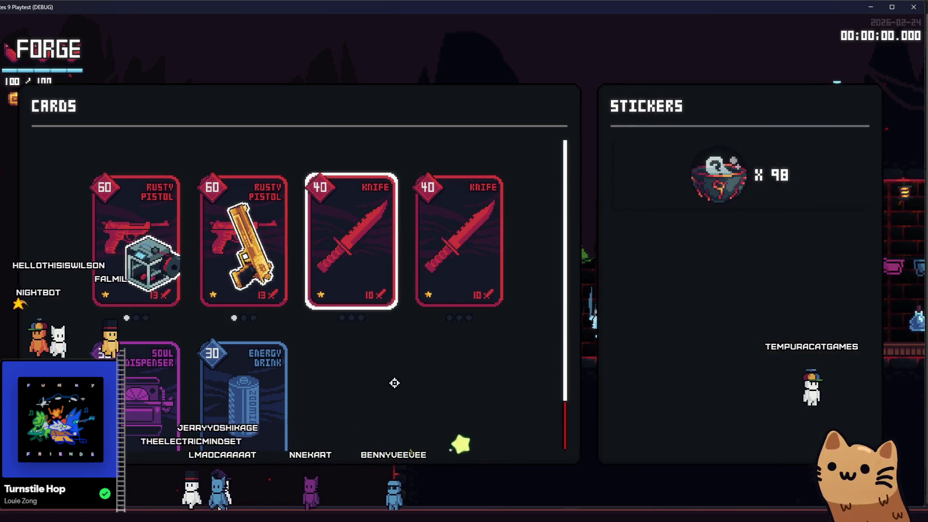
click(364, 261)
click(355, 261)
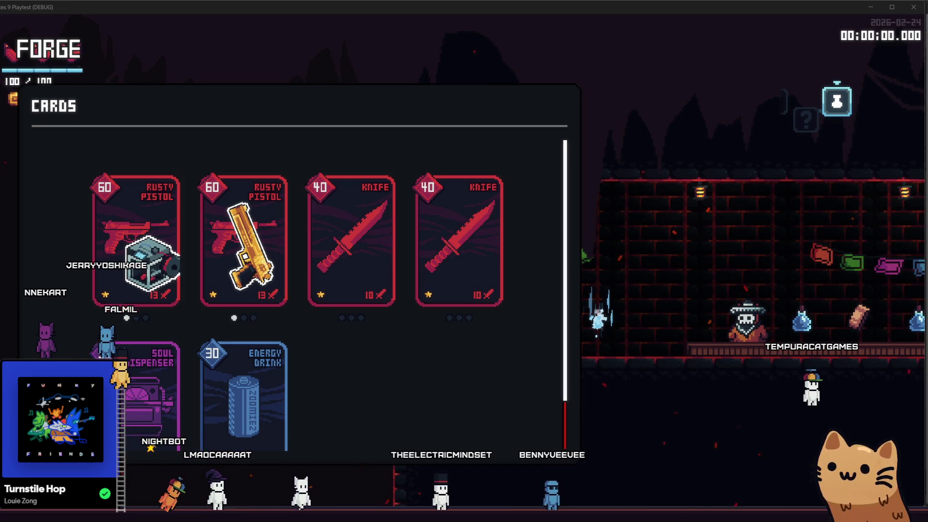
Repeatedly toggle the second Knife card's selection in the Forge to test the Stickers panel
click(352, 275)
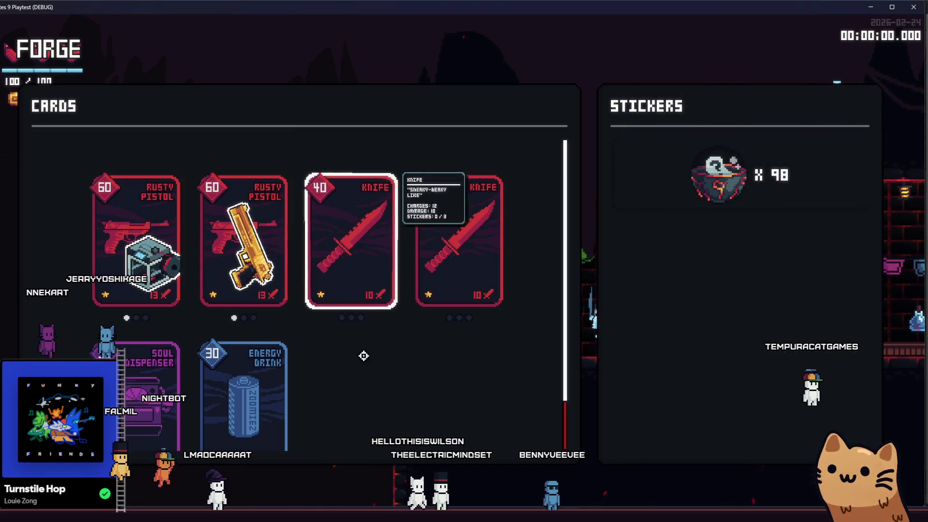
click(458, 247)
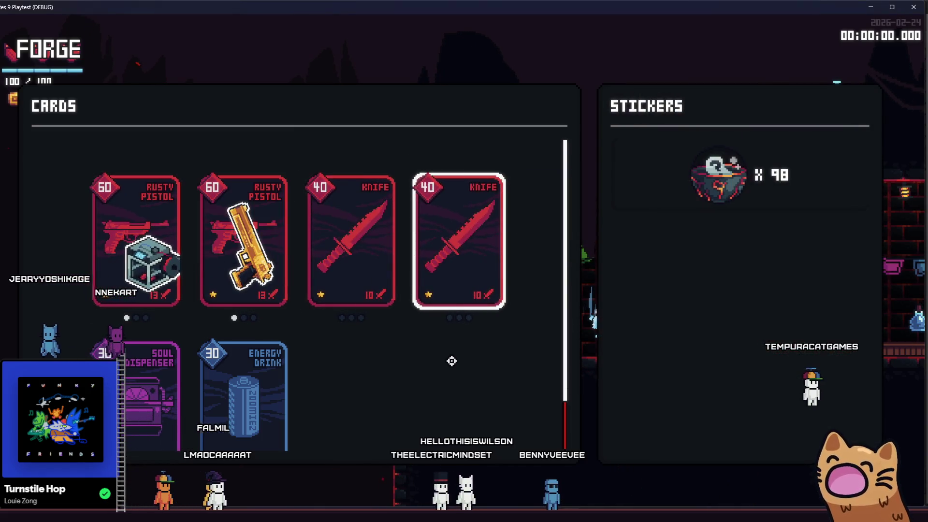
click(451, 271)
click(457, 308)
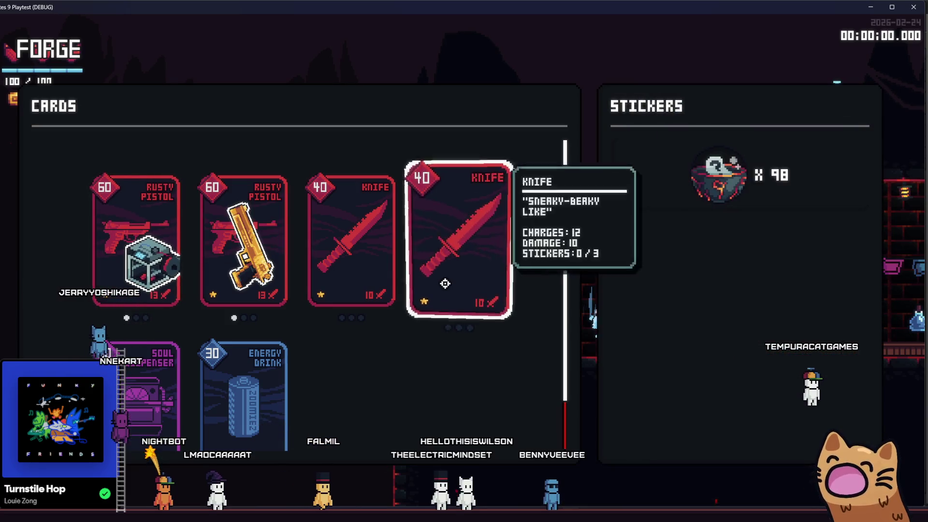
click(444, 283)
click(446, 306)
click(453, 281)
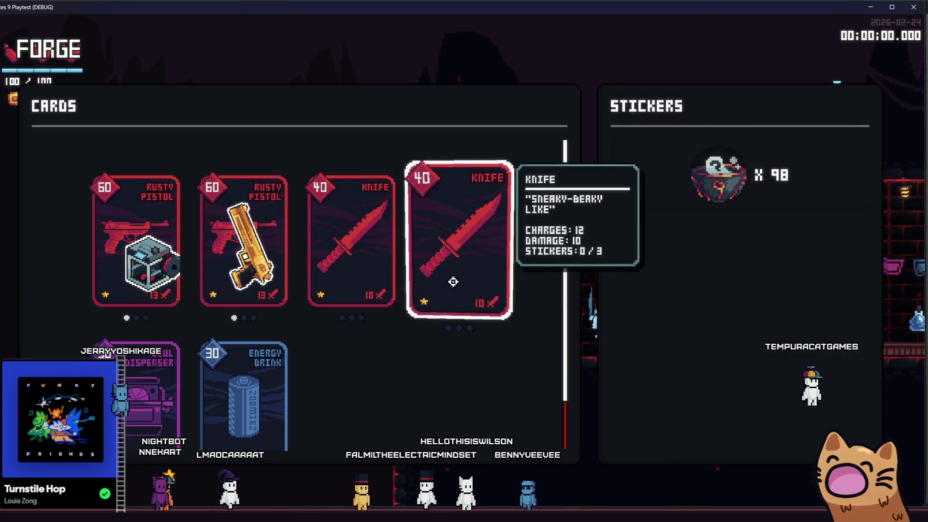
click(452, 283)
click(454, 314)
click(456, 288)
click(457, 317)
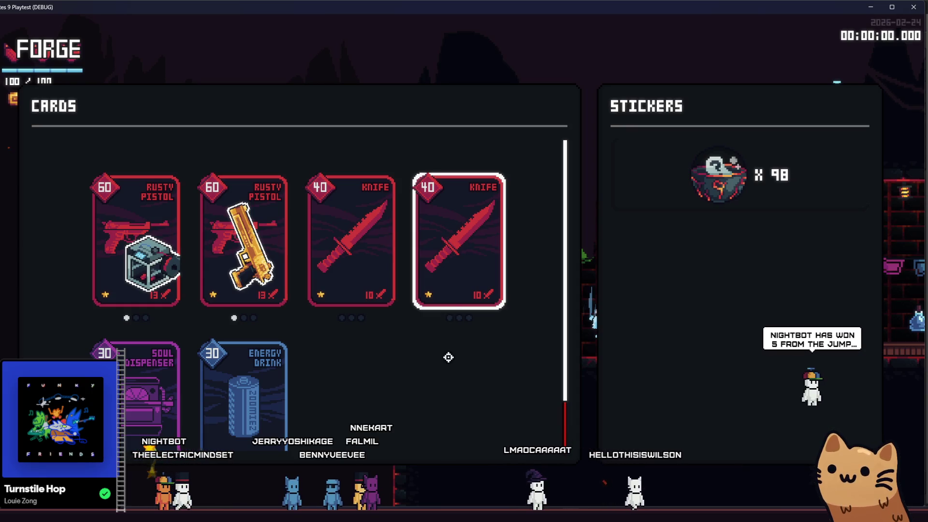
click(455, 287)
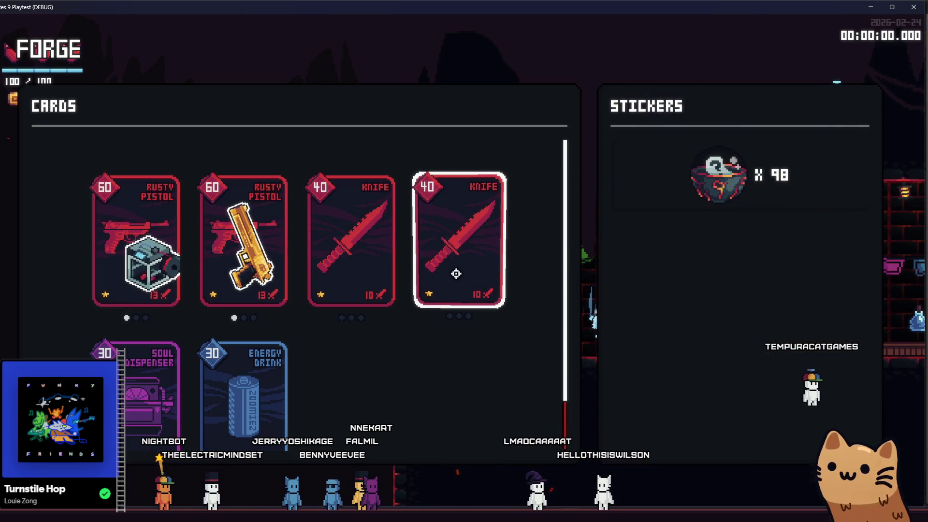
click(442, 312)
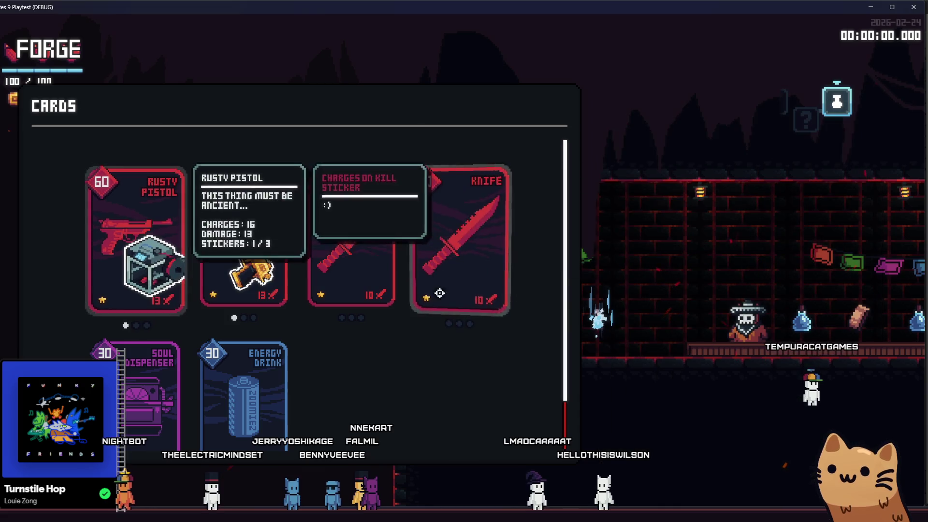
click(449, 273)
Deselect and reselect the Knife card several times to reproduce the sticker panel bug
click(460, 274)
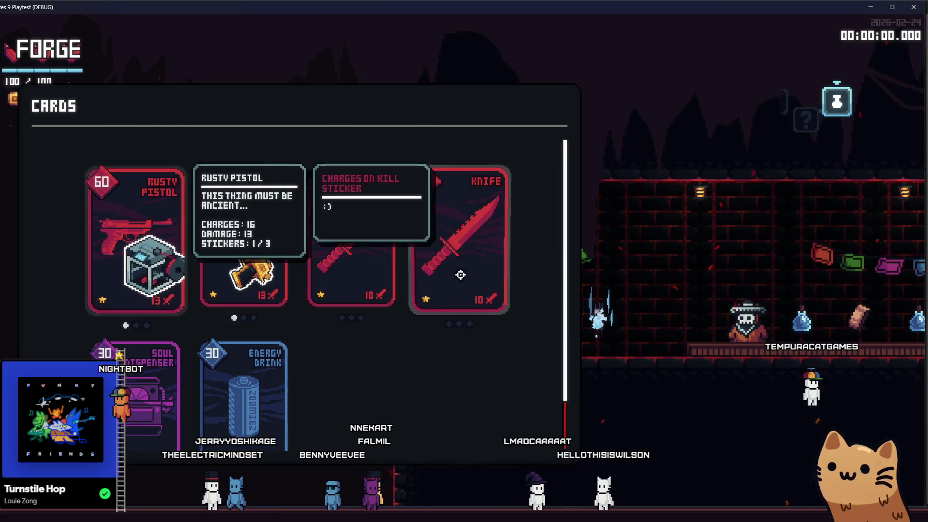
click(461, 274)
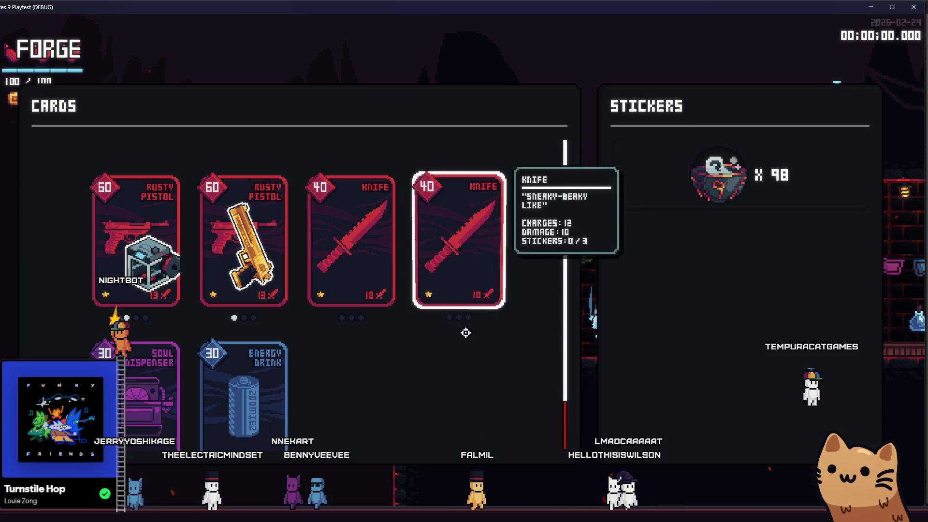
click(464, 256)
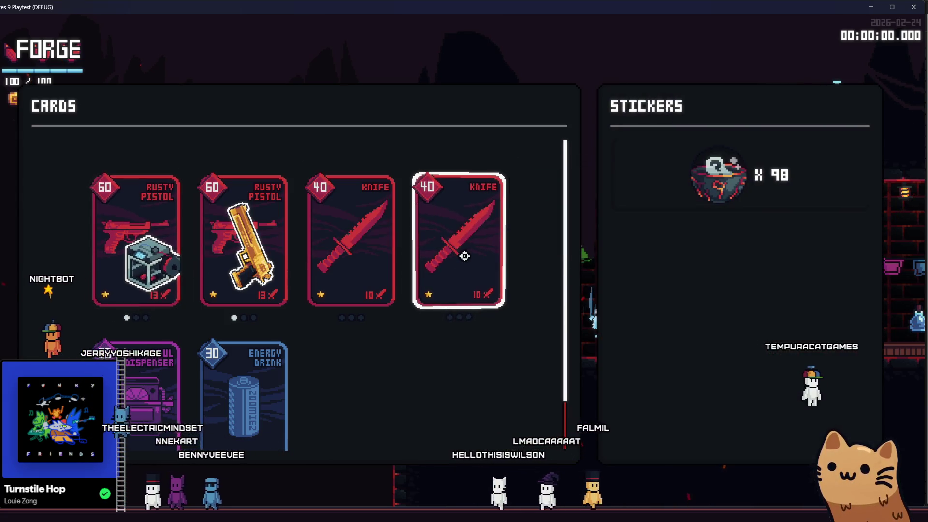
click(523, 247)
click(453, 274)
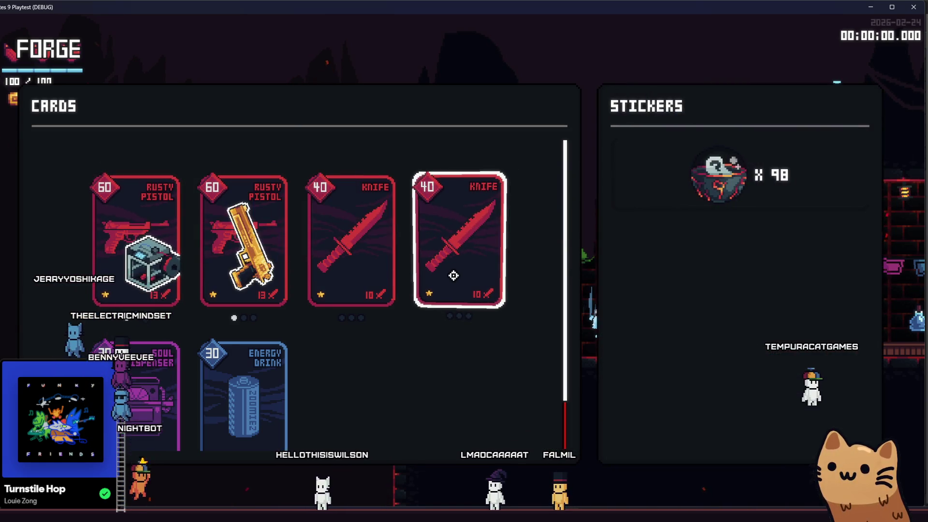
click(420, 390)
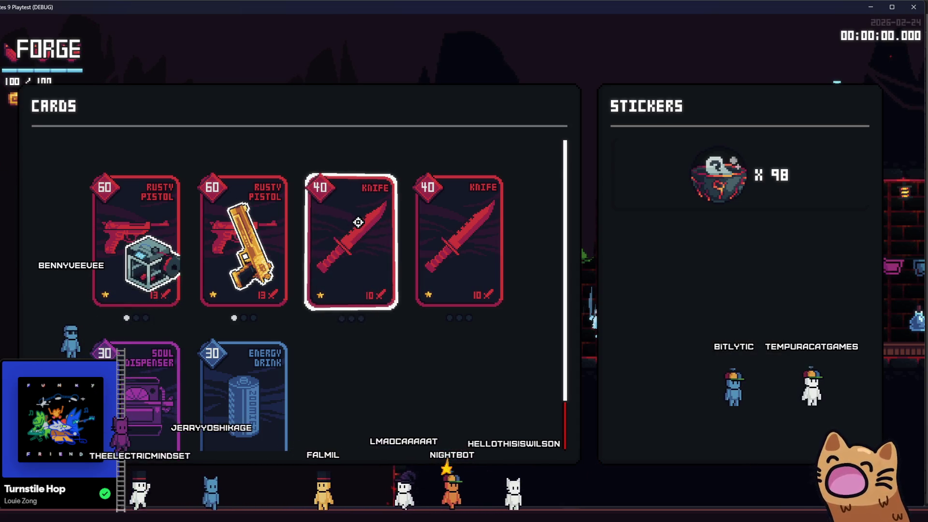
Toggle the third Knife card's stickers on and off, then move to the Obsidian todo notes
mouse_move(352, 240)
click(352, 223)
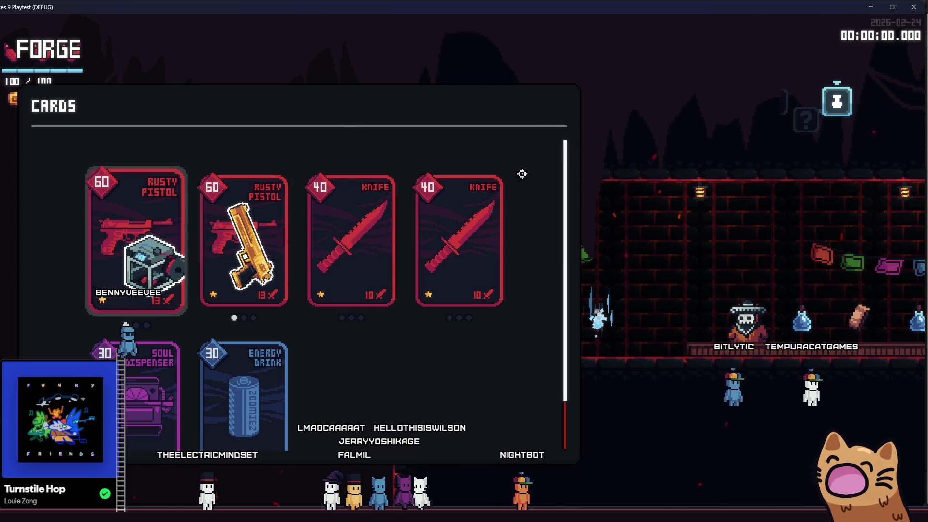
mouse_move(136, 240)
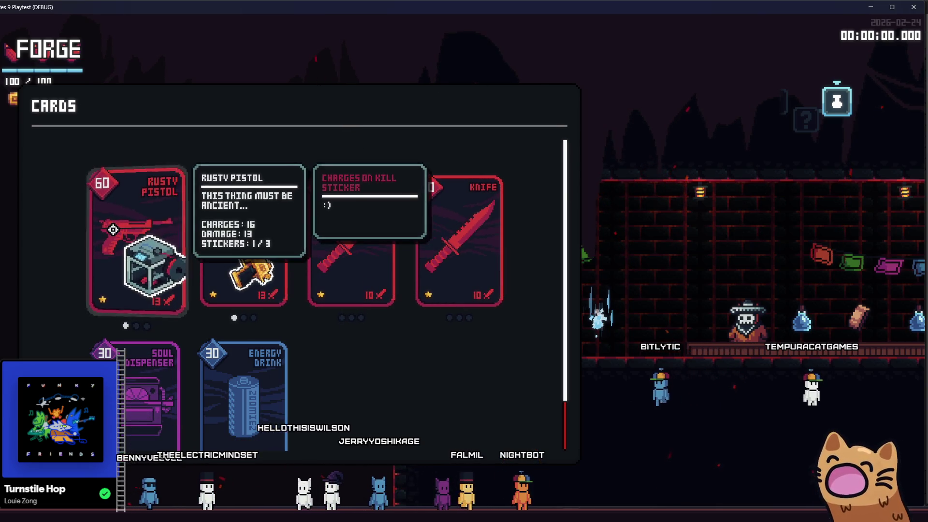
click(360, 247)
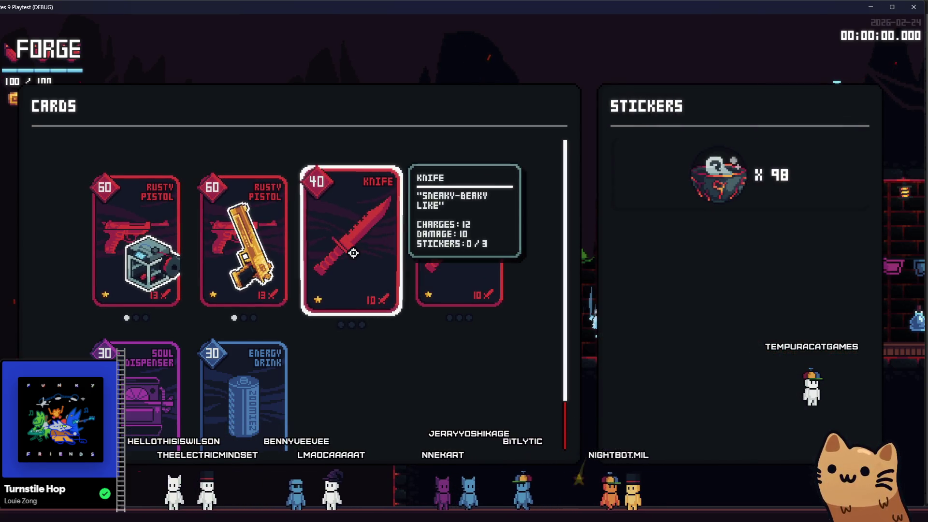
click(353, 252)
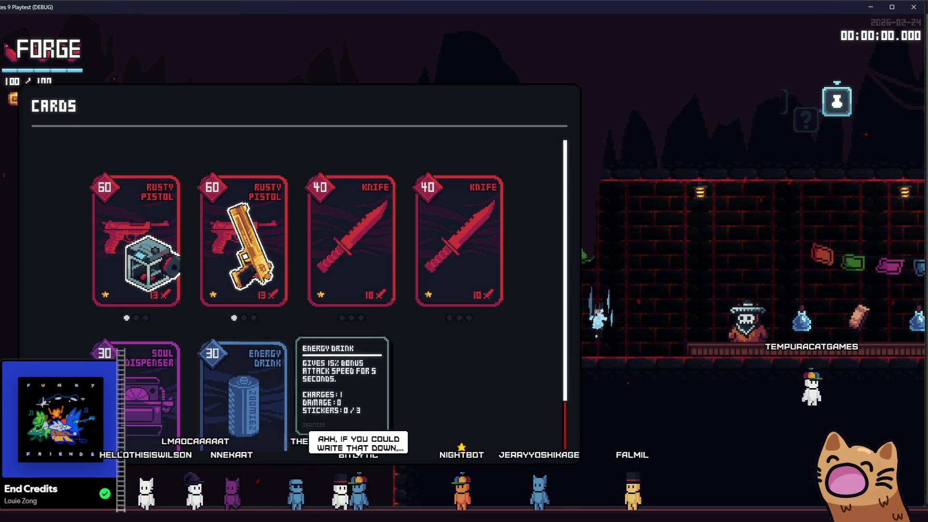
key(alt+Tab)
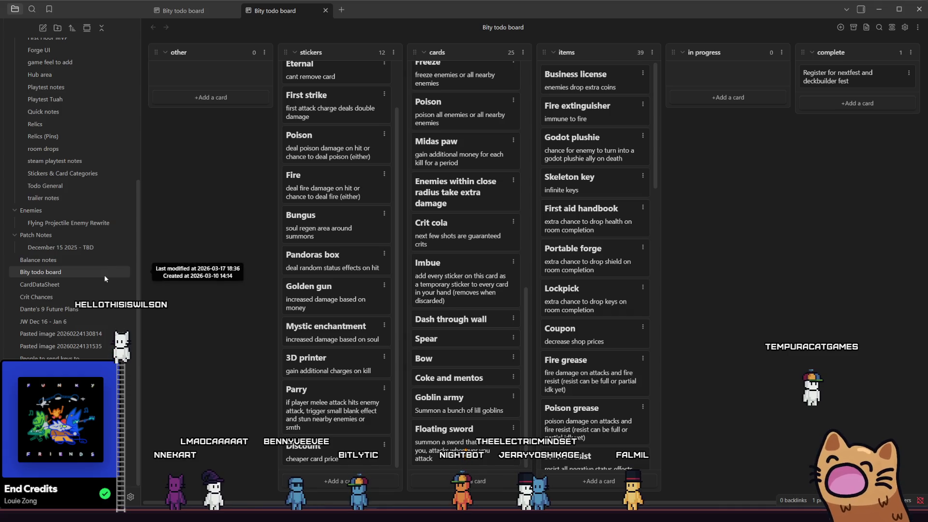
Log the forge card click bug in the TODO note's Bity Todo list and return to the game
click(87, 445)
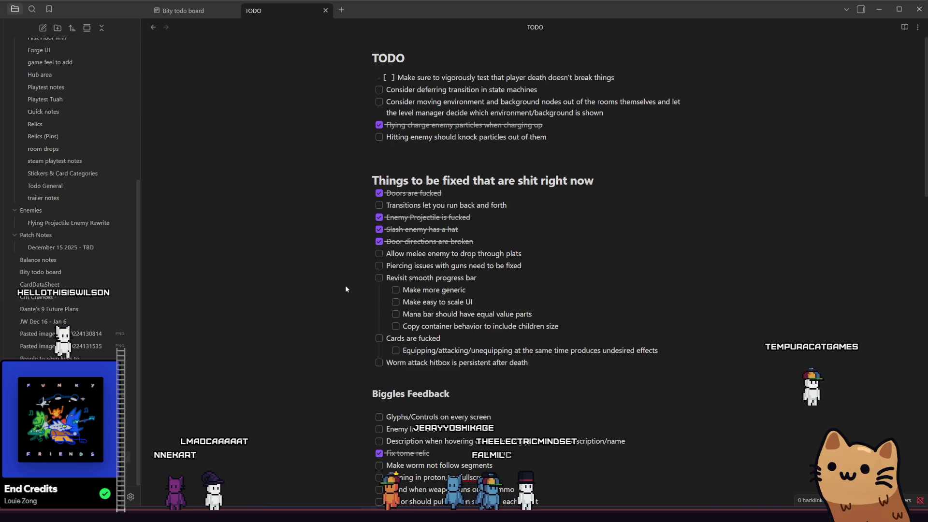
scroll(391, 275, down, 3)
scroll(439, 244, down, 3)
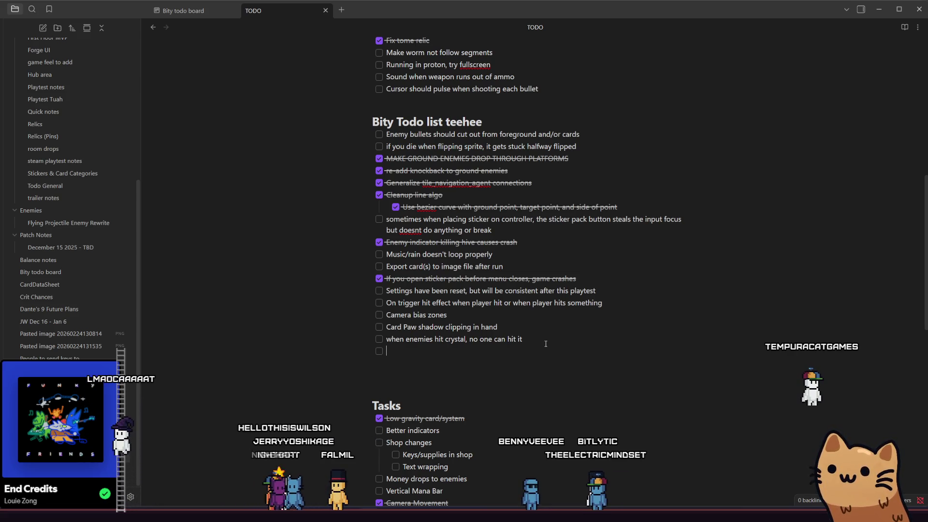
text(when clickcard)
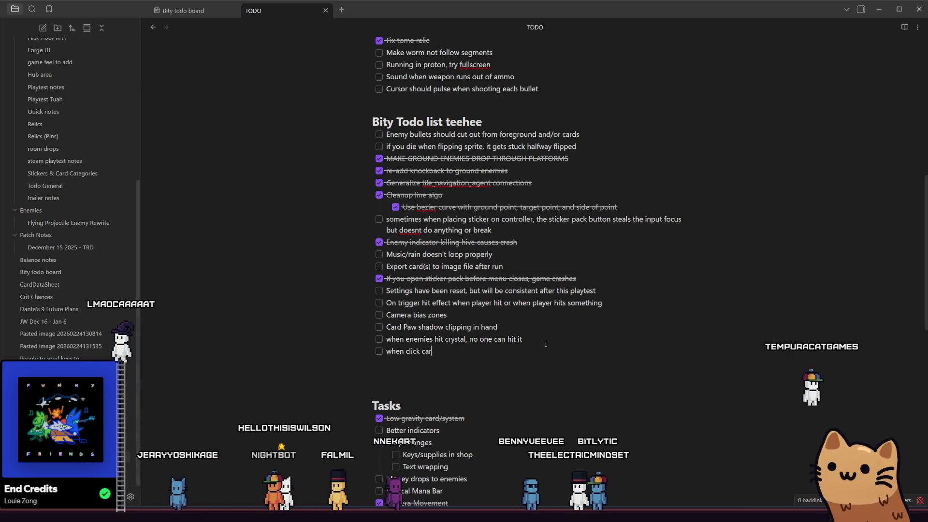
text( in forge)
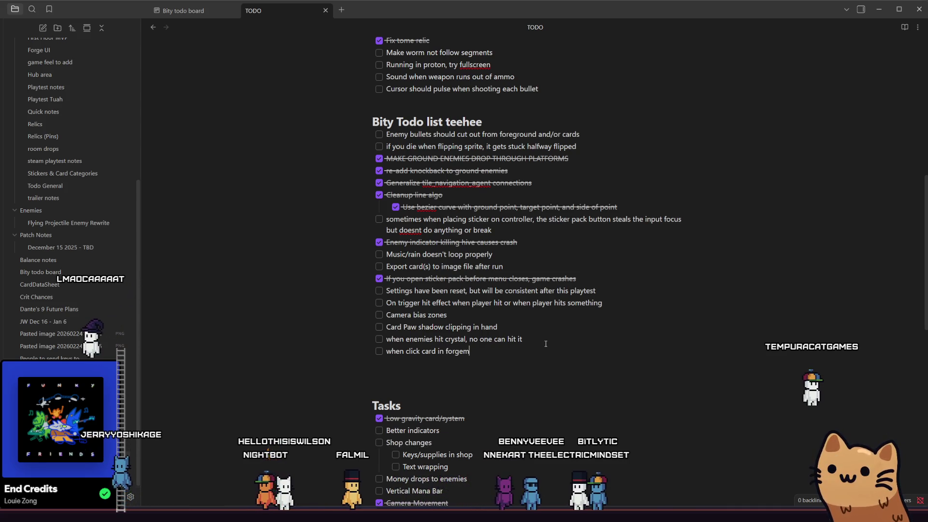
text(m)
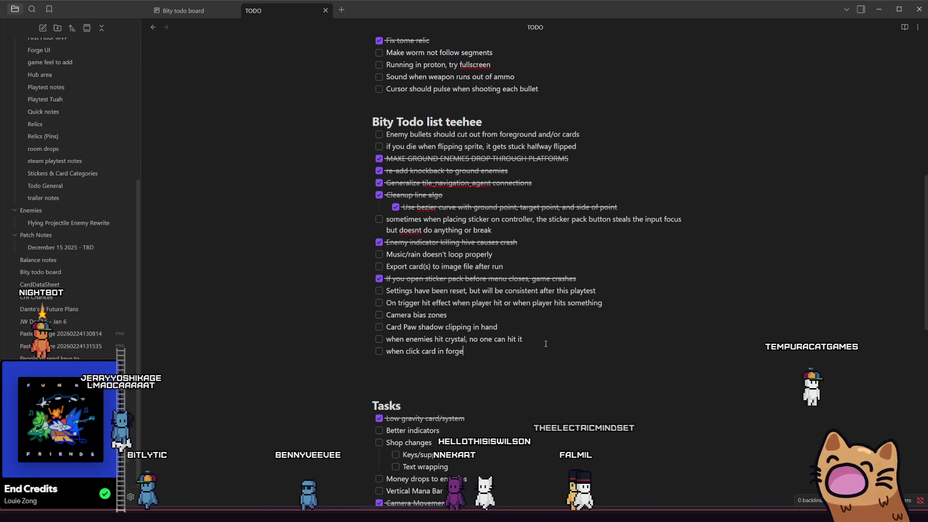
text(if you)
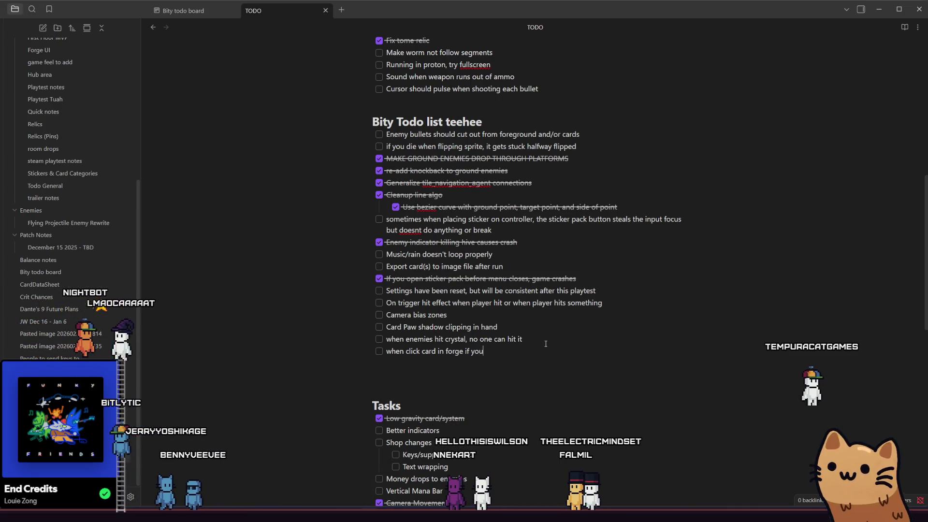
text( move mouse off then back on then click, it closes stick)
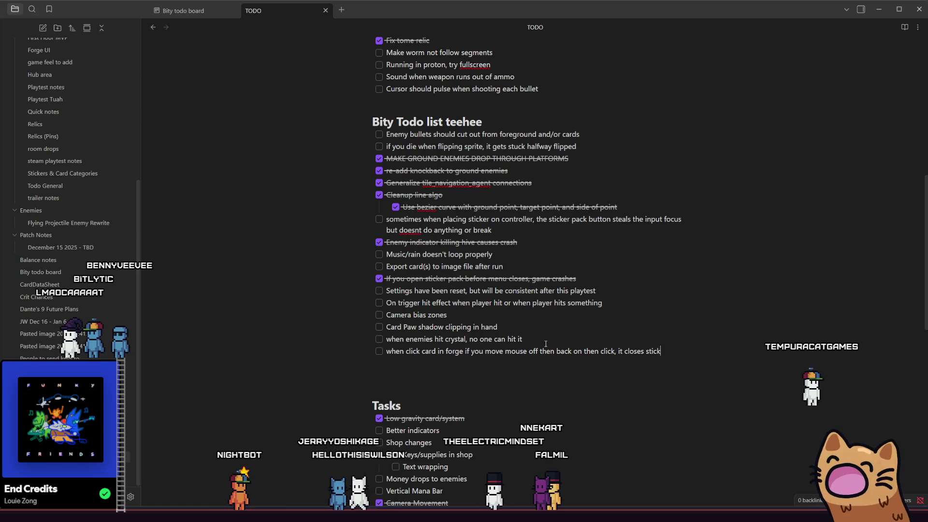
text(er menu and )
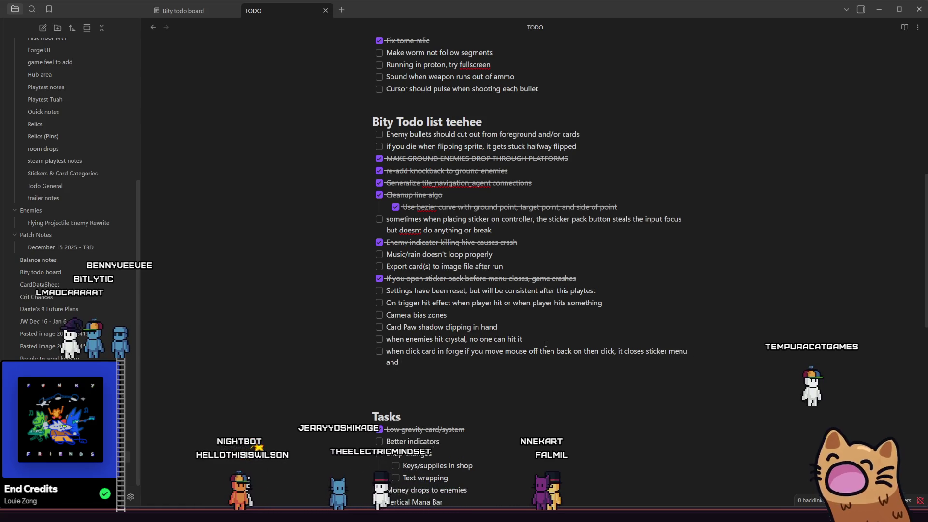
text(highlights the firs)
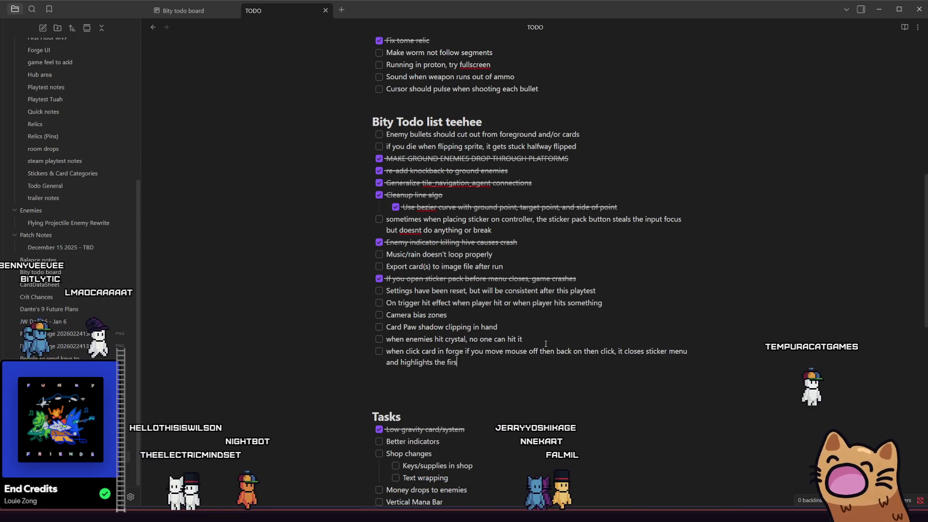
text(t card)
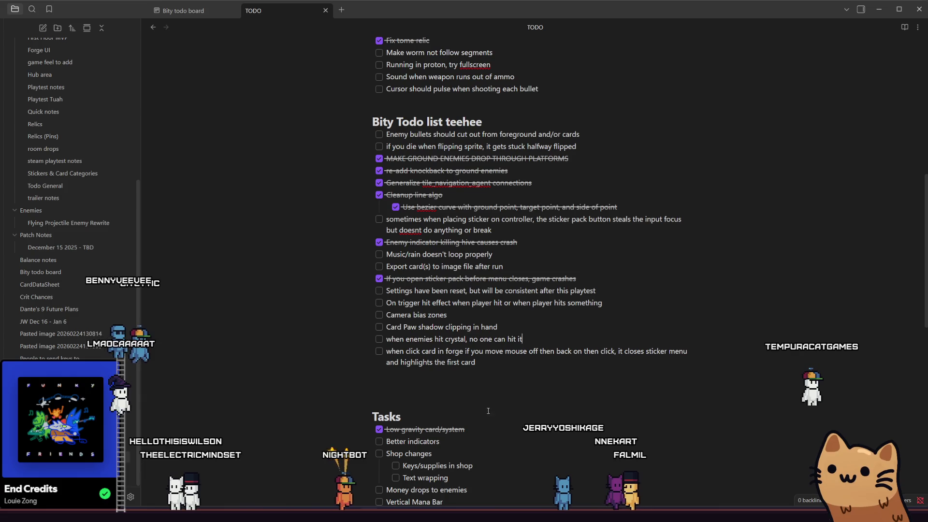
key(alt+Tab)
Open a sticker pack on the third Knife card and place the lighter sticker on it
click(391, 196)
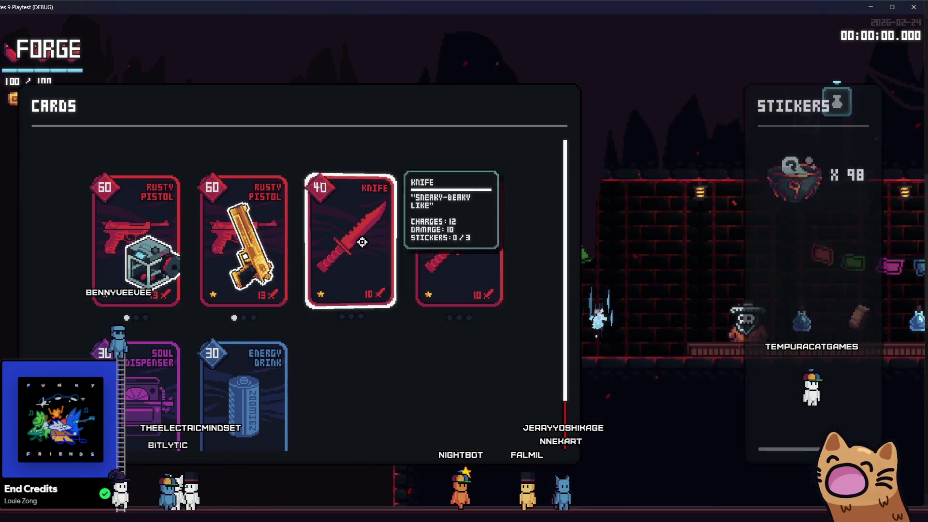
click(738, 189)
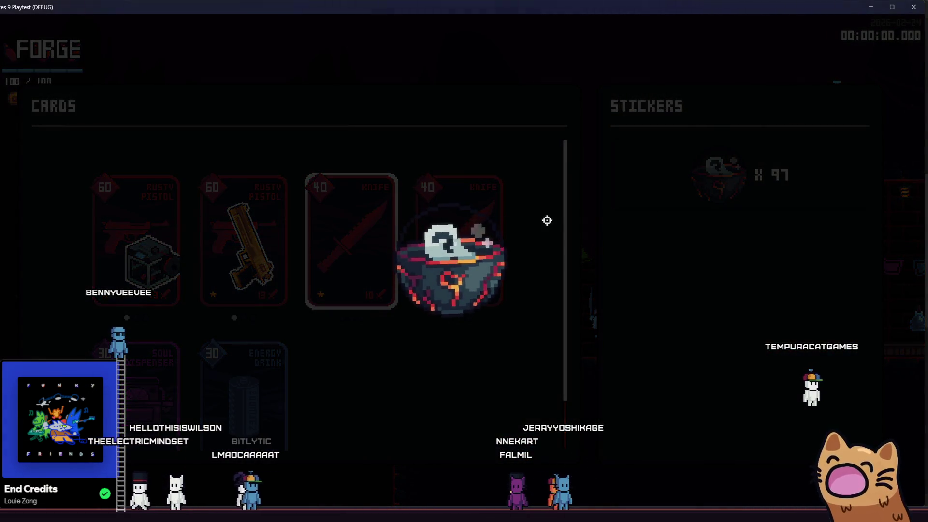
click(435, 293)
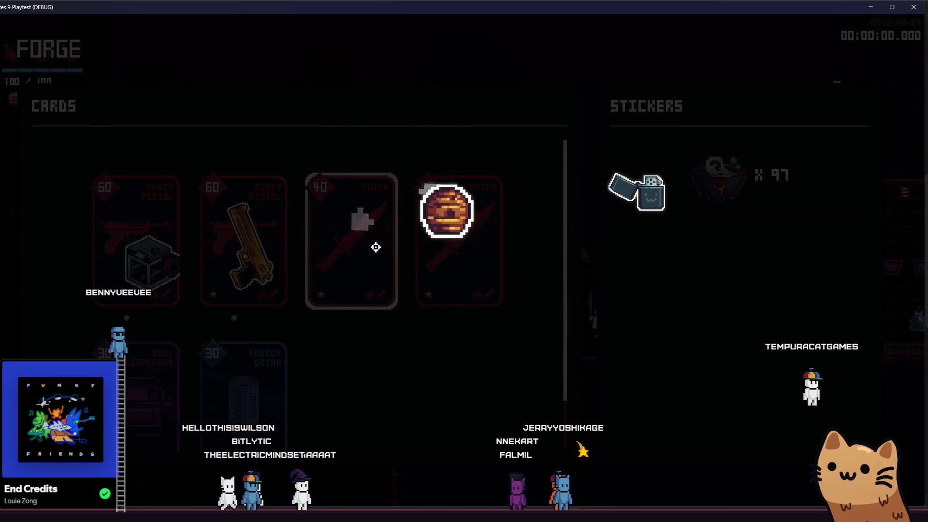
drag(637, 191, 547, 202)
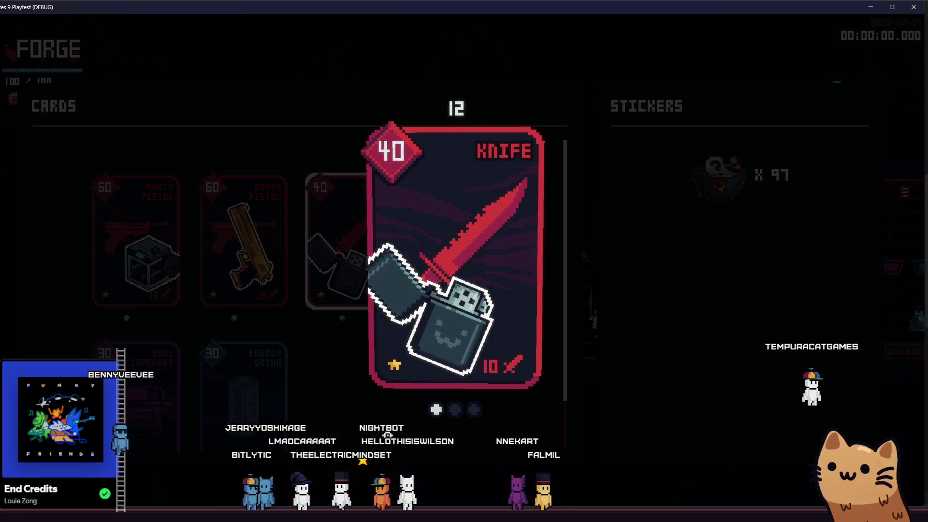
click(640, 249)
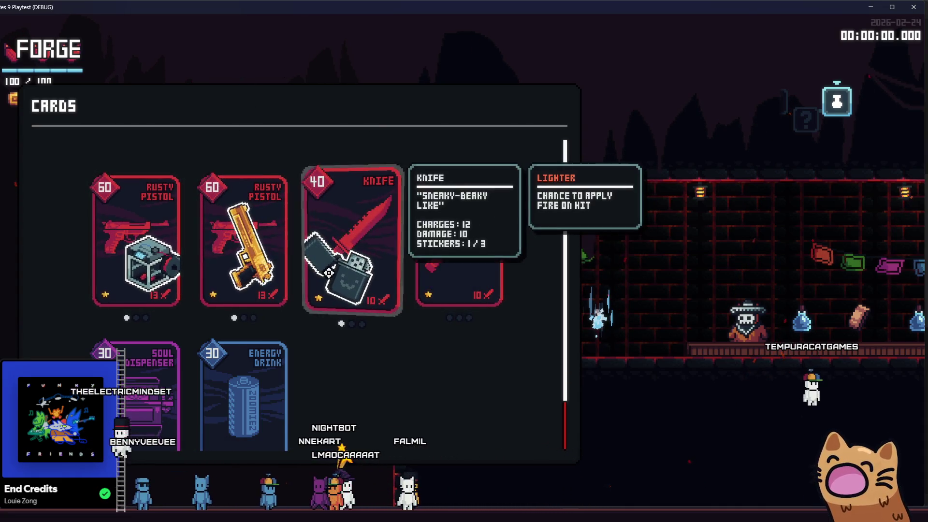
mouse_move(459, 239)
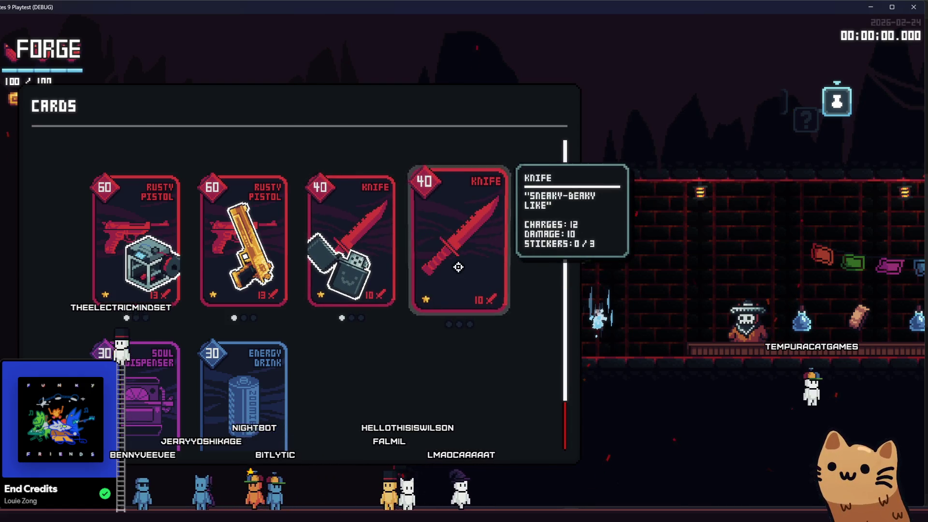
Give the fourth Knife card the Golden Gun sticker via the F1 debug sticker list
click(458, 271)
click(688, 194)
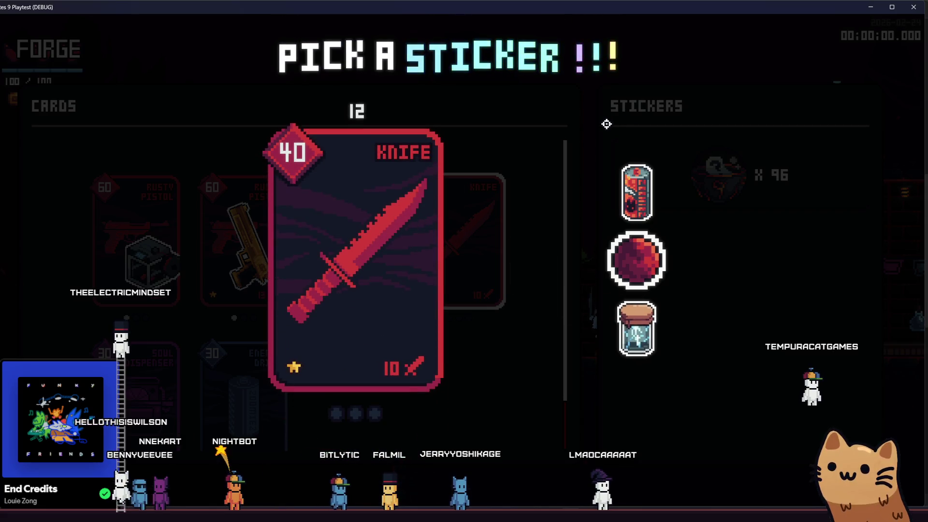
key(F1)
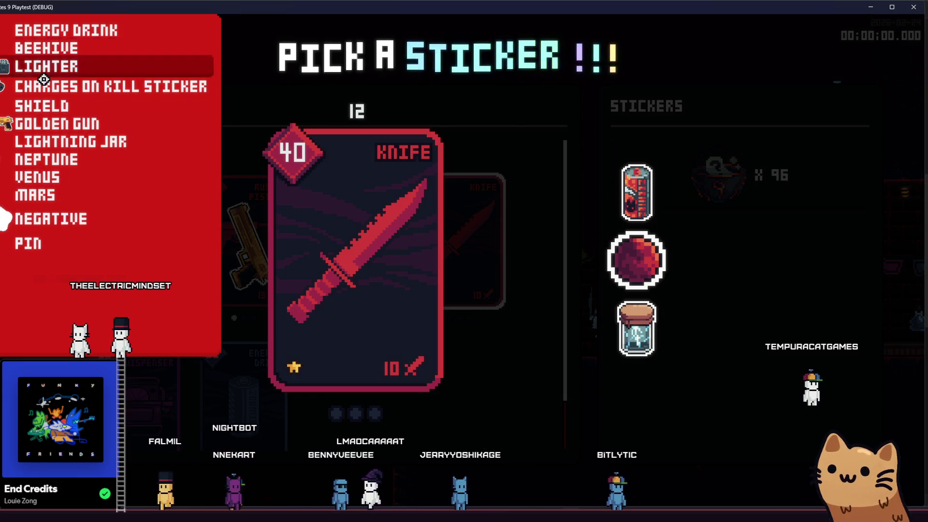
click(44, 123)
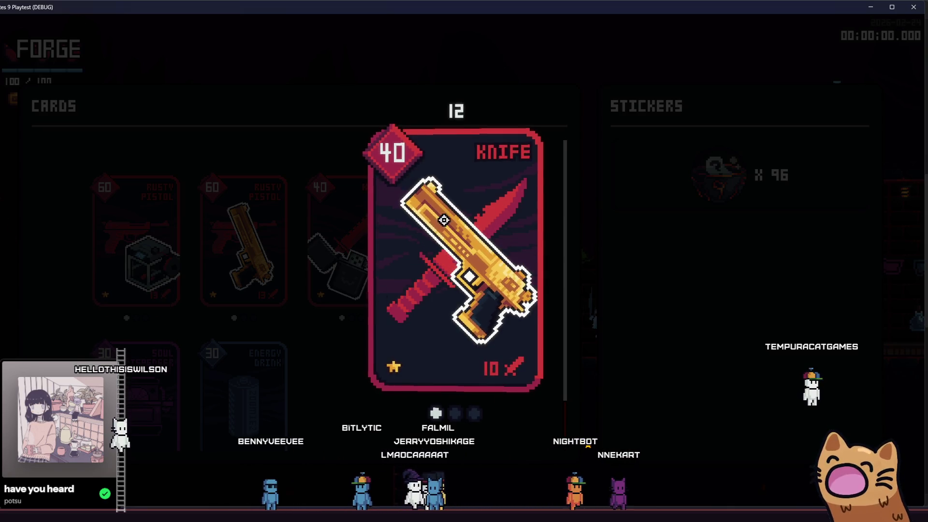
click(338, 197)
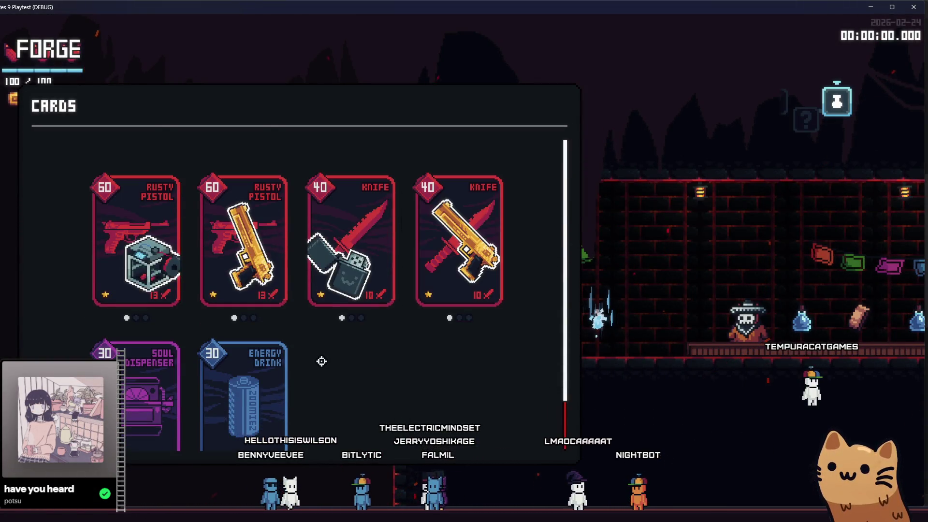
Reopen the Forge to check the Lighter tooltip, view the deck overview, then move to Aseprite
key(Escape)
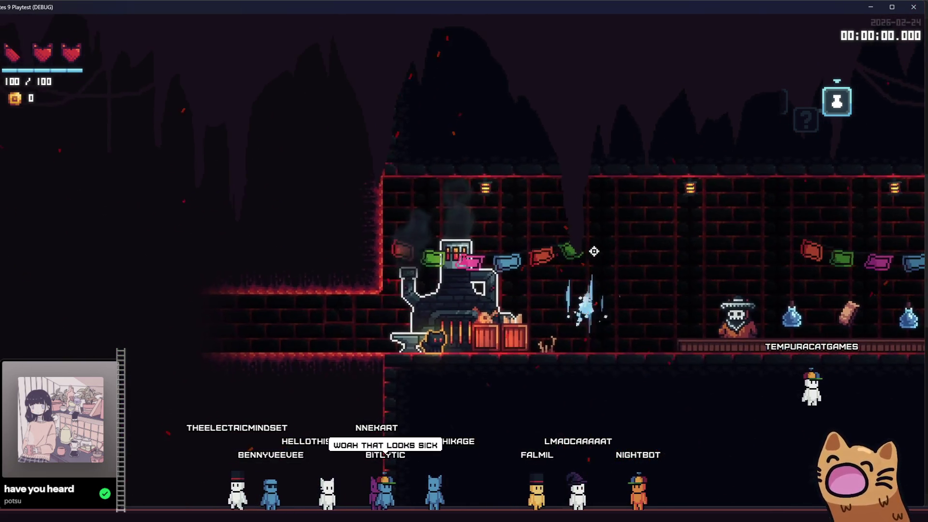
key(e)
scroll(335, 369, down, 2)
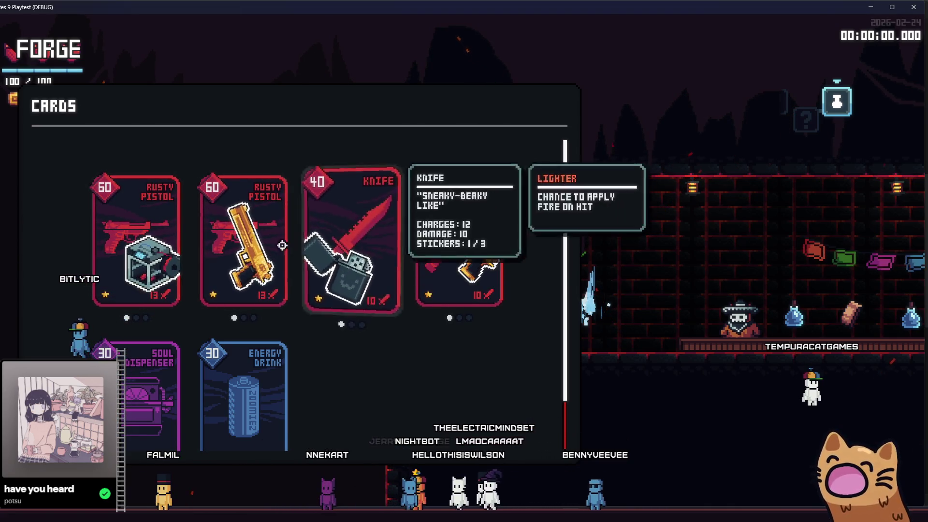
key(Escape)
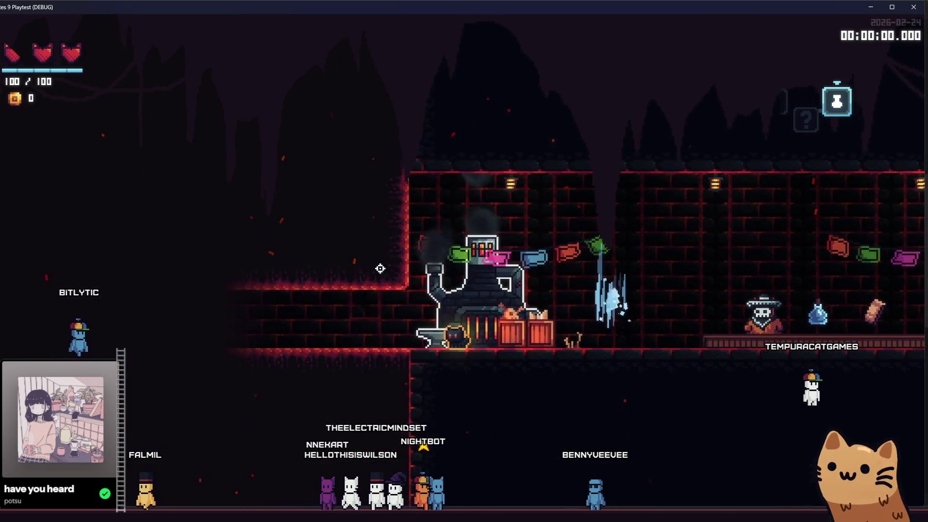
key(Escape)
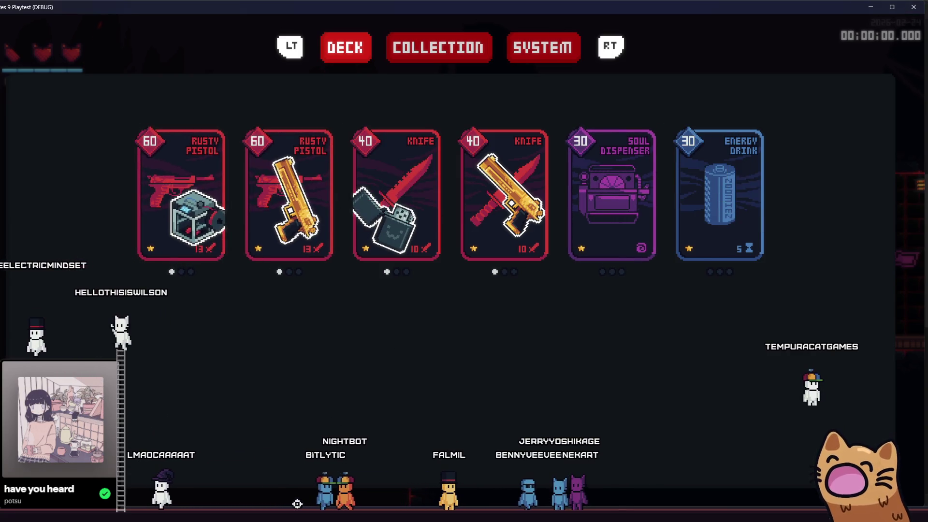
key(alt+Tab)
scroll(536, 211, up, 2)
scroll(511, 207, up, 3)
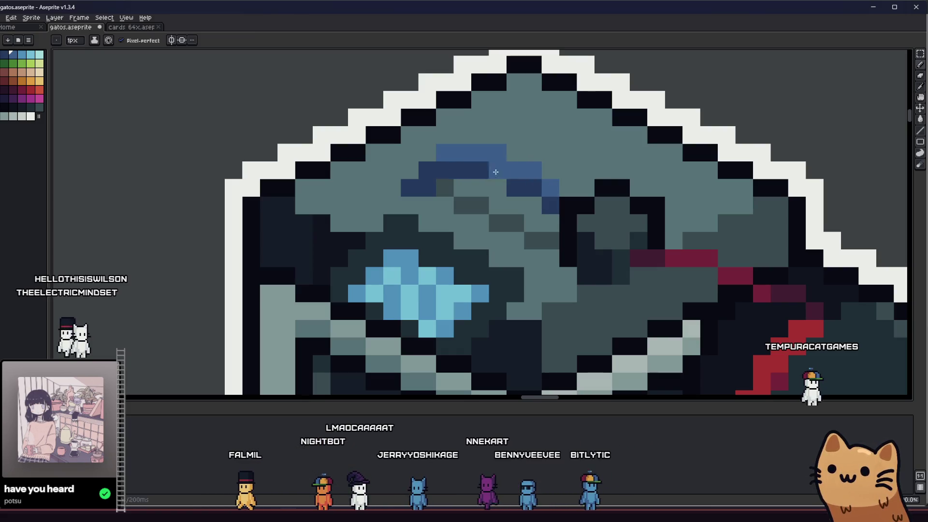
scroll(538, 194, down, 5)
scroll(443, 274, up, 1)
scroll(443, 274, down, 2)
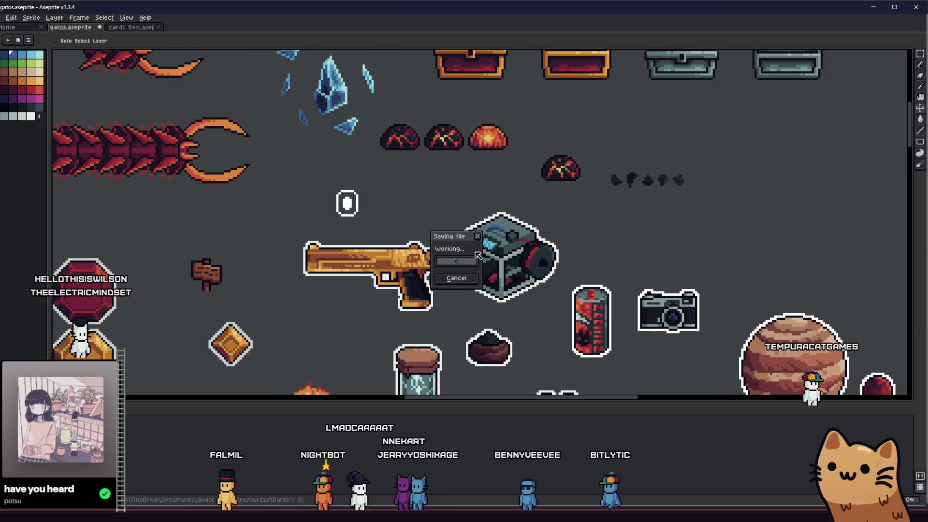
scroll(443, 274, down, 1)
scroll(461, 287, up, 2)
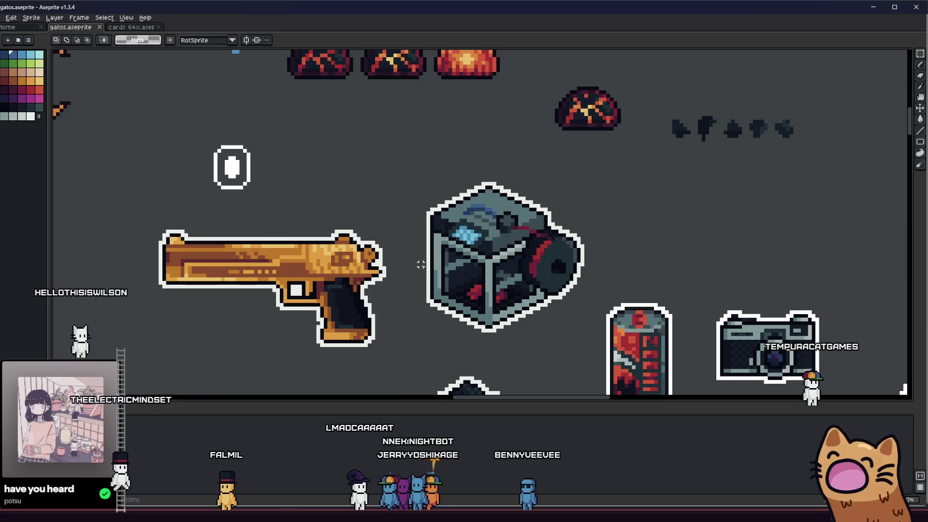
scroll(421, 264, up, 2)
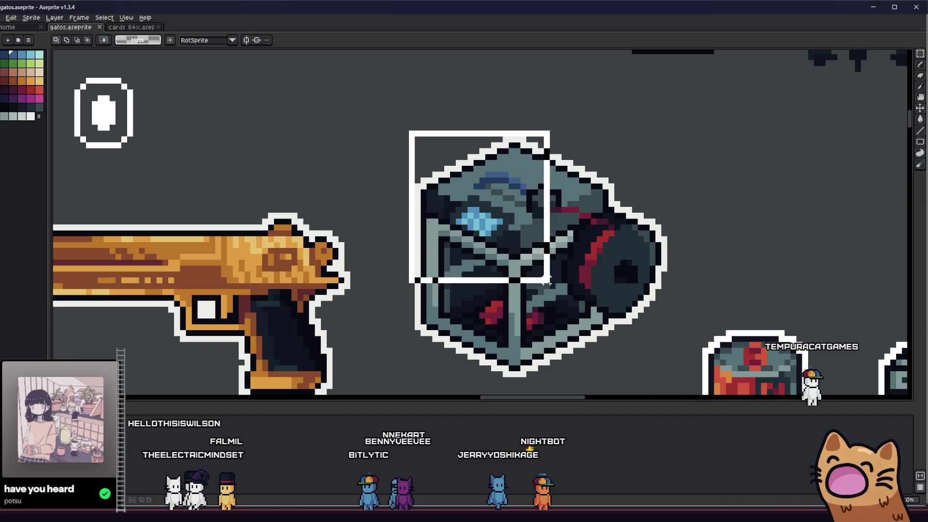
Select the cube sprite and export it over sticker_3d_printer.png, confirming the overwrite
drag(548, 280, 663, 373)
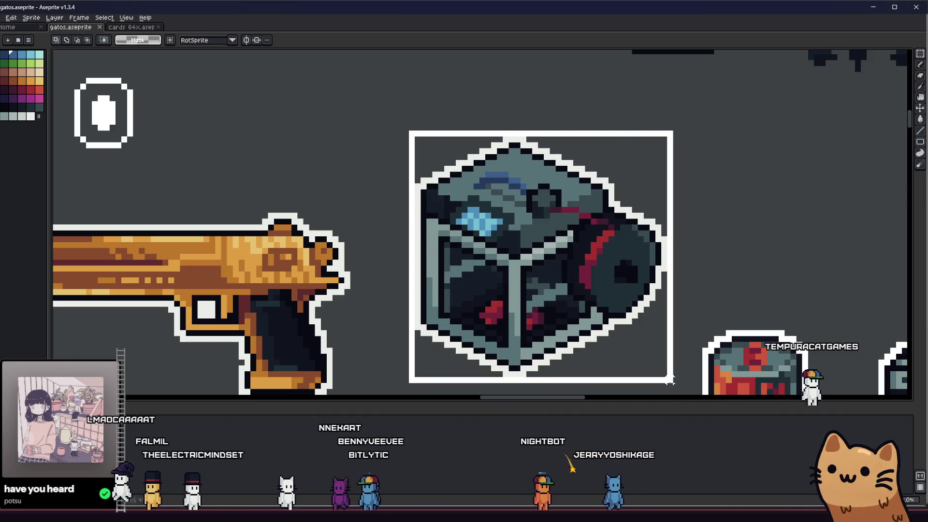
drag(668, 374, 674, 384)
scroll(554, 293, down, 4)
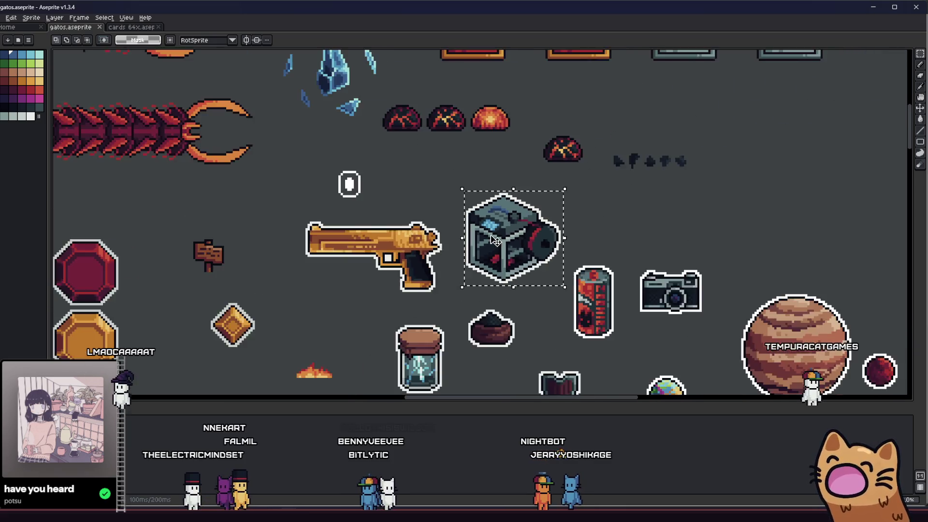
scroll(543, 261, up, 3)
scroll(350, 163, right, 1)
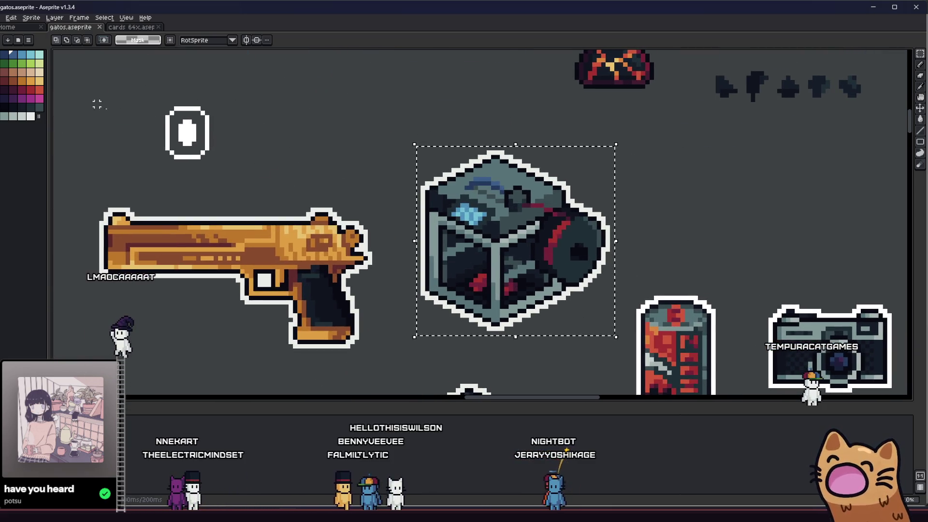
click(6, 17)
mouse_move(22, 90)
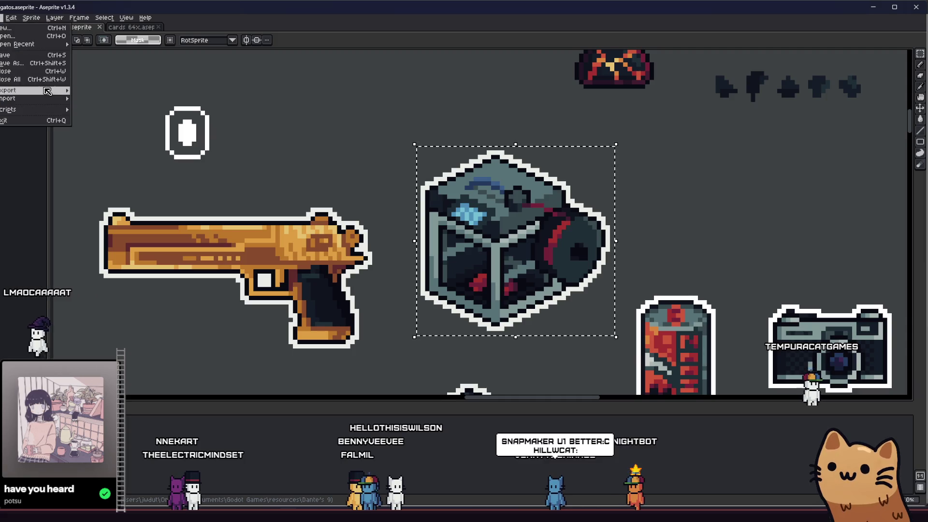
click(94, 91)
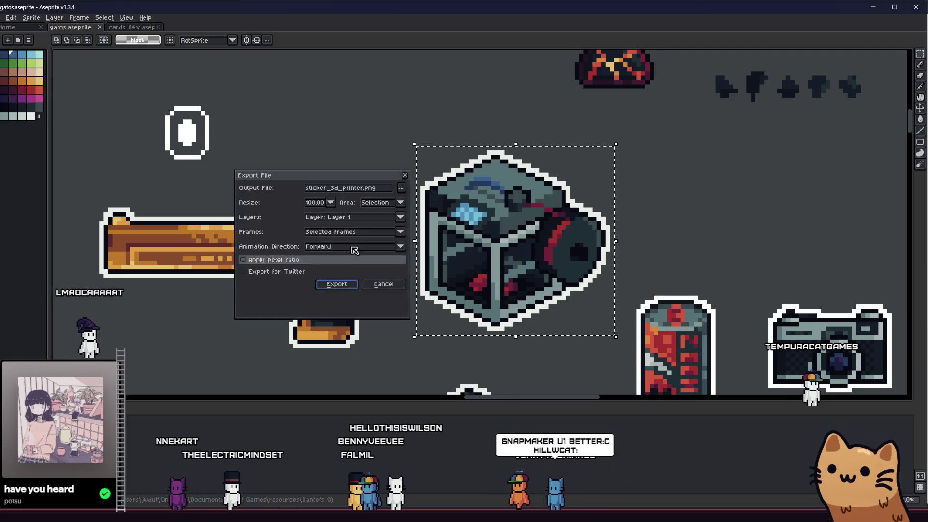
click(336, 284)
click(428, 284)
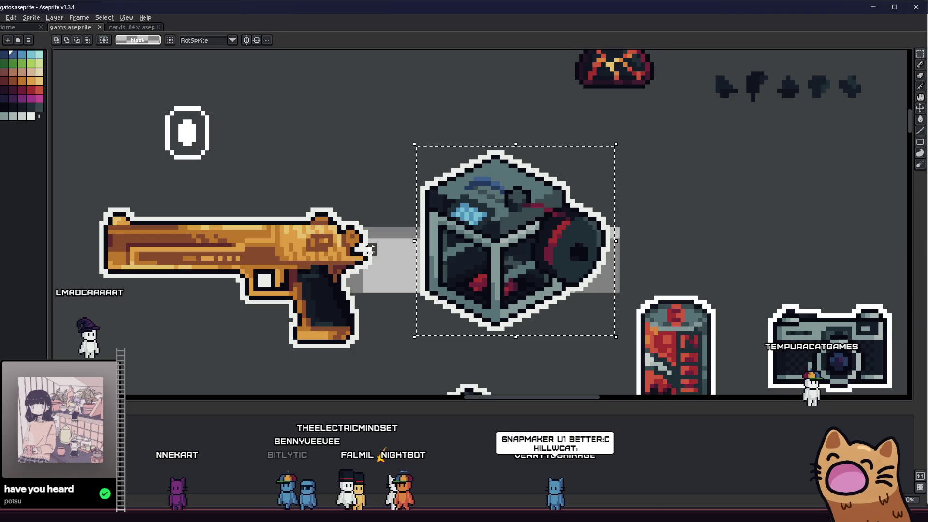
click(370, 250)
scroll(424, 266, up, 1)
scroll(402, 270, down, 1)
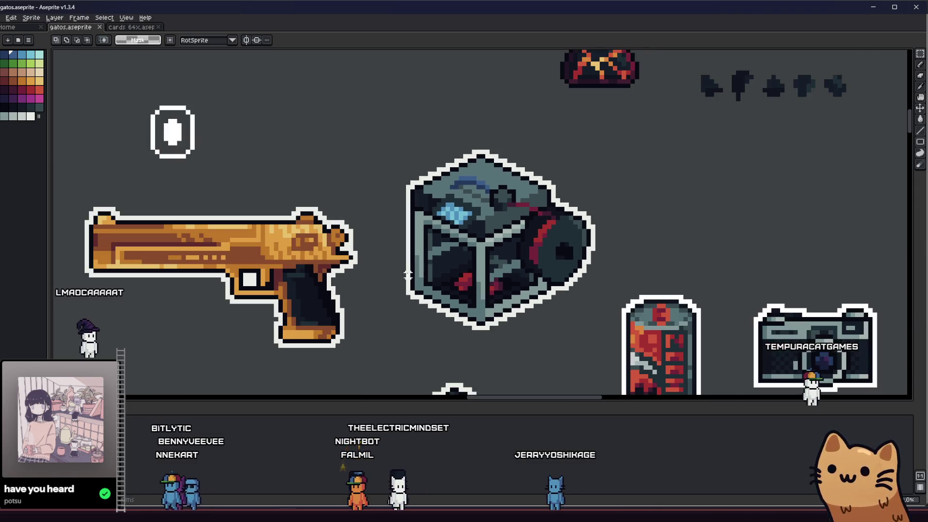
scroll(511, 301, up, 1)
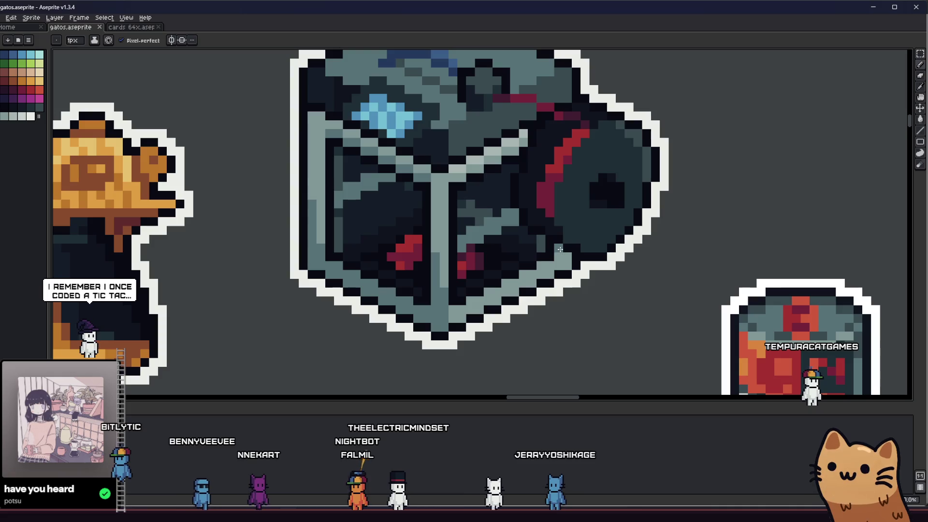
scroll(569, 265, down, 2)
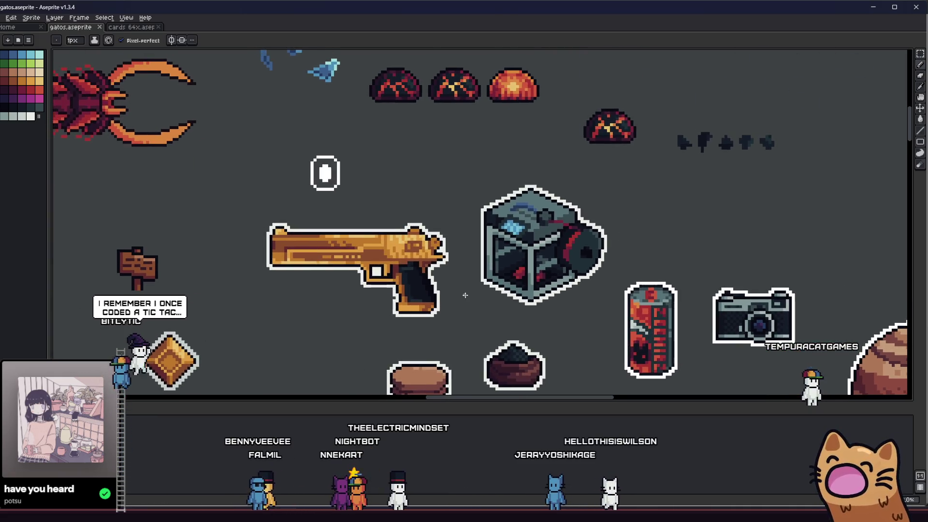
Re-select the cube with the marquee and export it over sticker_3d_printer.png again, then move to Godot
key(m)
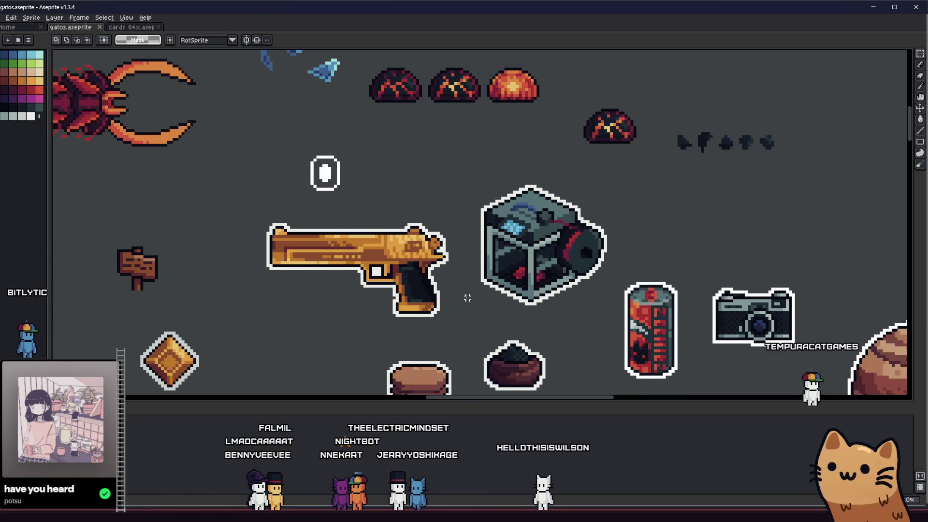
scroll(467, 298, up, 2)
drag(439, 153, 633, 340)
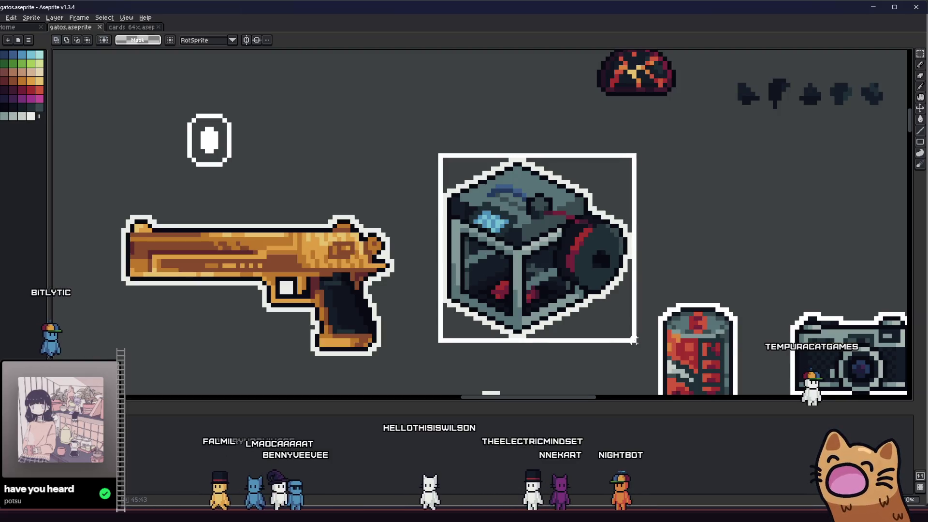
drag(260, 121, 304, 126)
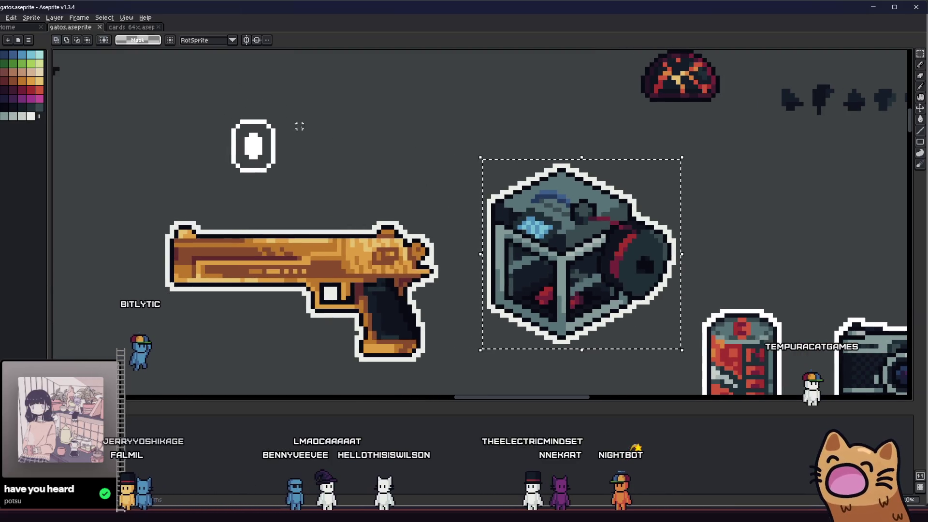
click(2, 17)
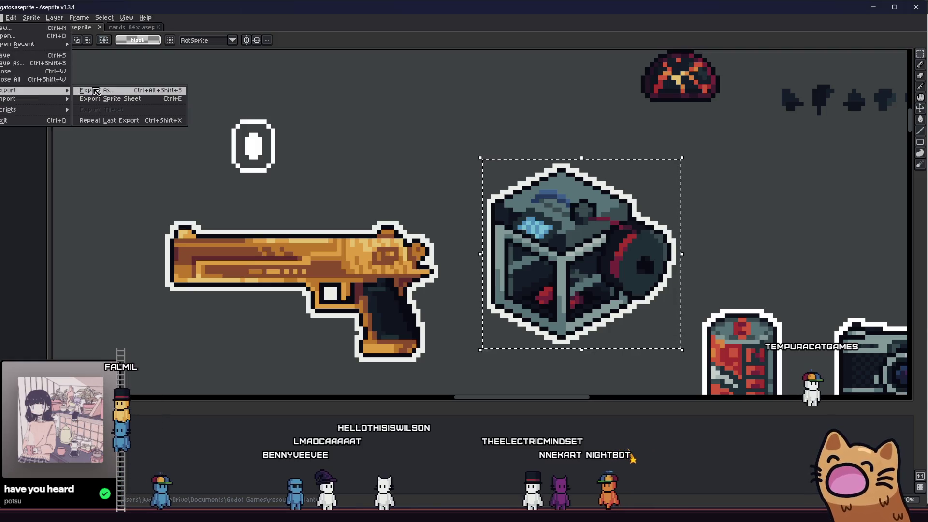
mouse_move(29, 90)
click(101, 92)
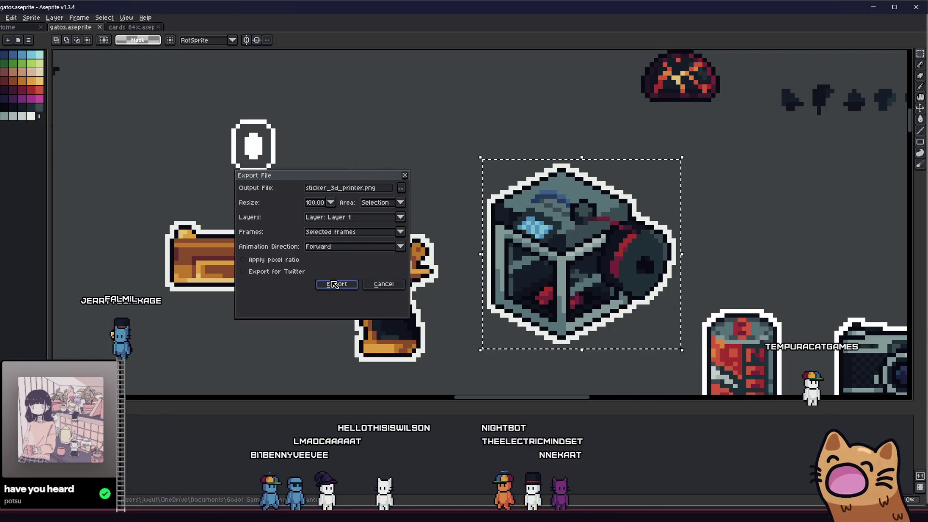
click(334, 285)
click(433, 283)
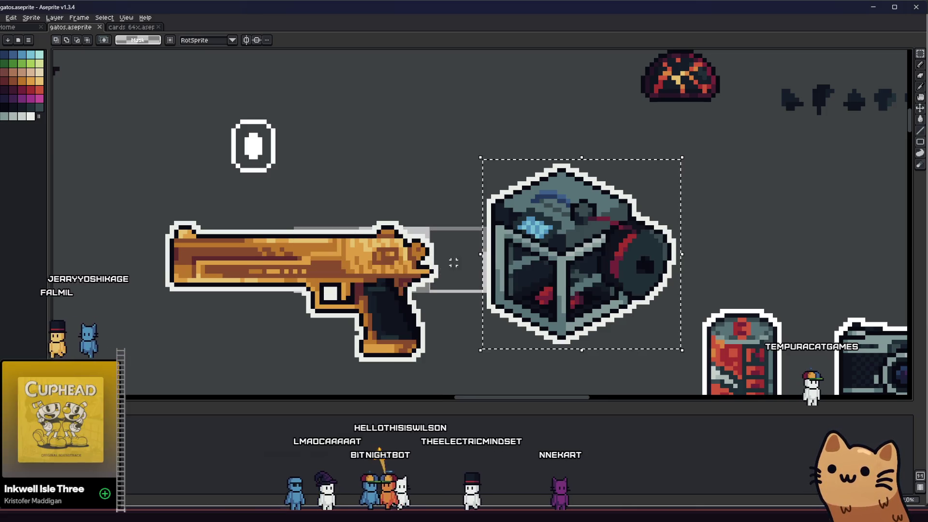
key(alt+Tab)
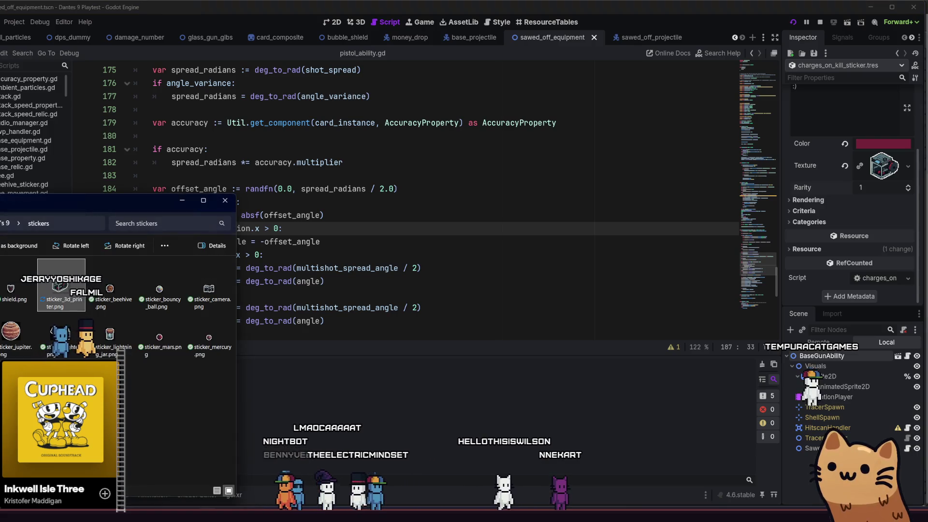
Bring sticker_3d_printer.png from Explorer into Godot's FileSystem dock and dismiss the folder window
key(alt+f)
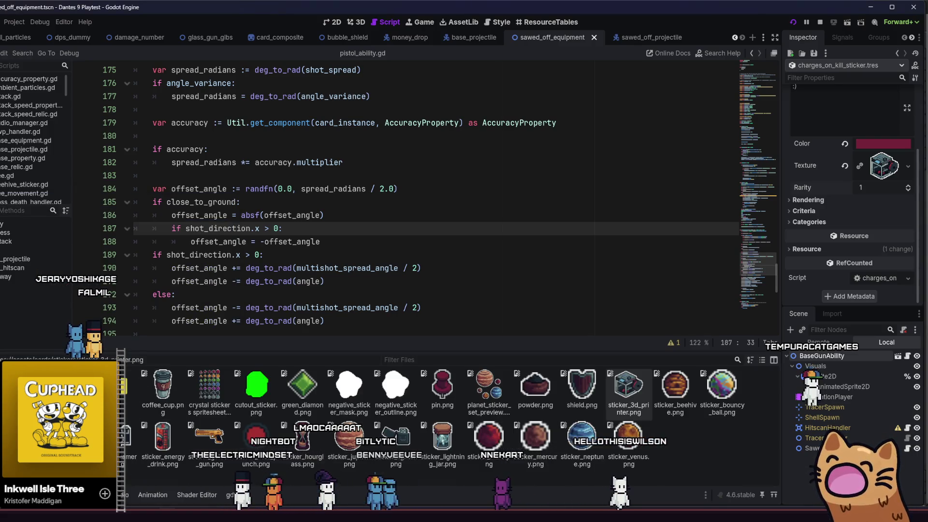
drag(61, 290, 286, 345)
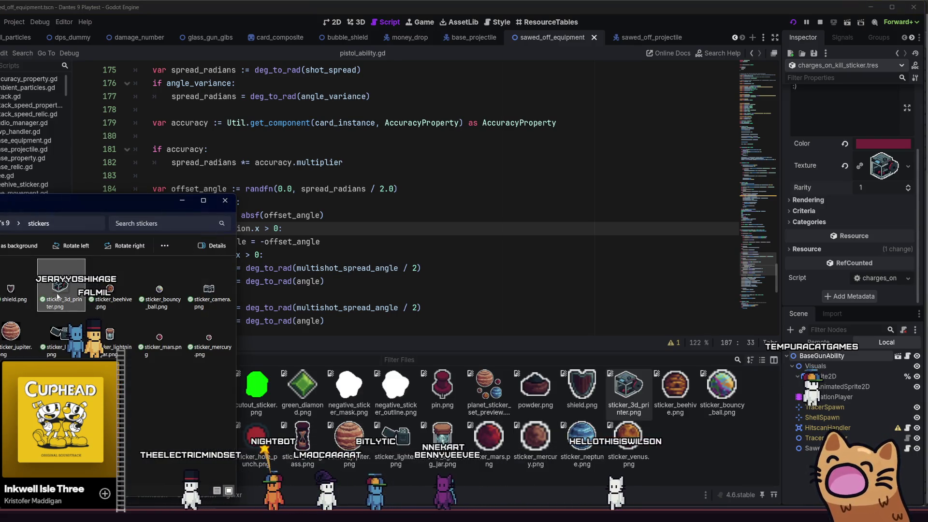
click(698, 451)
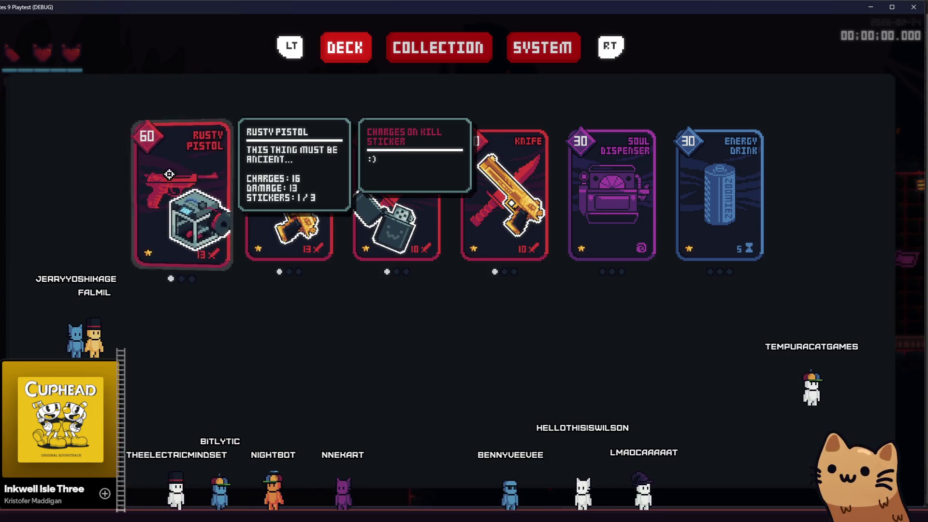
Close the deck screen and walk the cat left through the rooms, refocusing the game after a window switch
key(Escape)
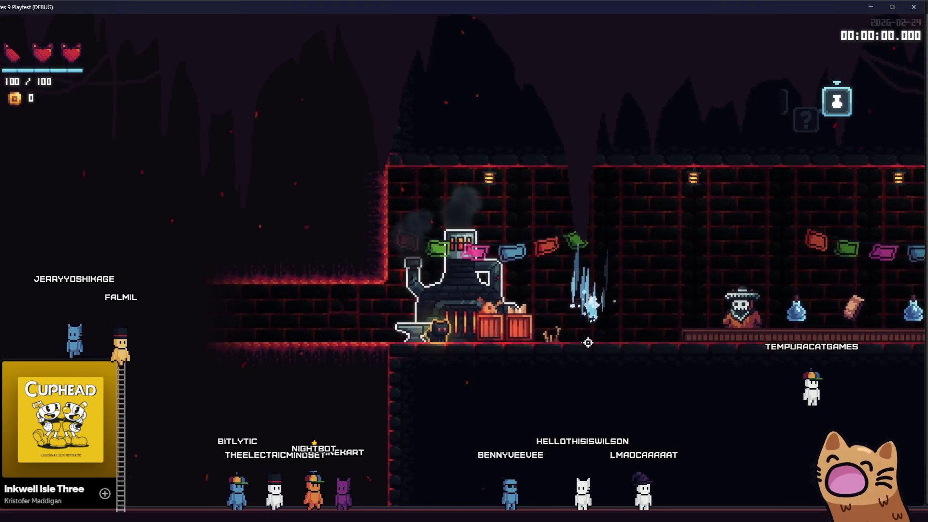
key(a)
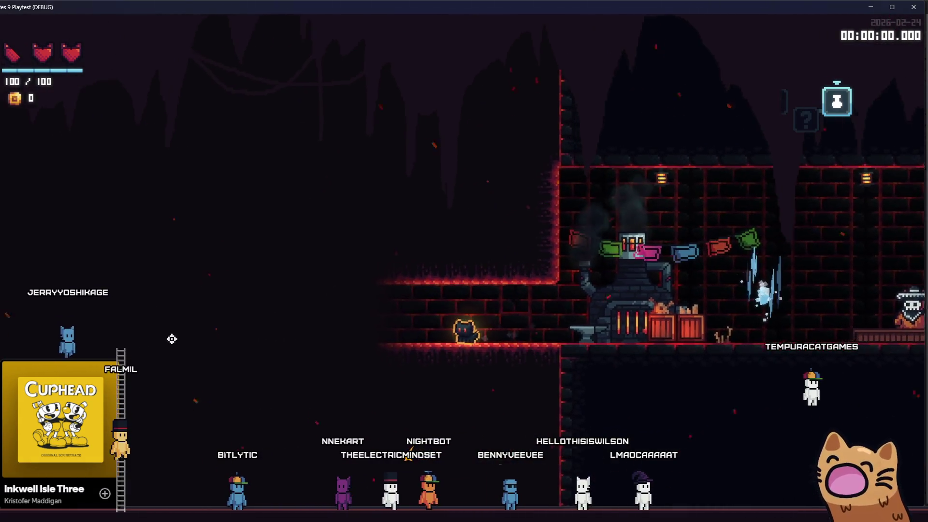
key(alt+Tab)
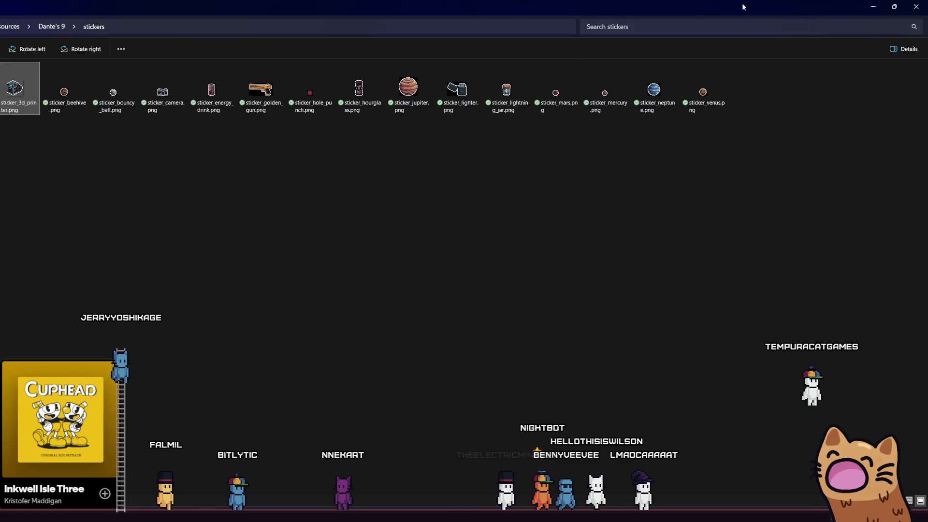
key(super+Down)
click(336, 246)
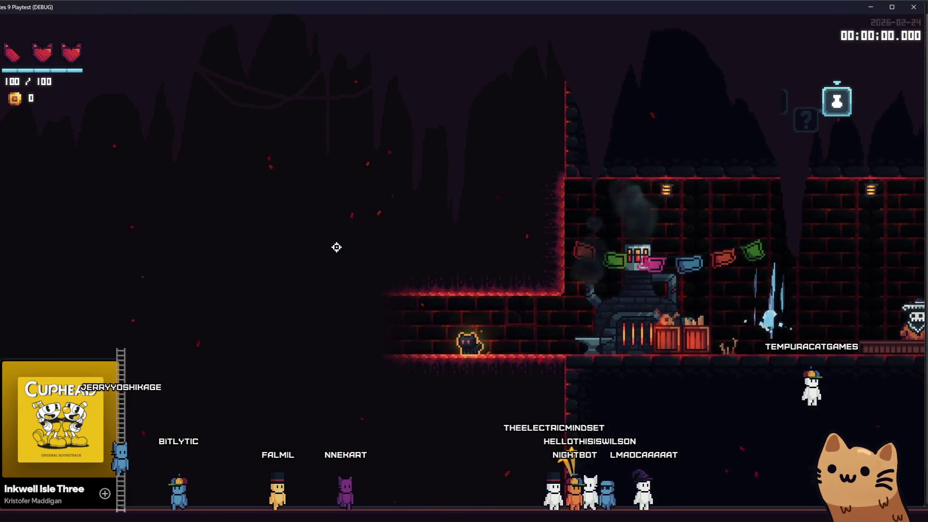
key(a)
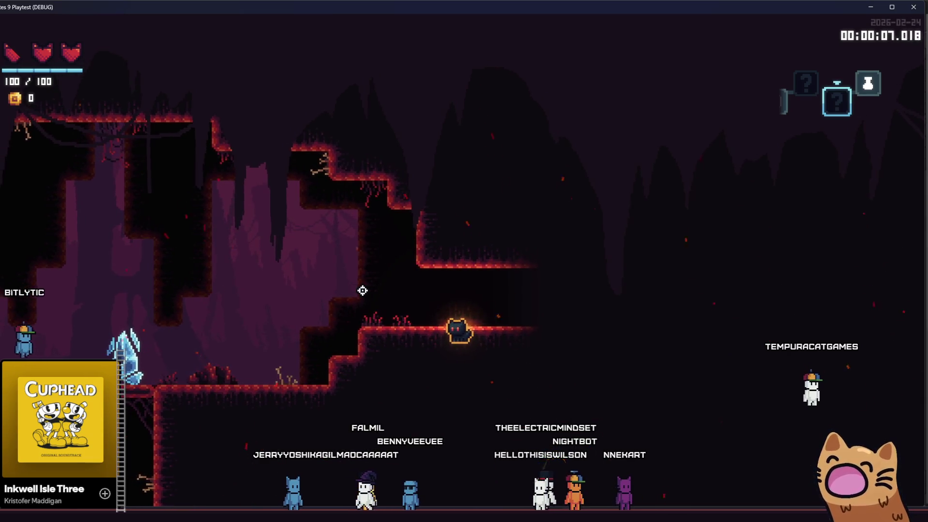
key(a)
Teleport to another room from the map and continue through the cave rooms
key(Tab)
click(373, 271)
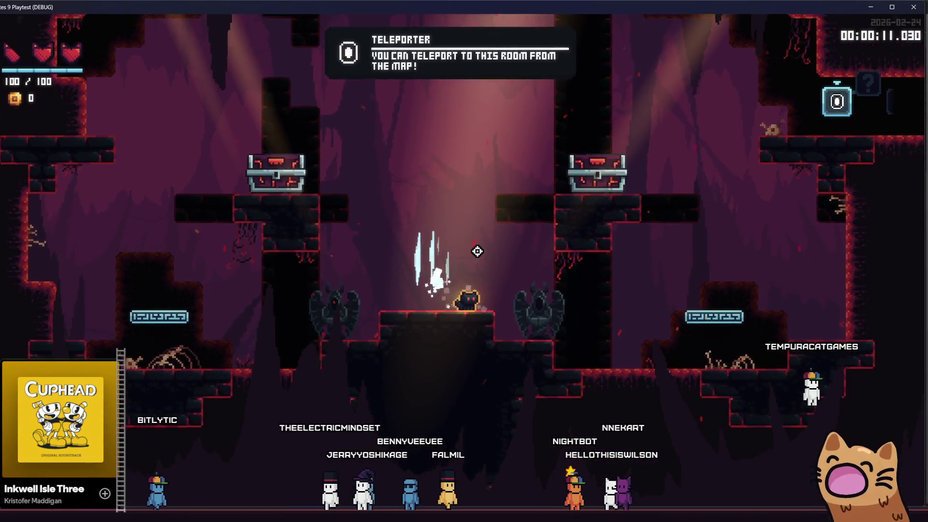
key(d)
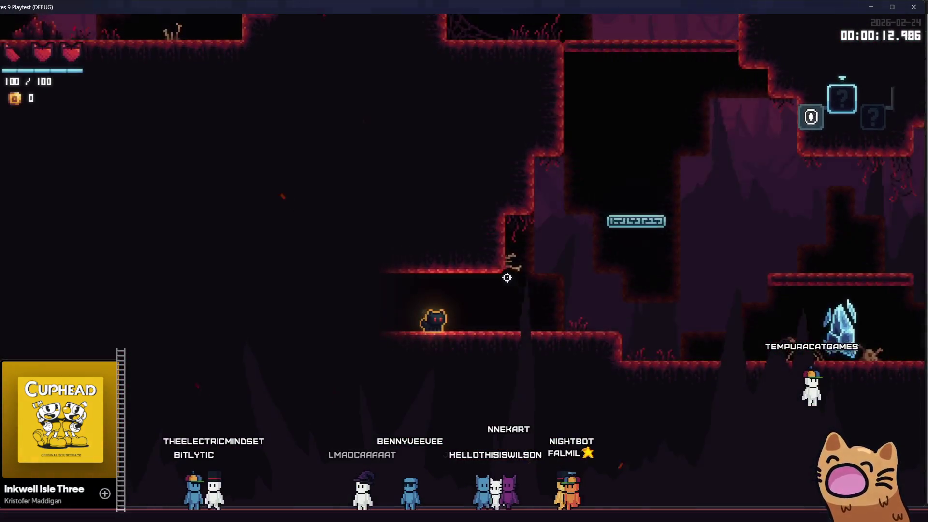
key(a)
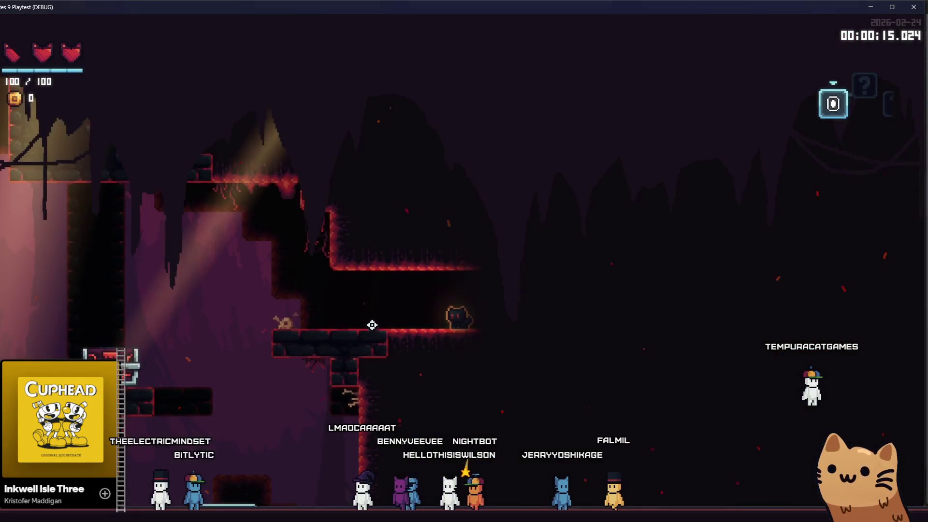
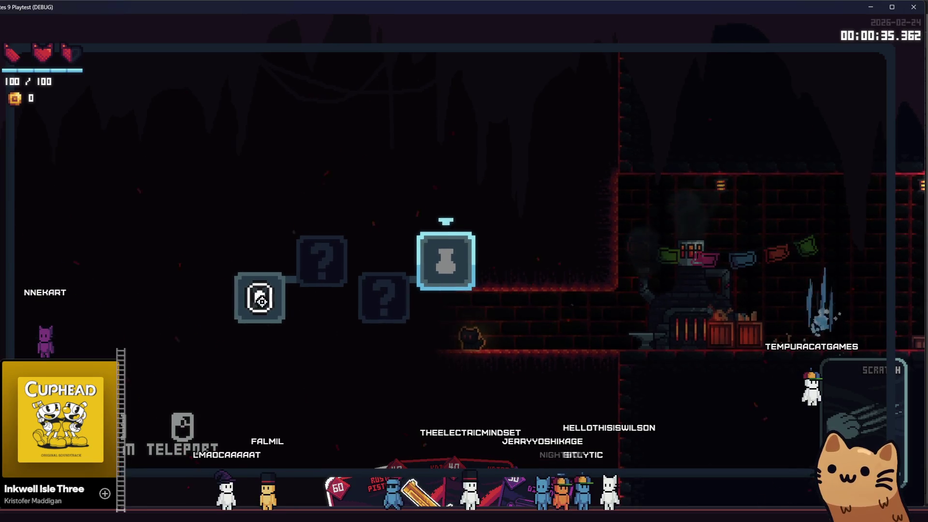
Teleport to a new level room via the debug Level menu and walk off the platform
key(Tab)
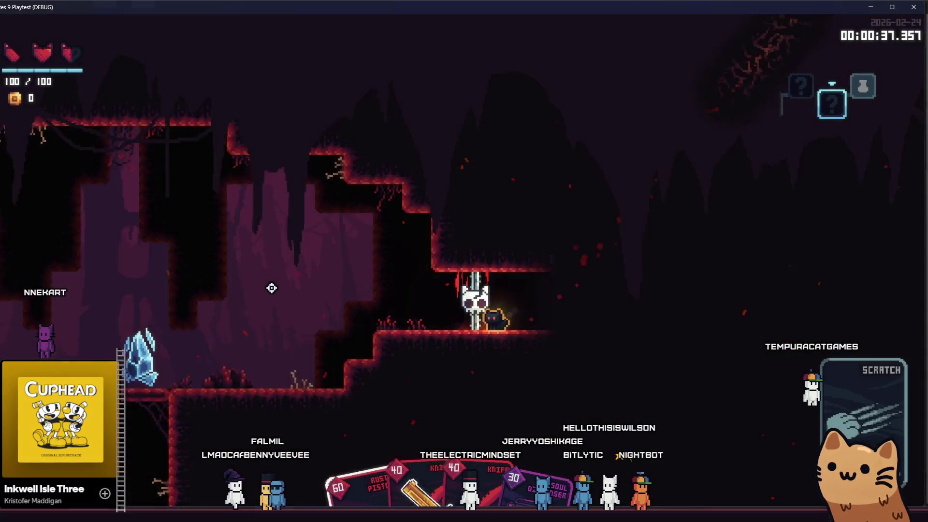
key(F1)
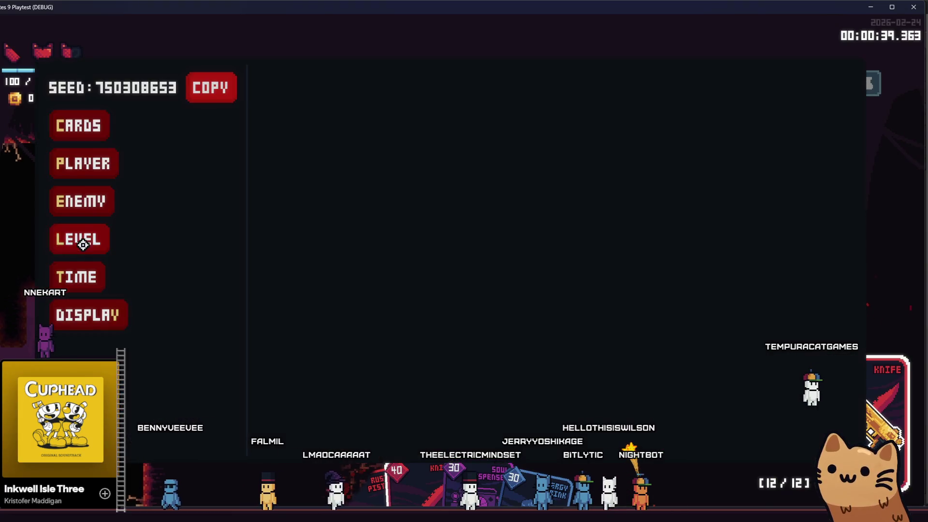
click(83, 244)
click(336, 206)
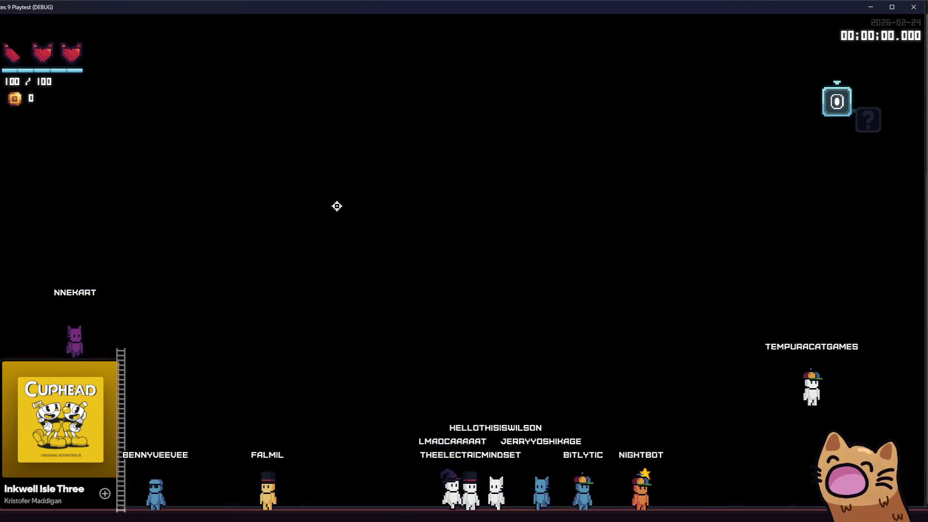
key(d)
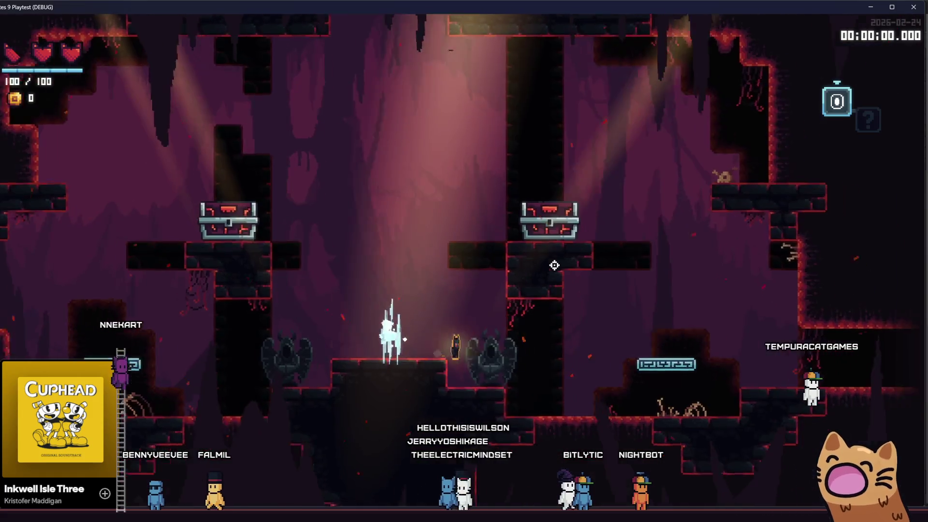
key(d)
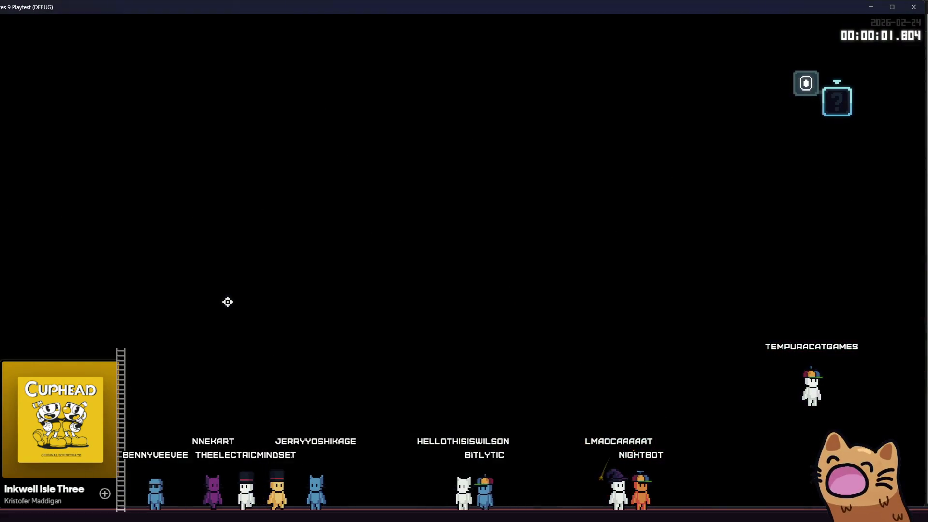
Run right through the cave rooms, slashing enemies with the Knife along the ledges
key(d)
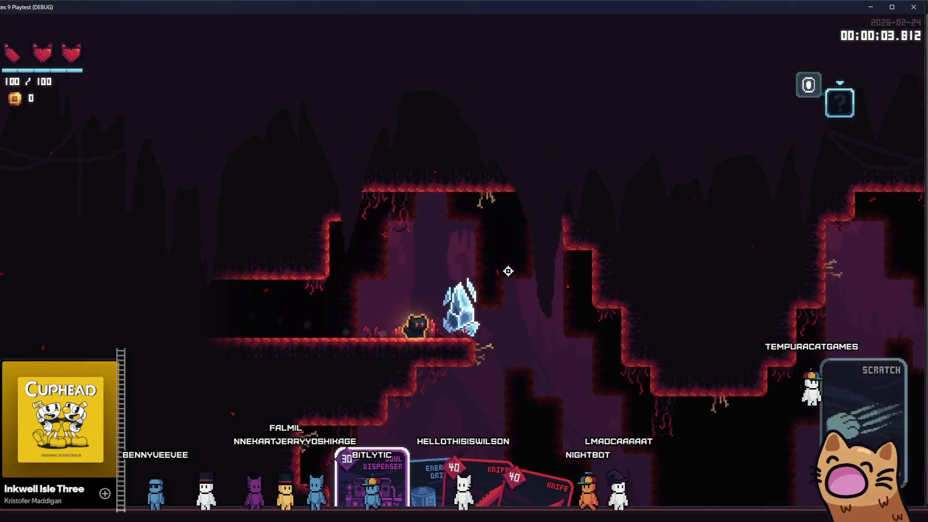
key(d)
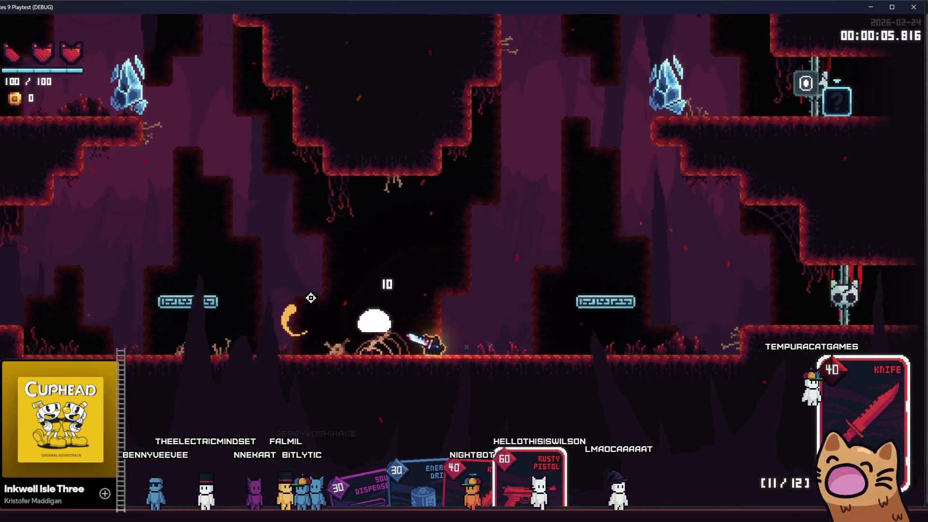
key(d)
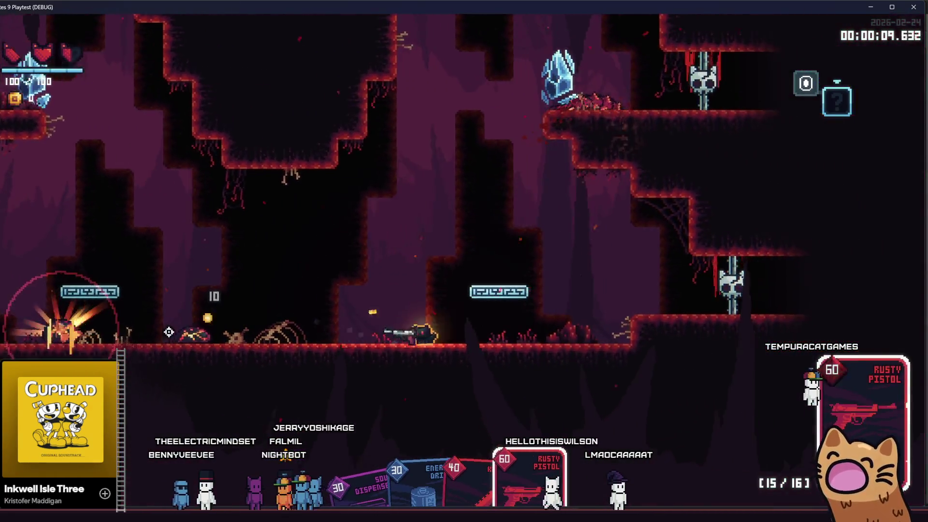
key(d)
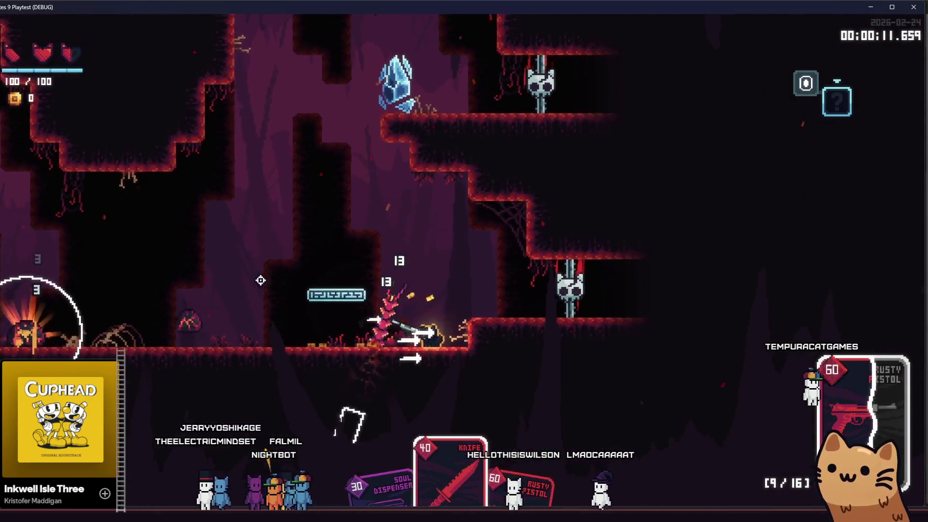
key(d)
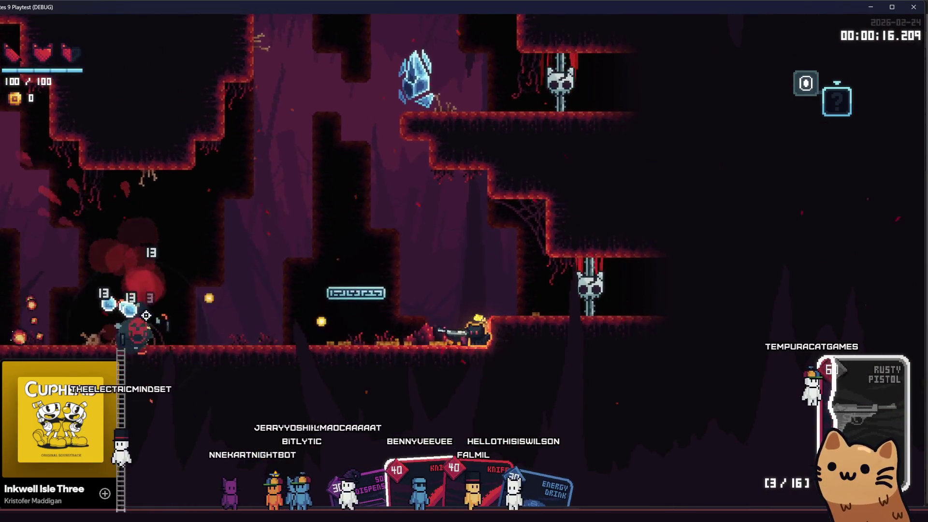
key(space)
click(460, 346)
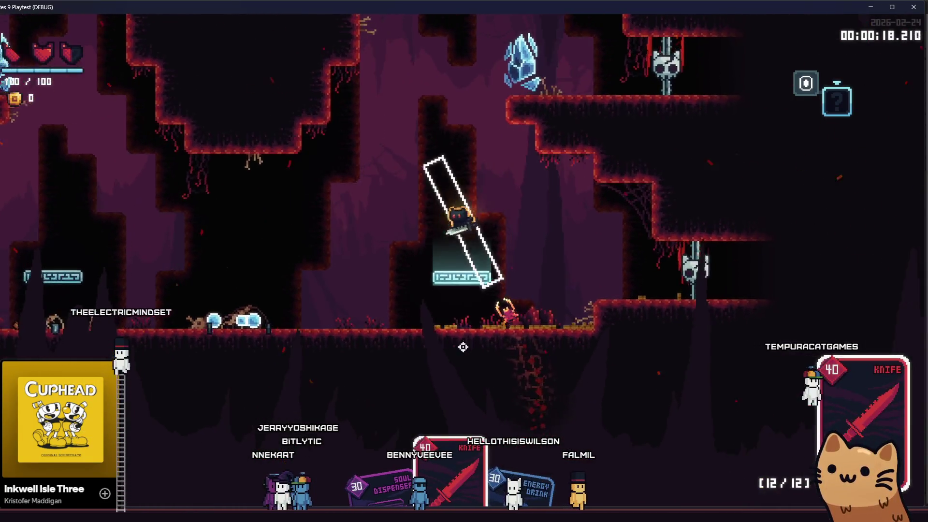
key(d)
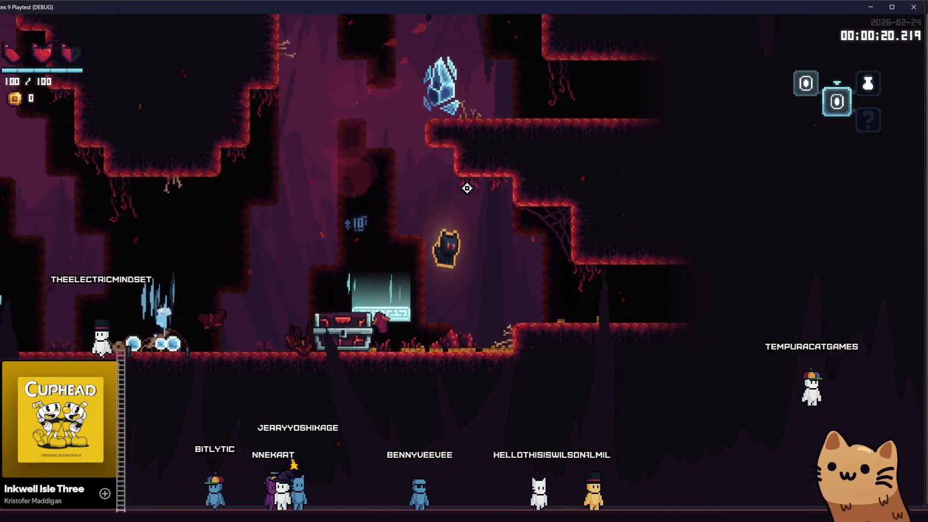
key(d)
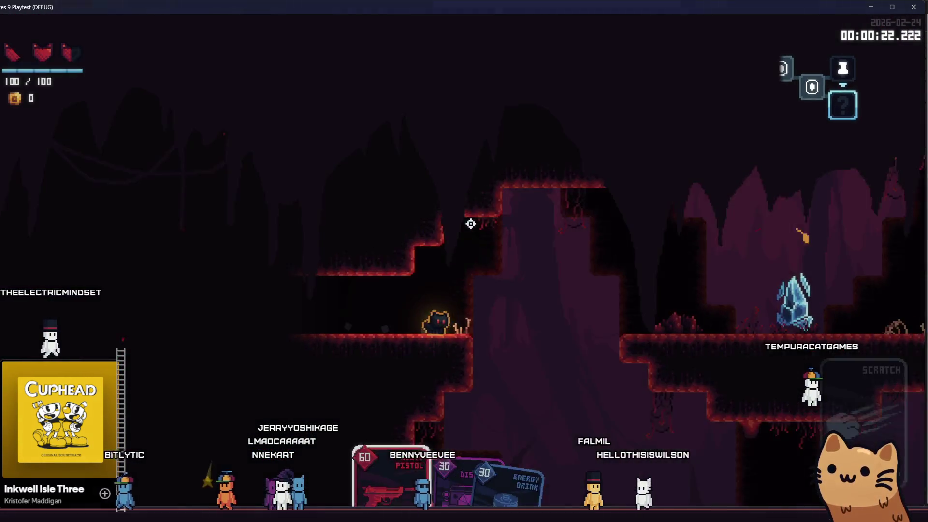
Fire the Rusty Pistol at enemies and the bat while dropping down a level
click(507, 245)
click(527, 218)
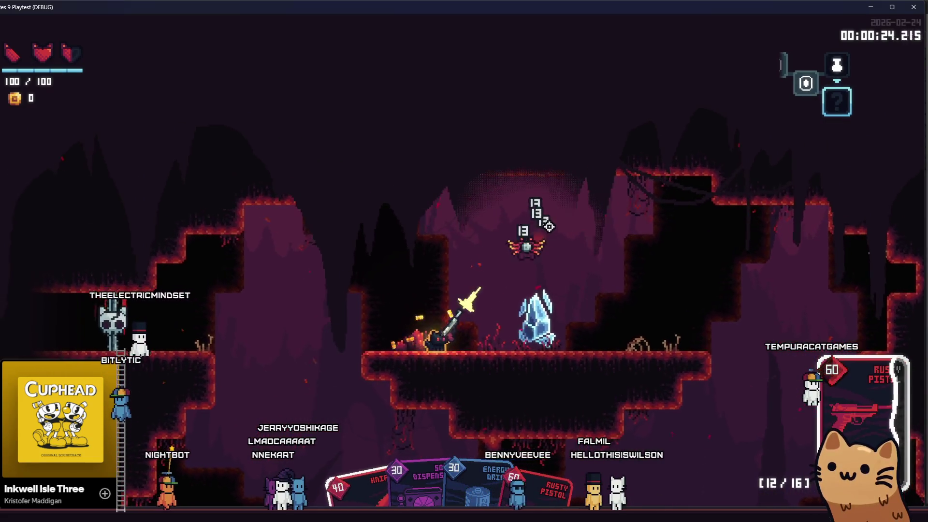
key(d)
click(636, 333)
click(621, 357)
click(492, 384)
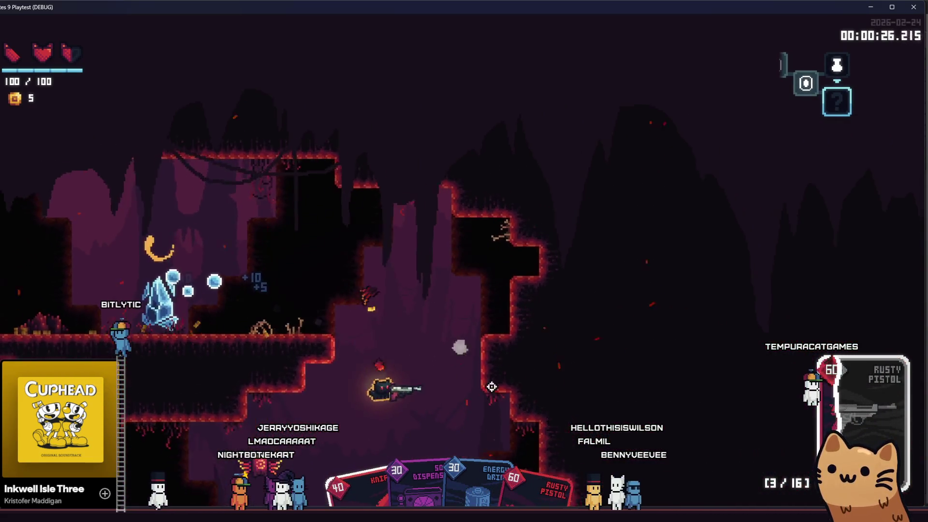
click(423, 207)
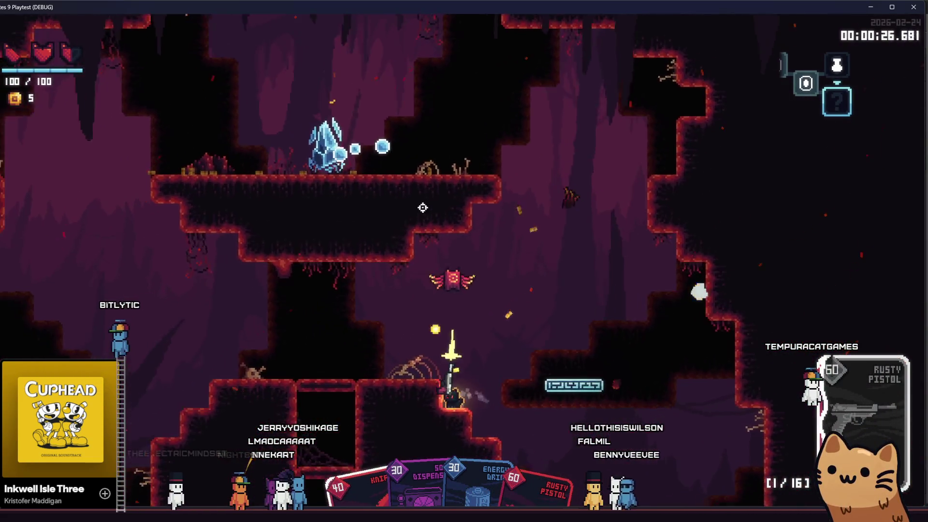
click(493, 183)
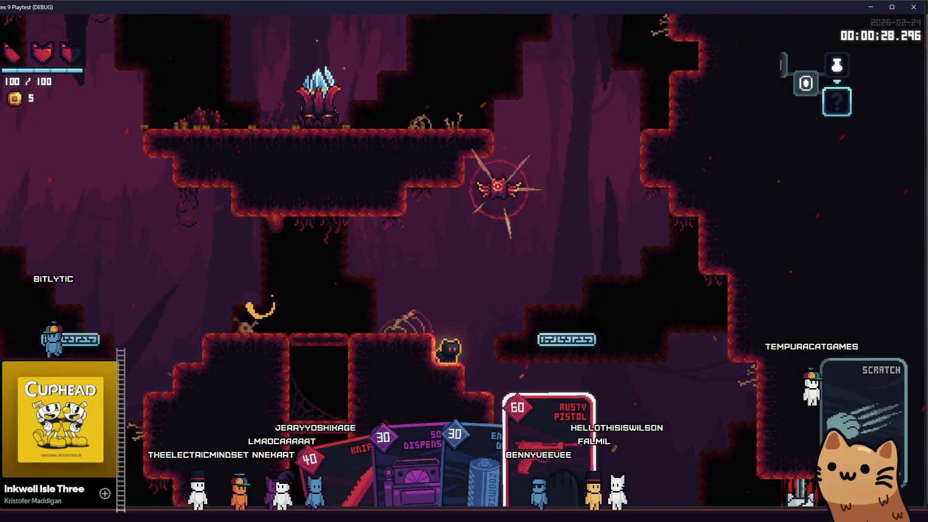
click(507, 133)
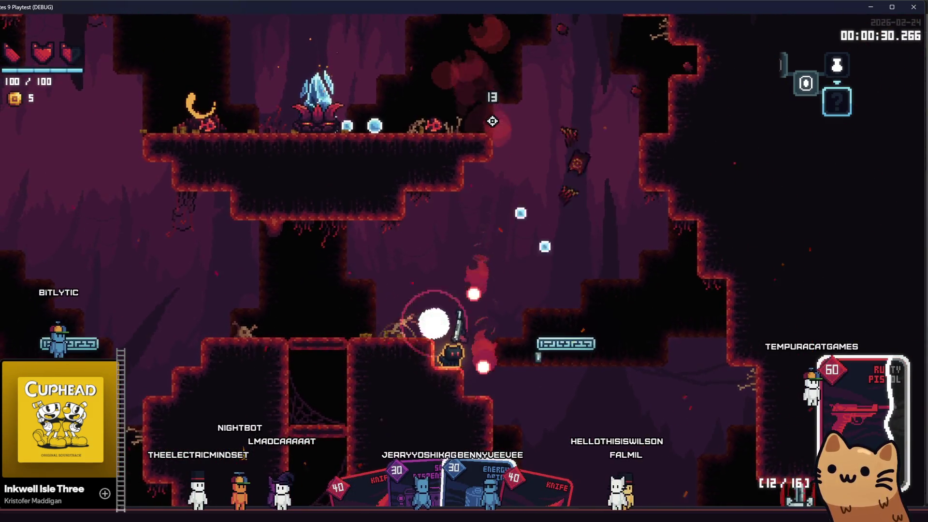
key(d)
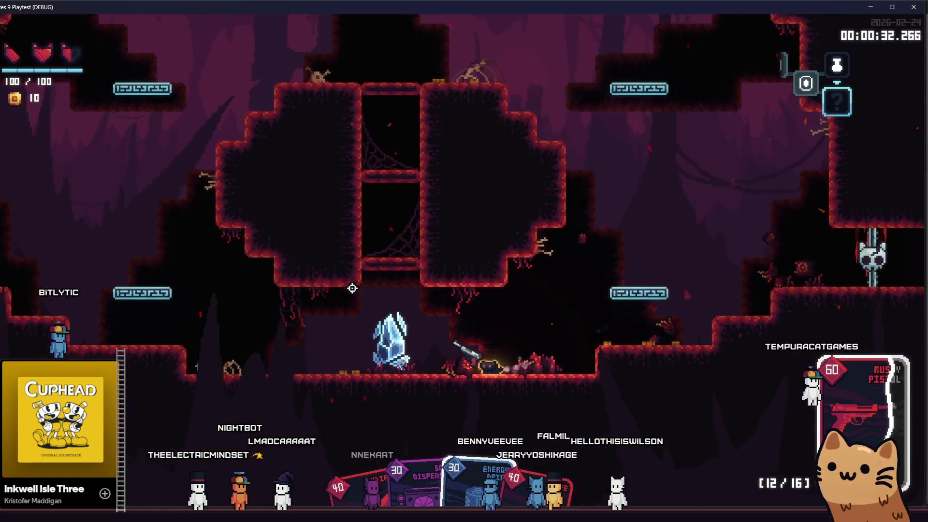
Fight left and up through the cave, firing then slashing enemies with the Knife
key(a)
click(384, 275)
click(464, 247)
click(529, 196)
click(580, 148)
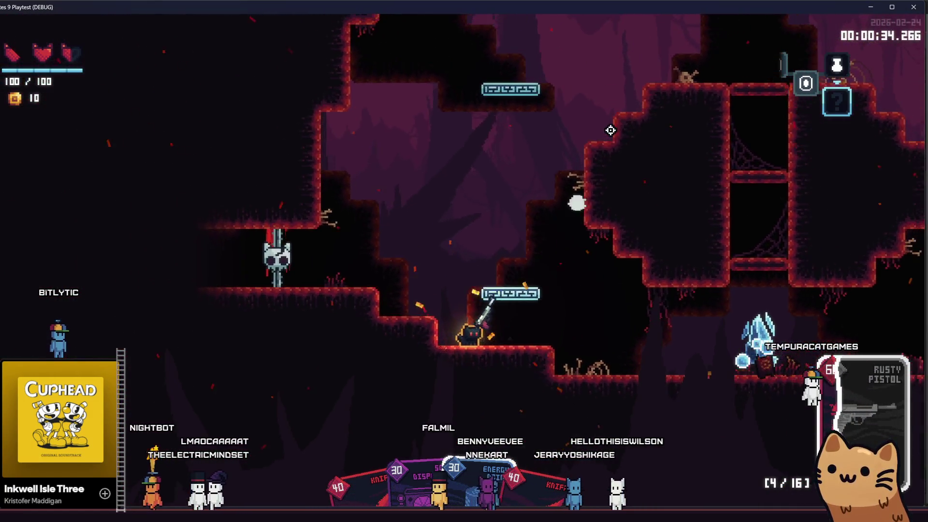
key(space)
click(609, 129)
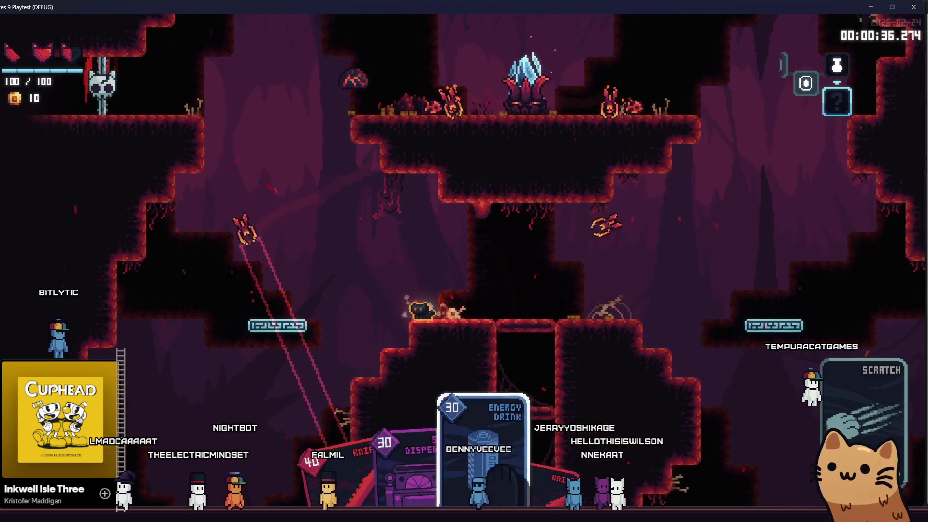
scroll(450, 261, down, 1)
click(379, 234)
click(435, 290)
click(441, 208)
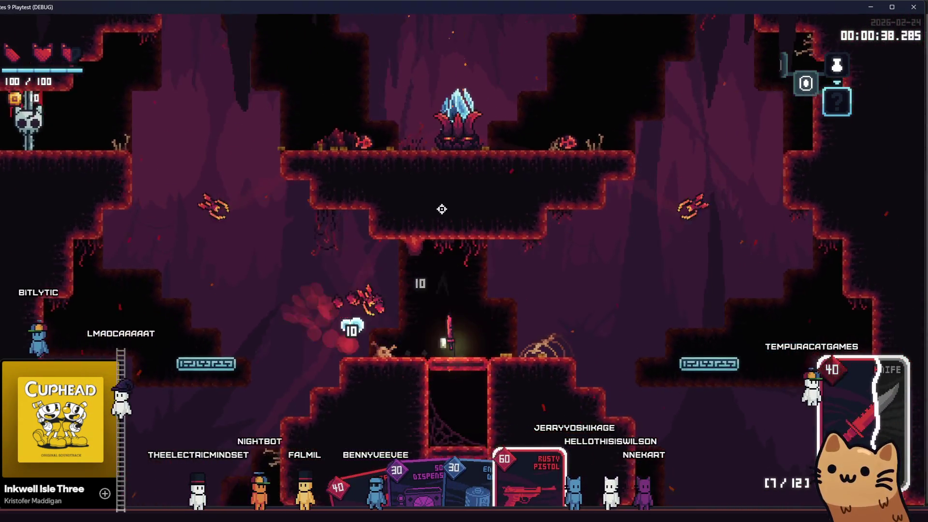
click(507, 253)
click(406, 239)
click(555, 218)
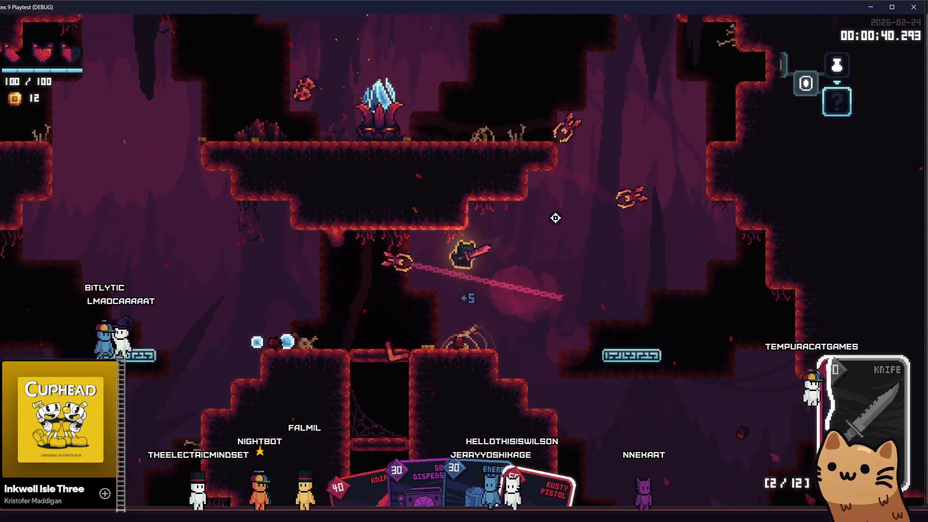
Pause, close the playtest window and switch to the Obsidian TODO note
key(Escape)
click(914, 8)
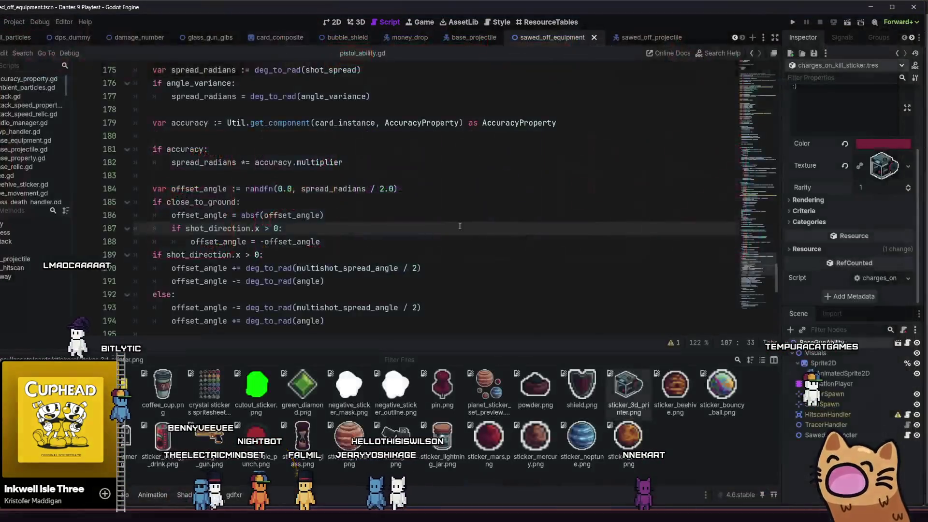
scroll(436, 288, down, 3)
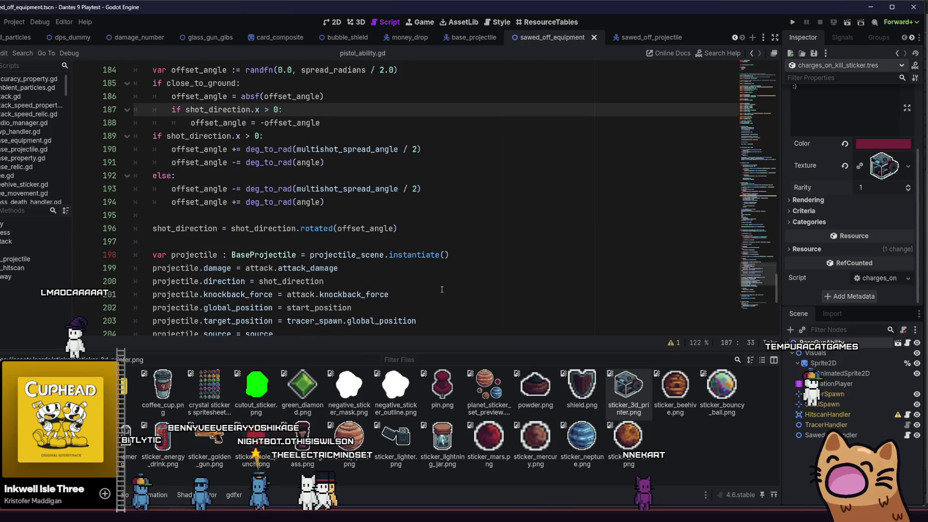
key(alt+Tab)
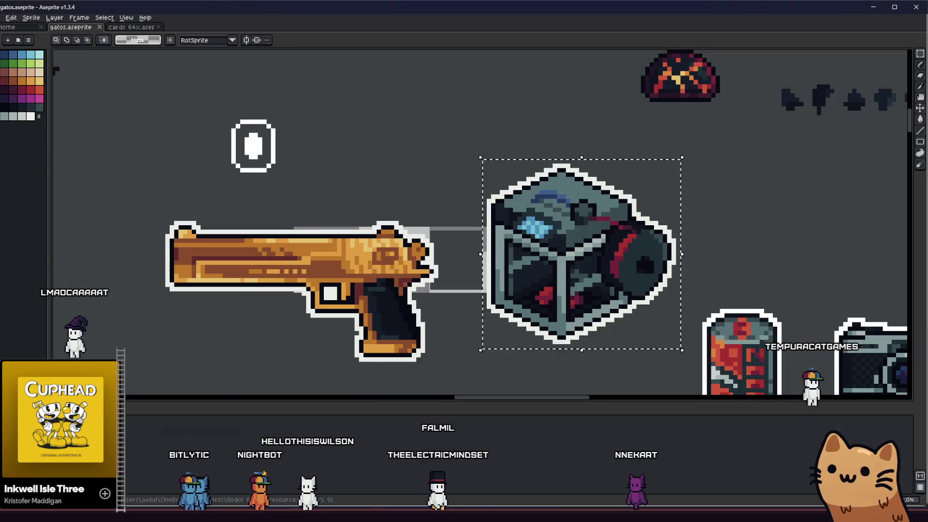
key(alt+Tab)
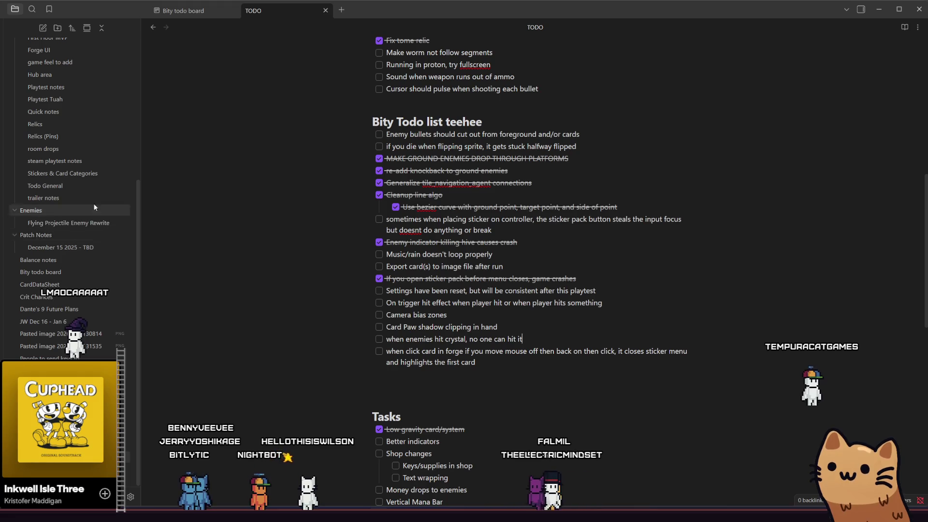
Open the Bity todo board kanban from the file sidebar
click(81, 270)
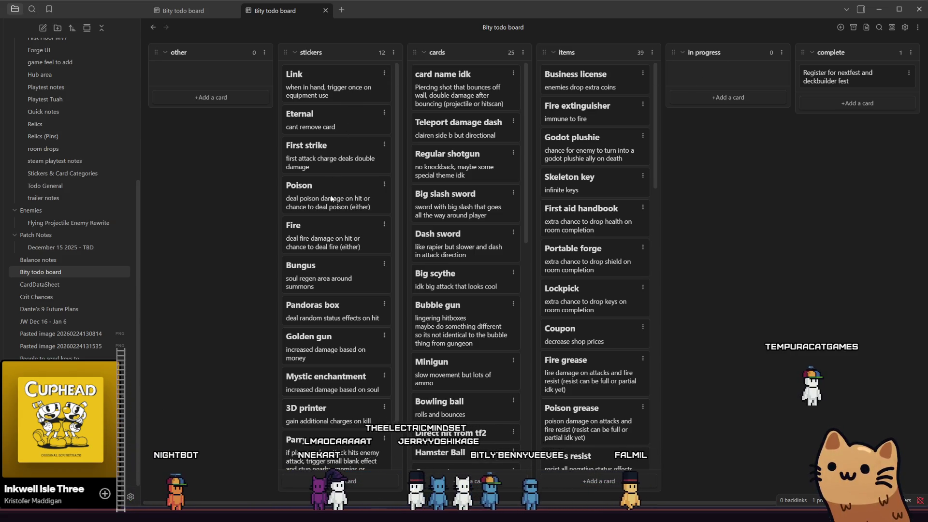
scroll(338, 237, down, 1)
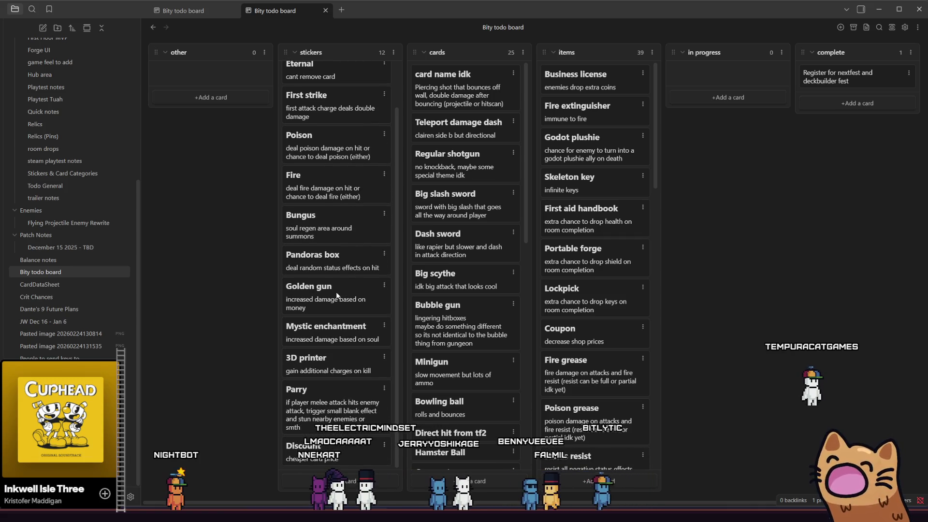
Move the Golden gun, 3D printer and Fire cards into In progress, then switch to Aseprite
drag(377, 290, 724, 80)
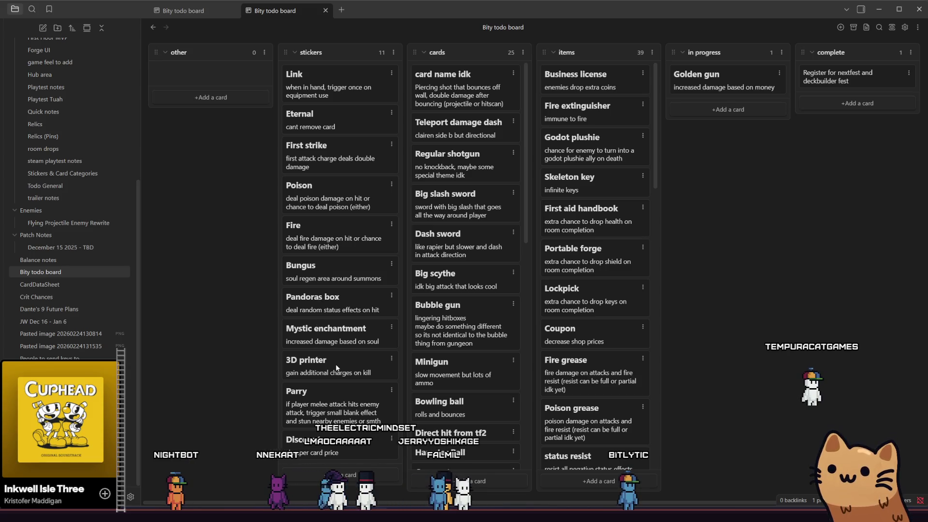
drag(335, 368, 725, 113)
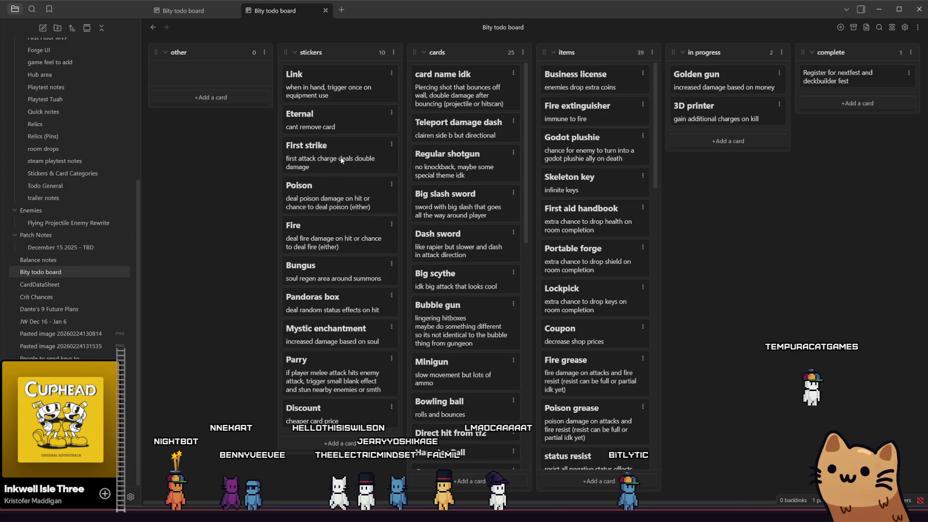
drag(331, 225, 724, 145)
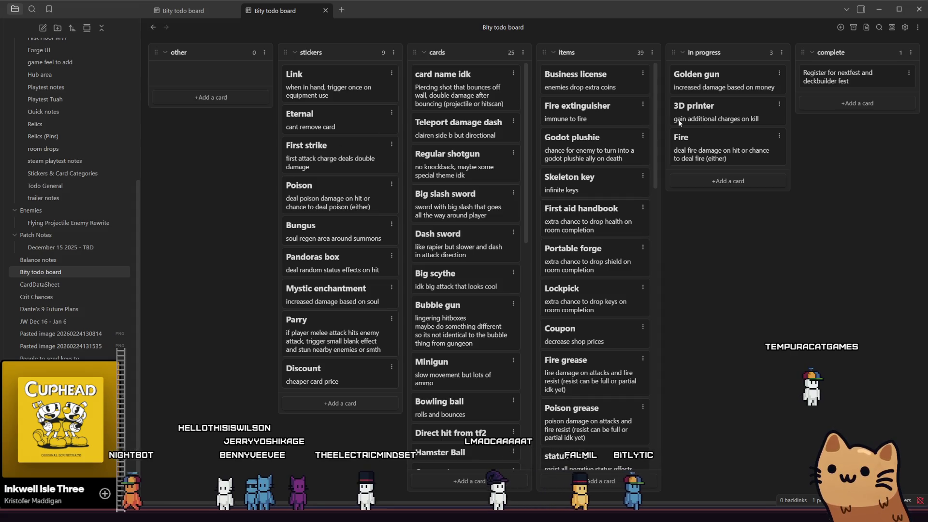
scroll(623, 122, down, 2)
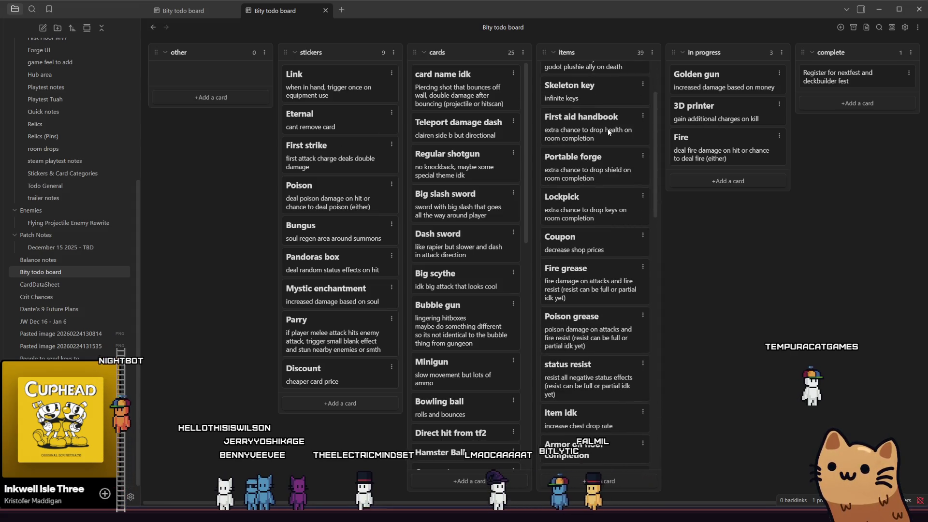
scroll(607, 133, down, 2)
scroll(607, 133, down, 2)
scroll(607, 134, down, 3)
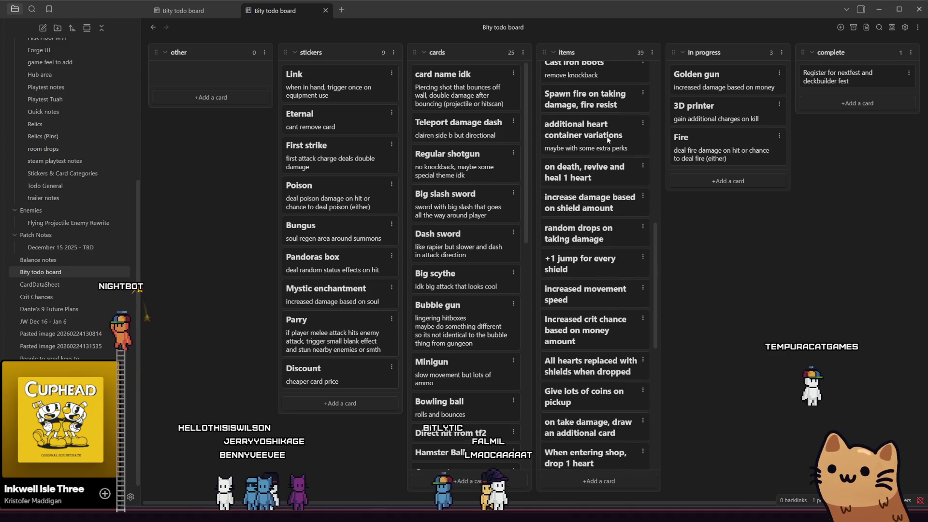
scroll(607, 138, down, 3)
scroll(608, 142, down, 3)
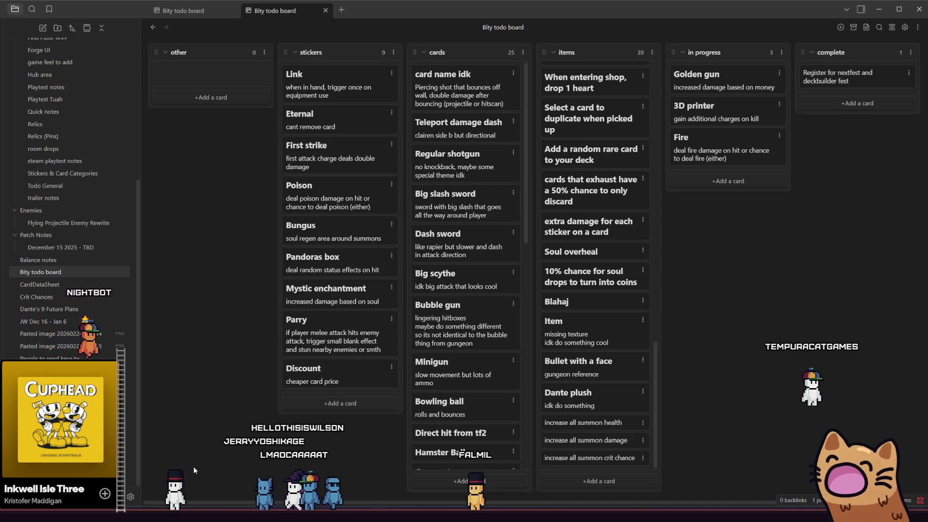
key(alt+Tab)
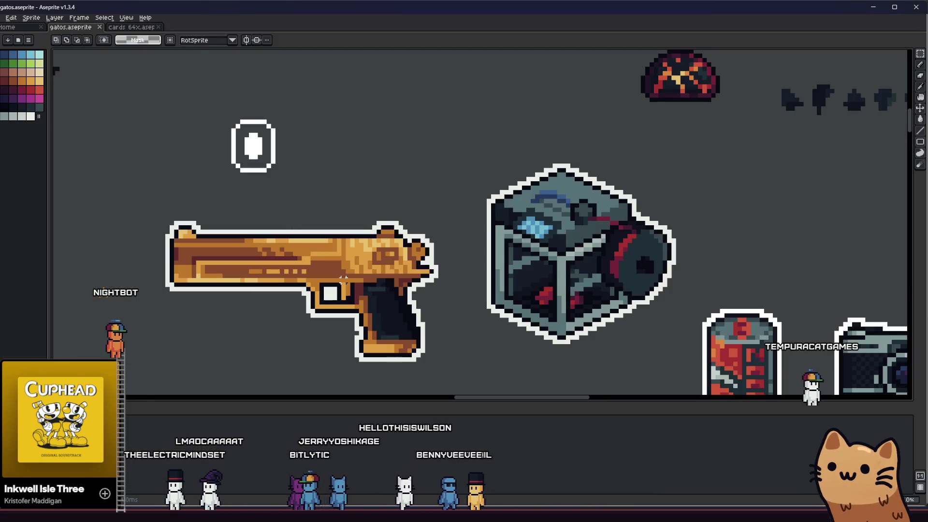
scroll(345, 279, down, 2)
scroll(377, 247, down, 2)
scroll(435, 218, down, 1)
View the whole sprite sheet, glancing between the Godot editor, Obsidian and Aseprite
drag(435, 217, 514, 193)
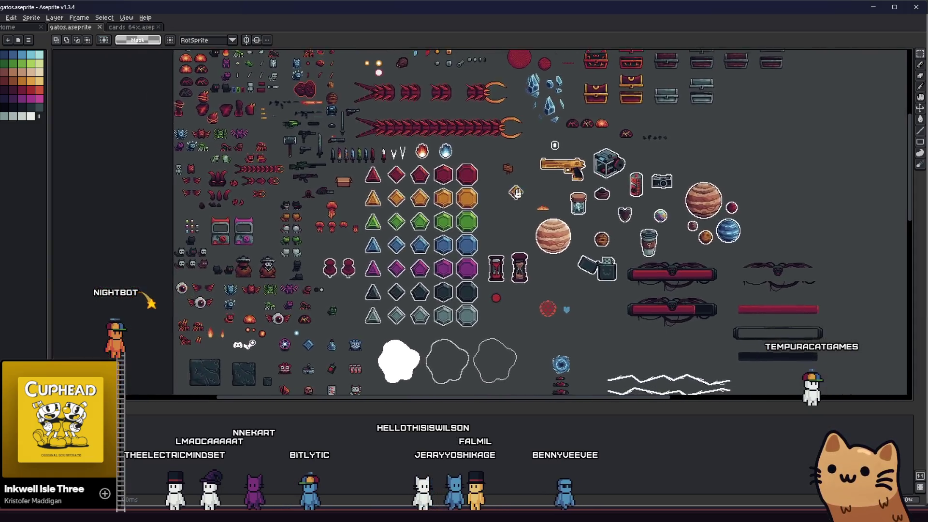
scroll(514, 194, down, 2)
scroll(471, 207, down, 3)
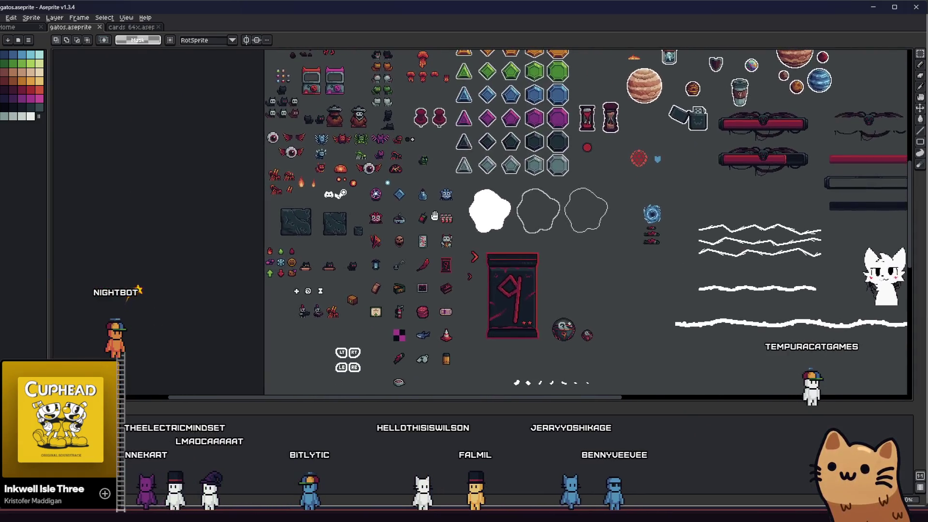
scroll(435, 216, down, 1)
scroll(417, 225, down, 1)
scroll(395, 235, down, 1)
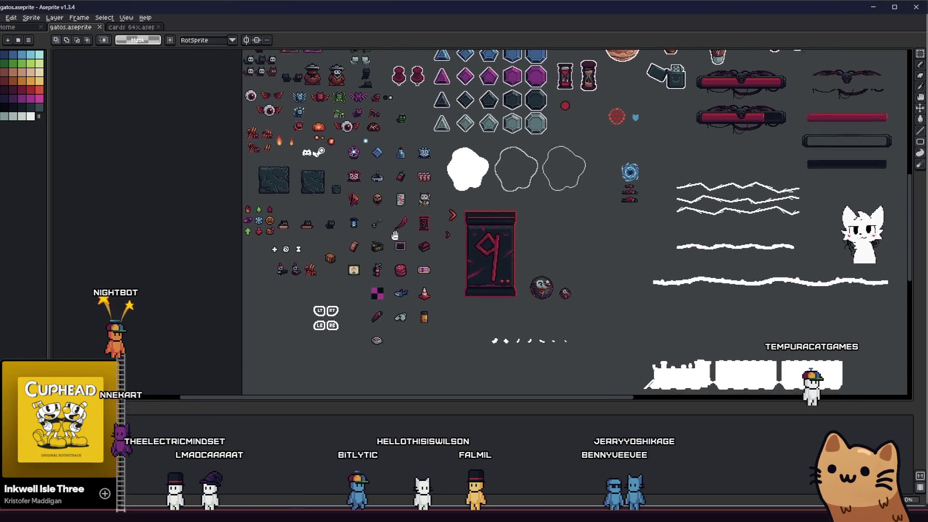
scroll(363, 254, up, 2)
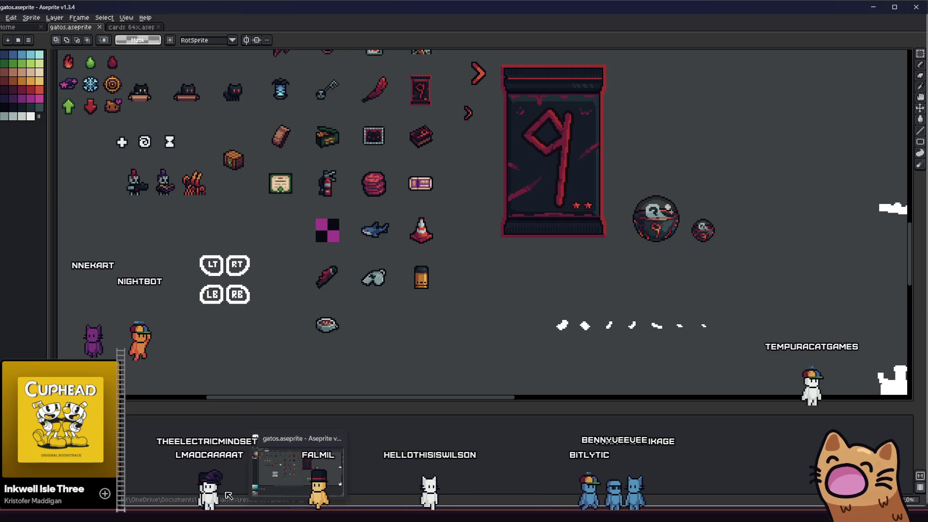
click(170, 475)
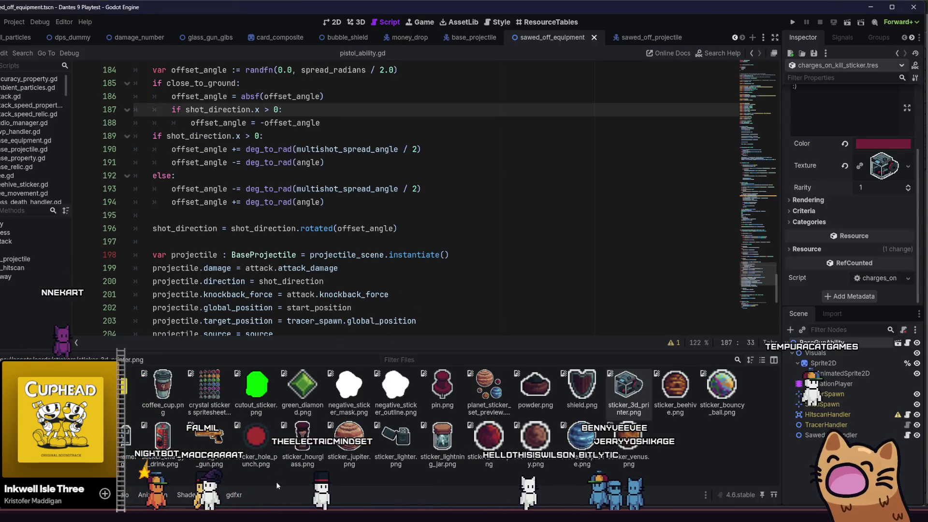
key(alt+Tab)
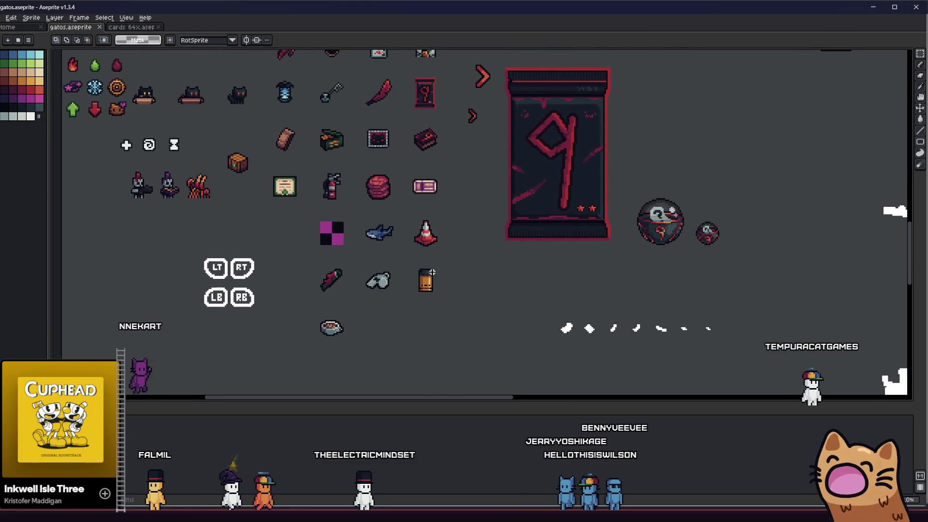
scroll(377, 295, up, 2)
key(alt+Tab)
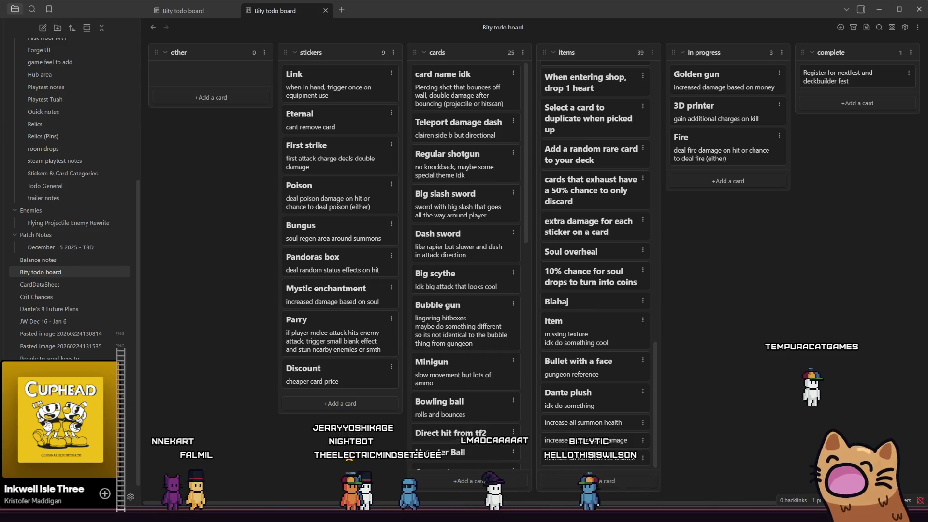
key(alt+Tab)
key(alt+Tab)
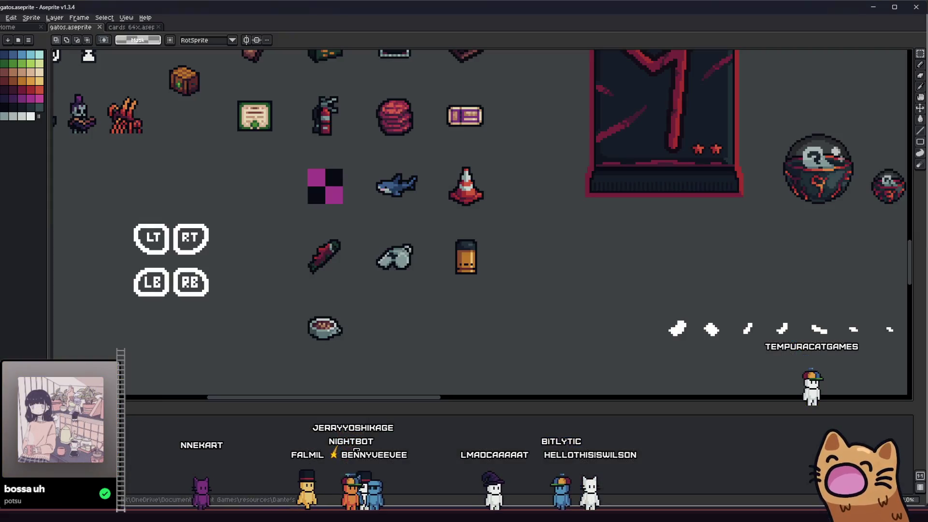
Bring the coffee cup area into view and open the View > Show canvas display options
drag(438, 310, 476, 297)
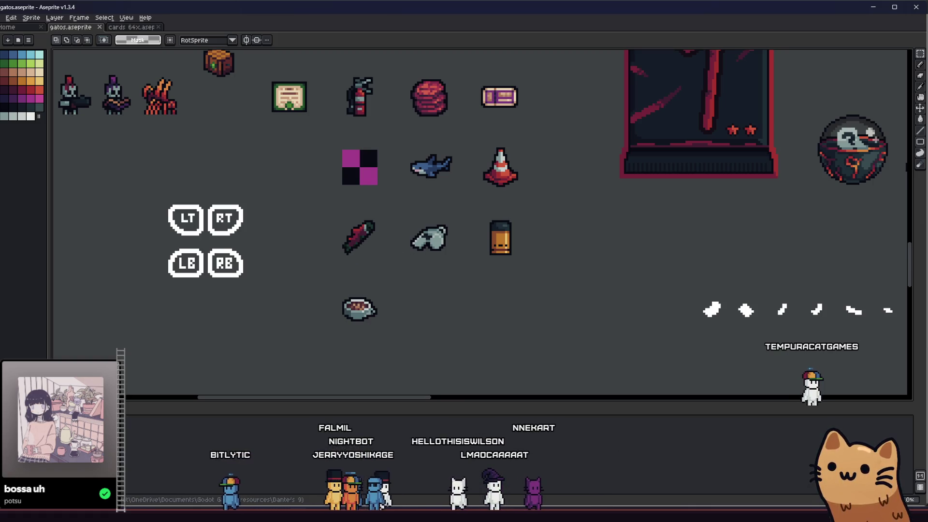
scroll(400, 323, up, 1)
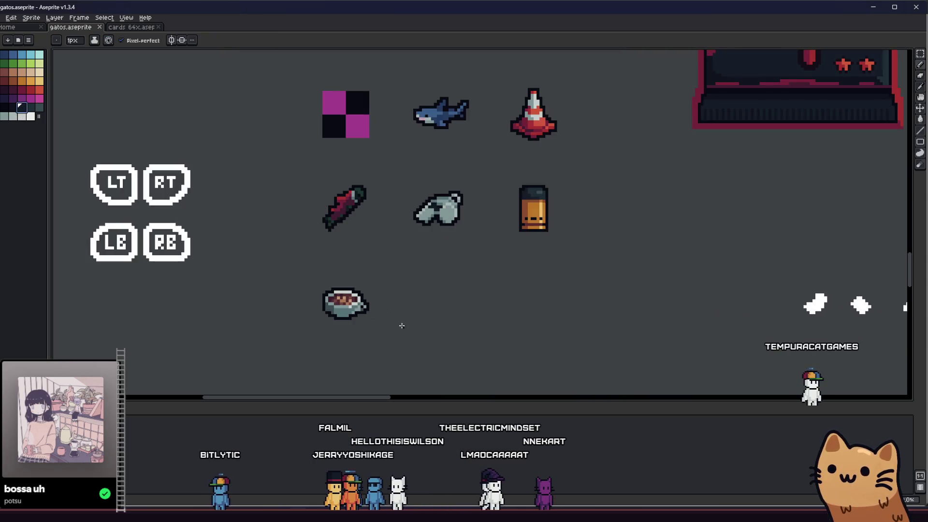
scroll(414, 307, up, 1)
scroll(439, 308, up, 1)
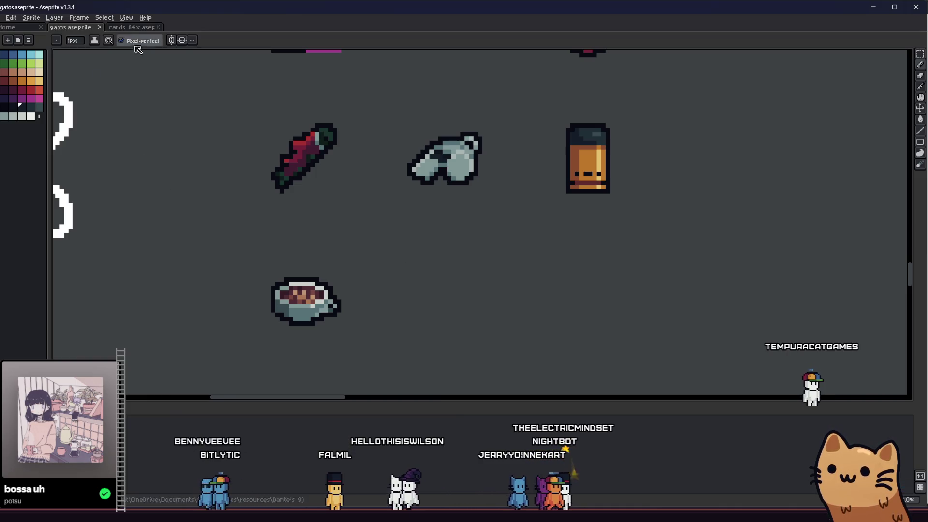
click(103, 16)
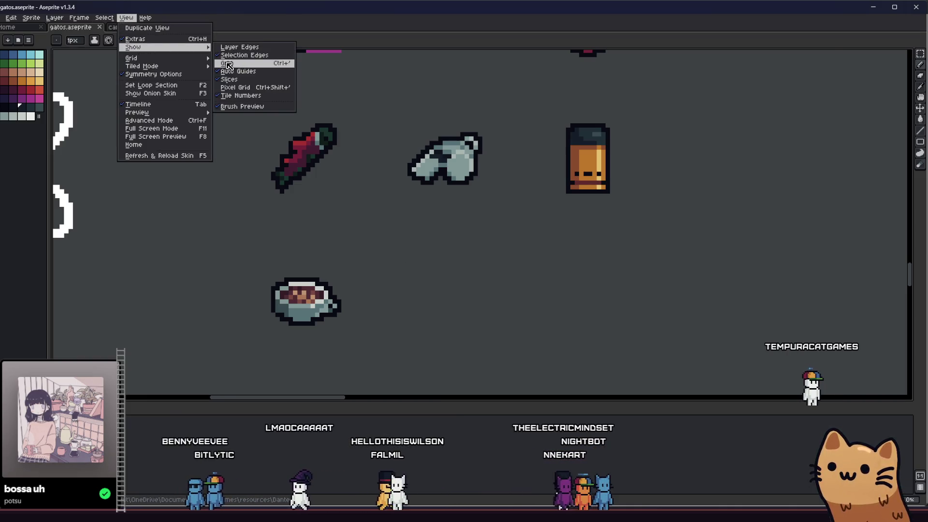
Turn on the canvas grid and draw a small dark filled circle for the cat's head
click(226, 64)
scroll(443, 289, up, 2)
drag(393, 210, 477, 287)
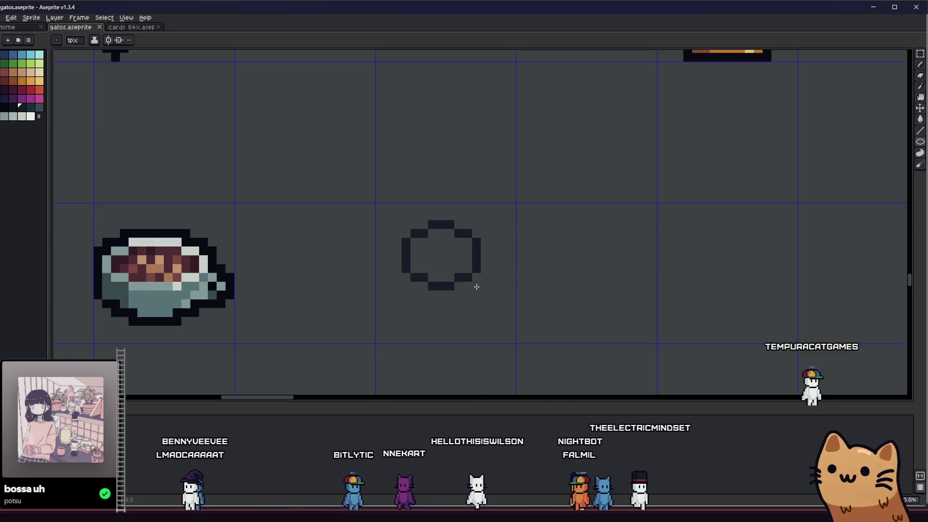
drag(382, 201, 508, 309)
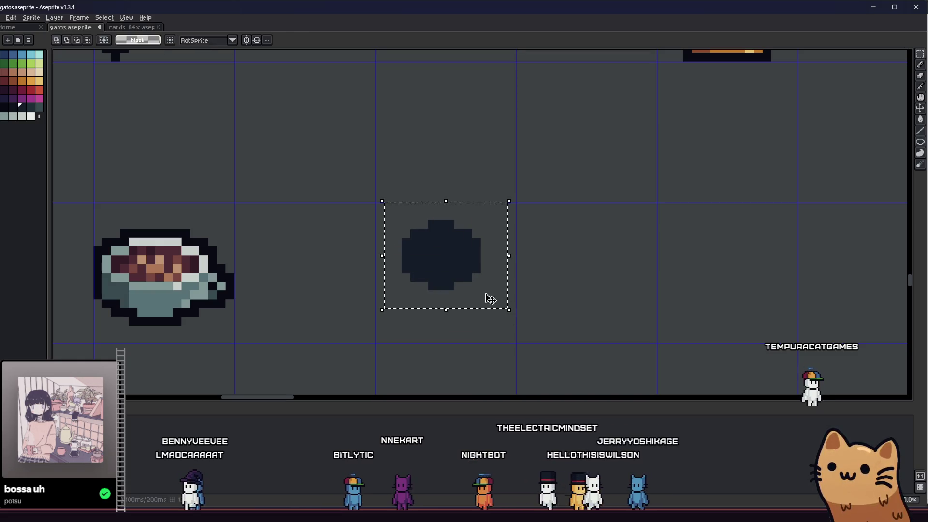
key(b)
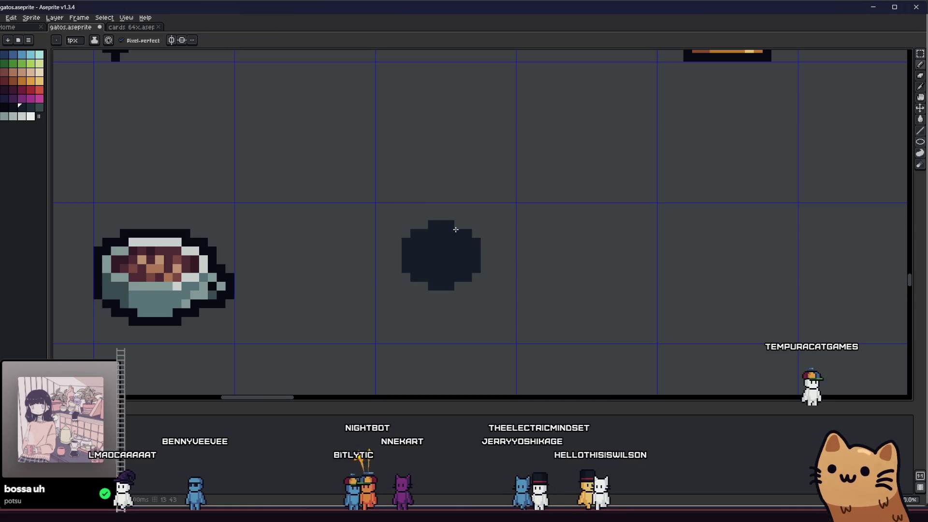
Square off the head's sides, add two ears on top and save the sheet
drag(484, 243, 484, 269)
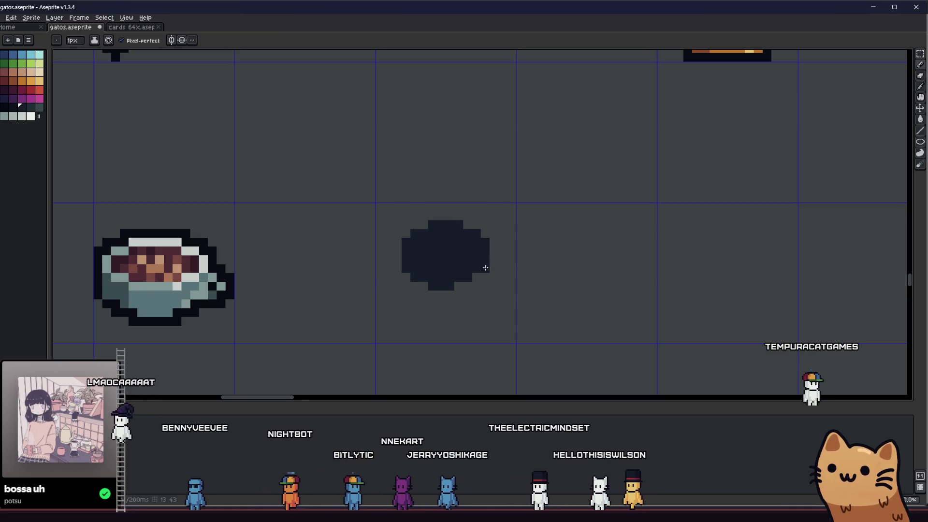
click(457, 285)
click(414, 225)
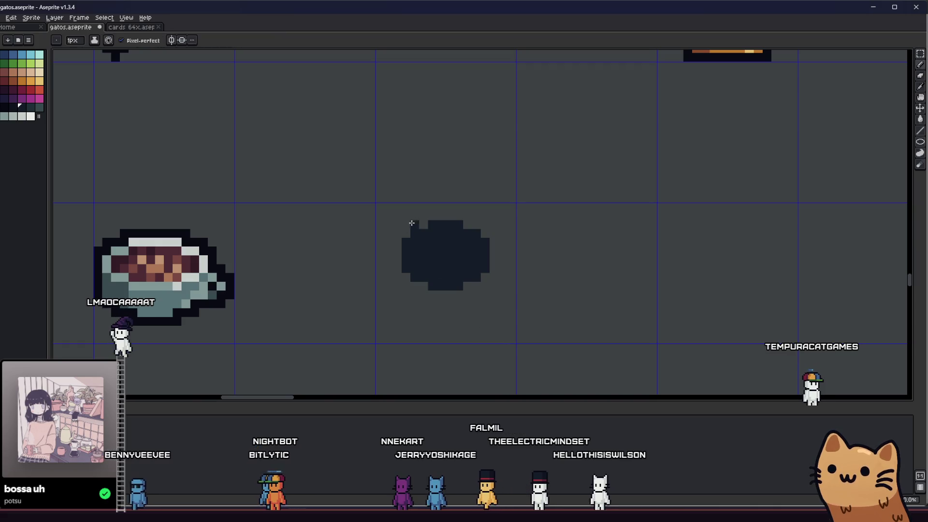
click(419, 215)
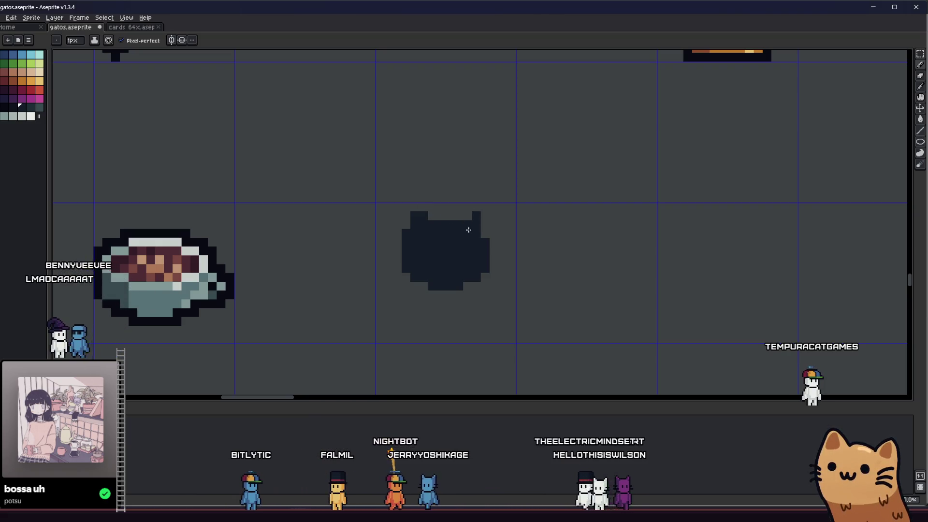
drag(380, 257, 512, 279)
scroll(511, 279, down, 3)
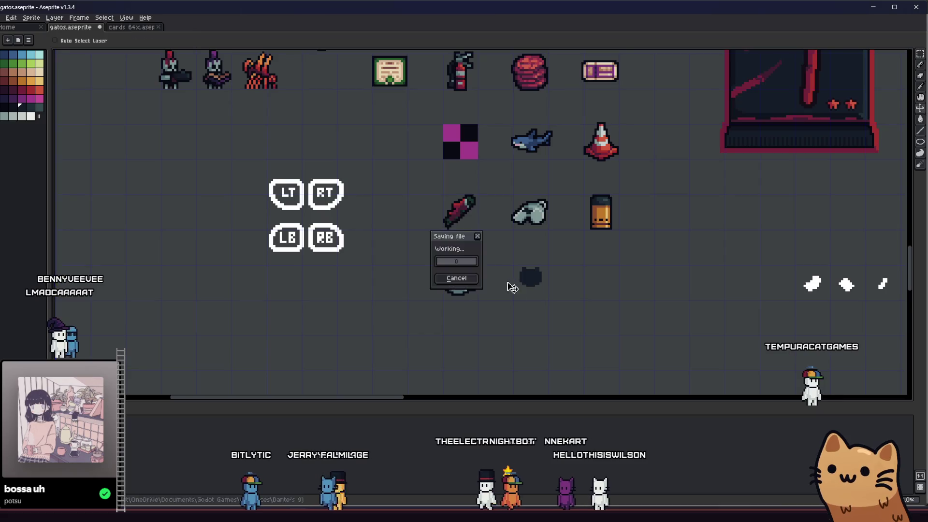
scroll(501, 215, up, 3)
Draw the cat's legs below the head and fill the gap between them dark
drag(415, 209, 367, 200)
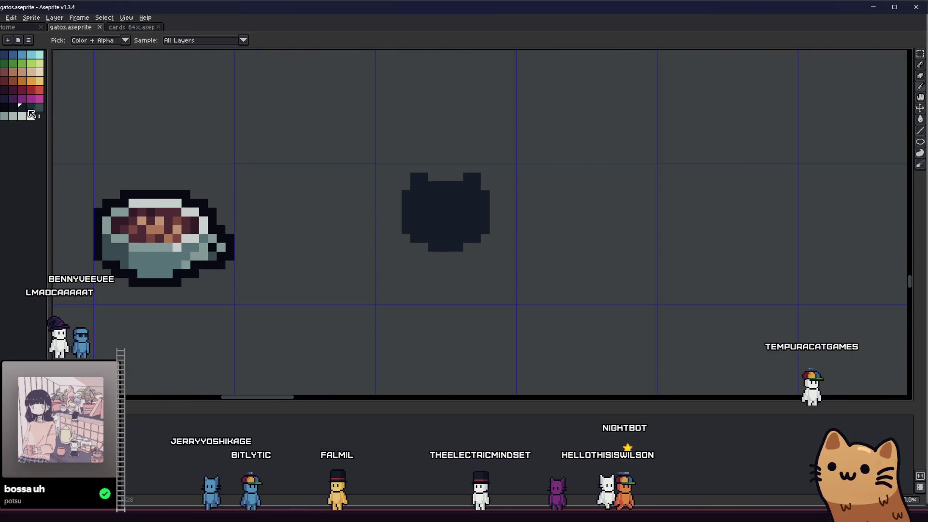
key(b)
drag(412, 248, 406, 252)
drag(415, 292, 415, 302)
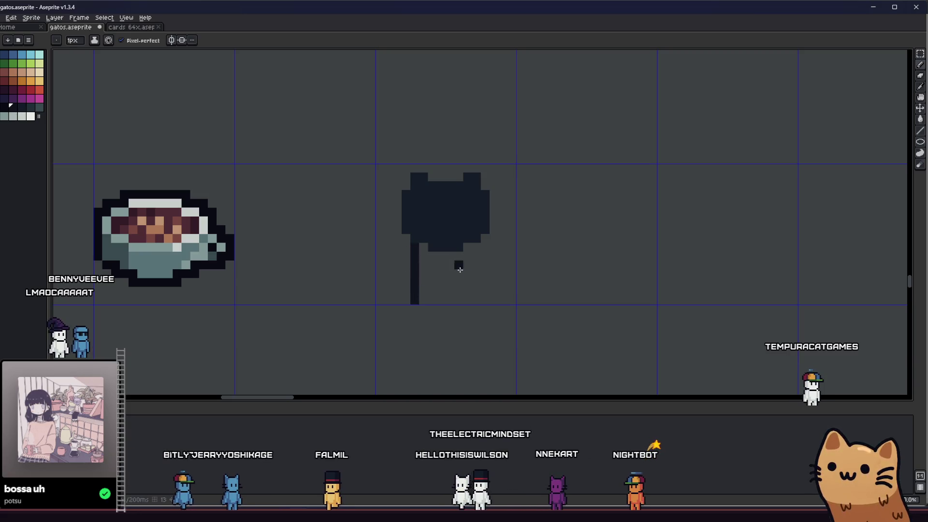
key(g)
click(455, 287)
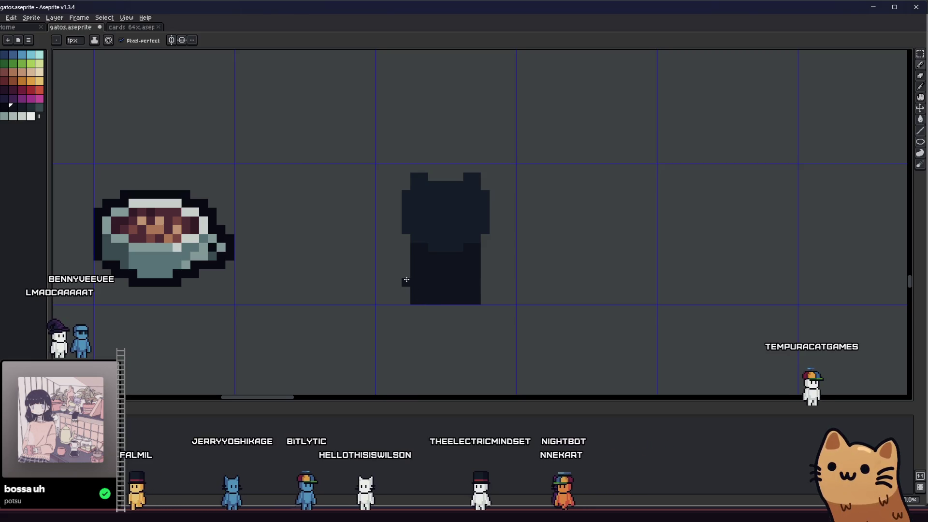
mouse_move(302, 300)
mouse_down()
mouse_move(366, 314)
mouse_move(298, 284)
mouse_up()
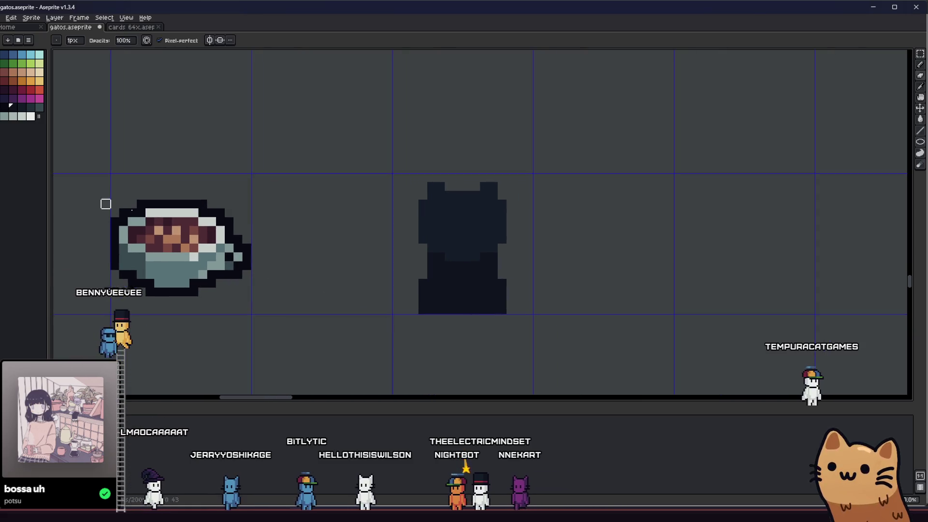
Sample the cat's body colour from the canvas and trim the lower body's outer columns with the Eraser
click(20, 106)
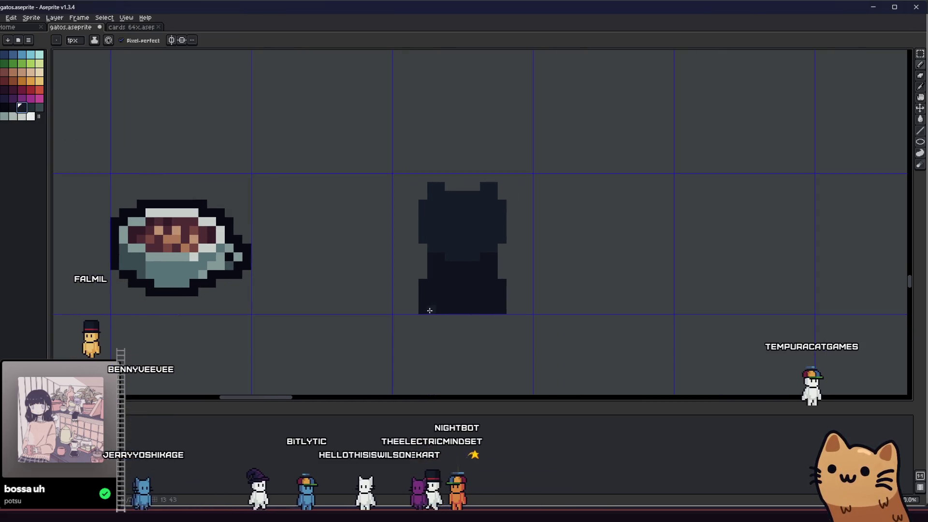
alt+click(451, 287)
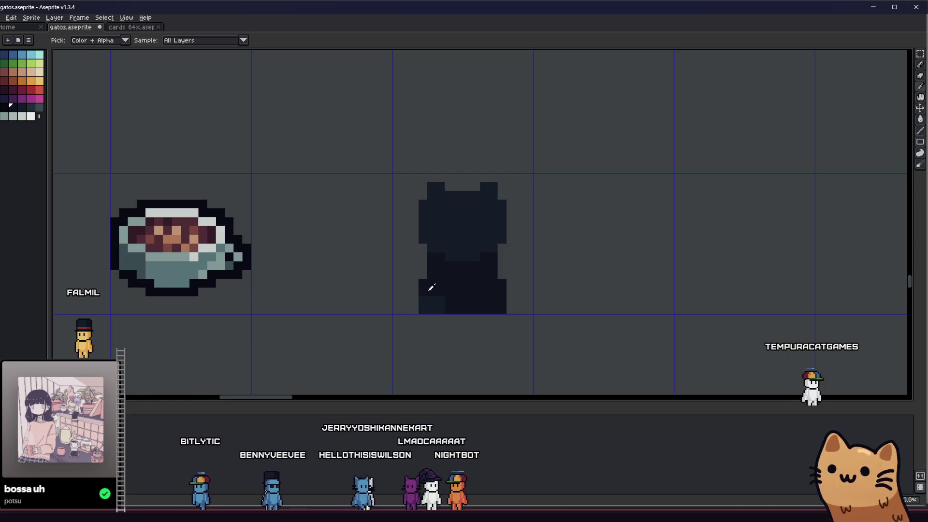
key(alt)
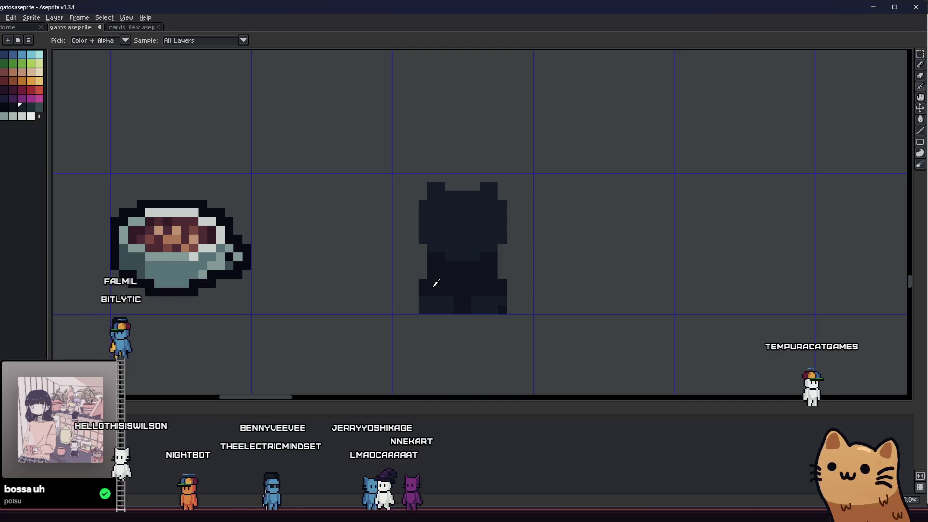
alt+click(424, 297)
key(e)
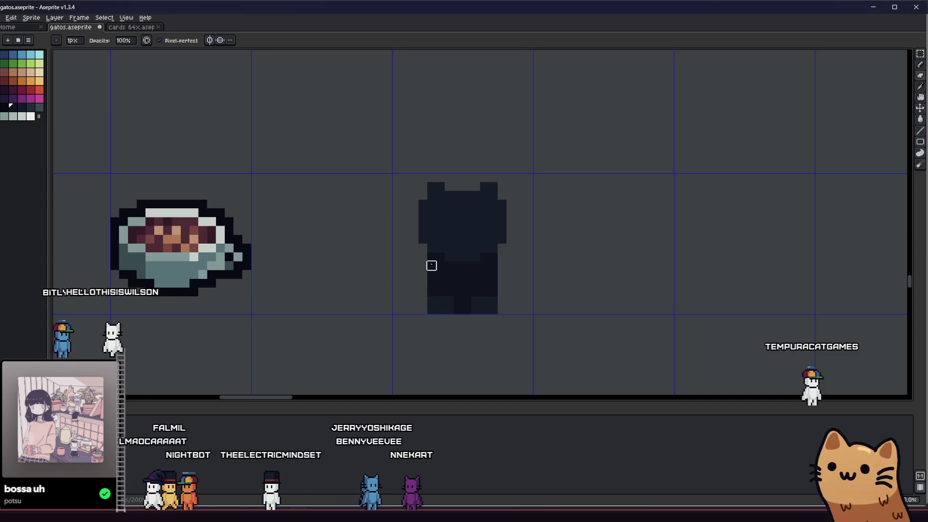
key(b)
mouse_move(432, 277)
mouse_down()
mouse_move(440, 297)
mouse_move(496, 312)
mouse_up()
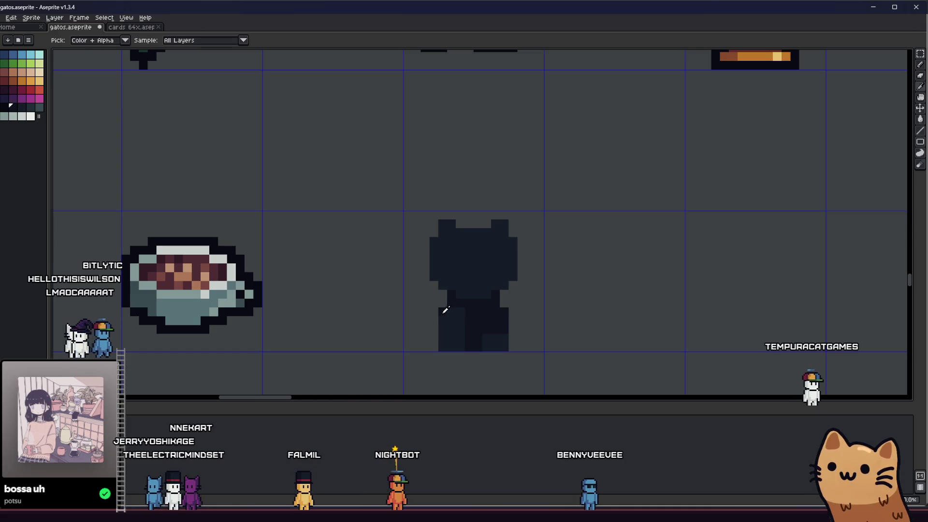
Add dark pixels so the cat's lower body flares out in steps toward the base
drag(440, 327, 450, 339)
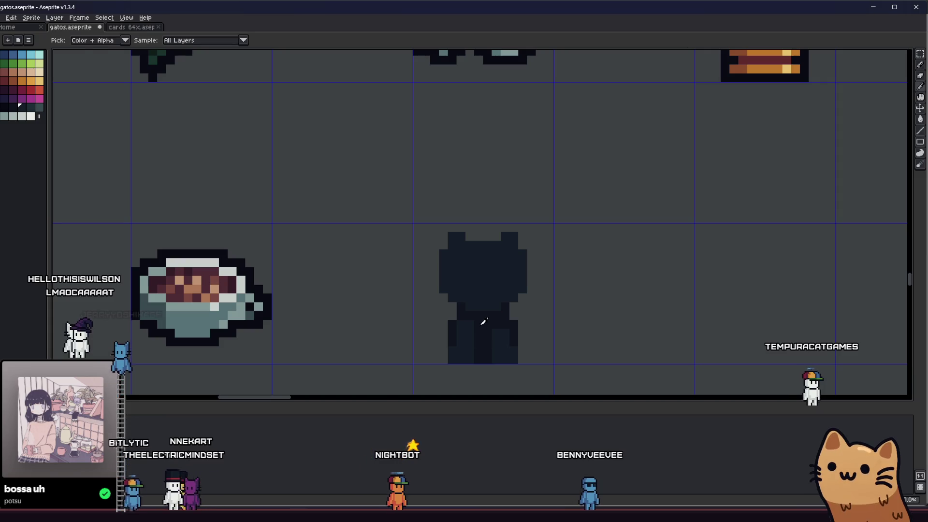
scroll(464, 326, down, 2)
scroll(443, 373, up, 2)
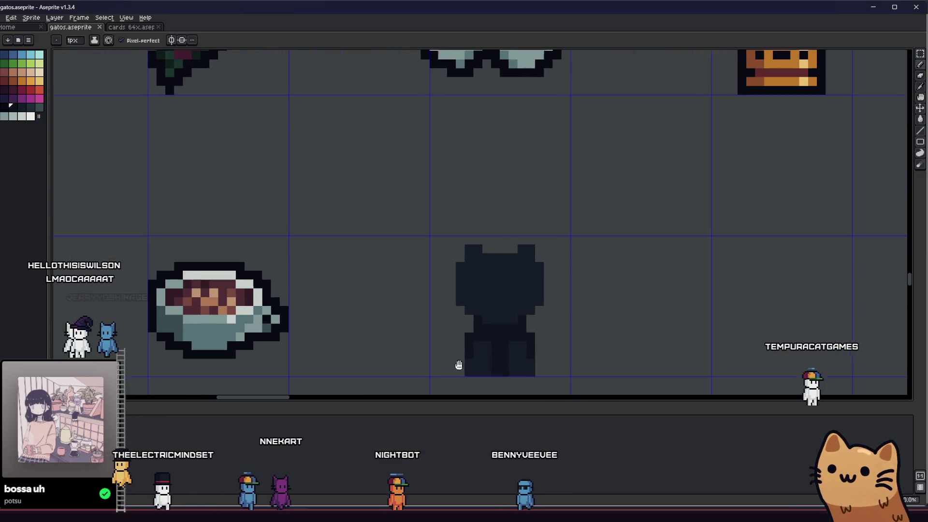
scroll(460, 364, down, 1)
scroll(467, 328, up, 1)
click(445, 354)
drag(464, 369, 466, 366)
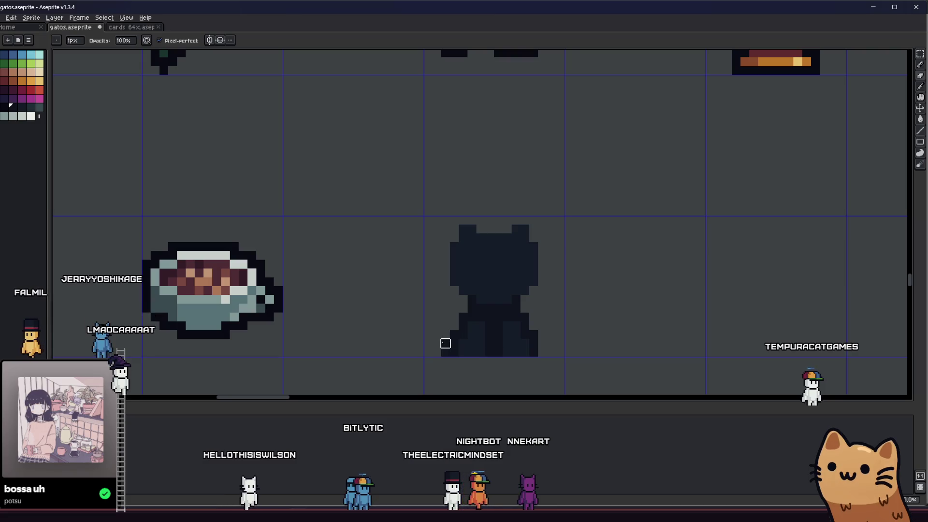
mouse_move(370, 339)
mouse_down()
mouse_move(617, 346)
mouse_move(464, 326)
mouse_up()
scroll(485, 302, up, 1)
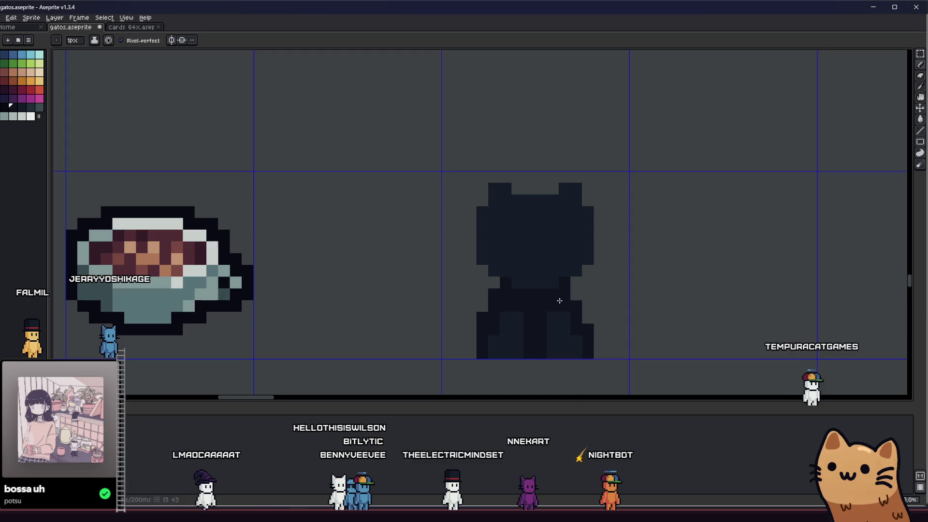
key(b)
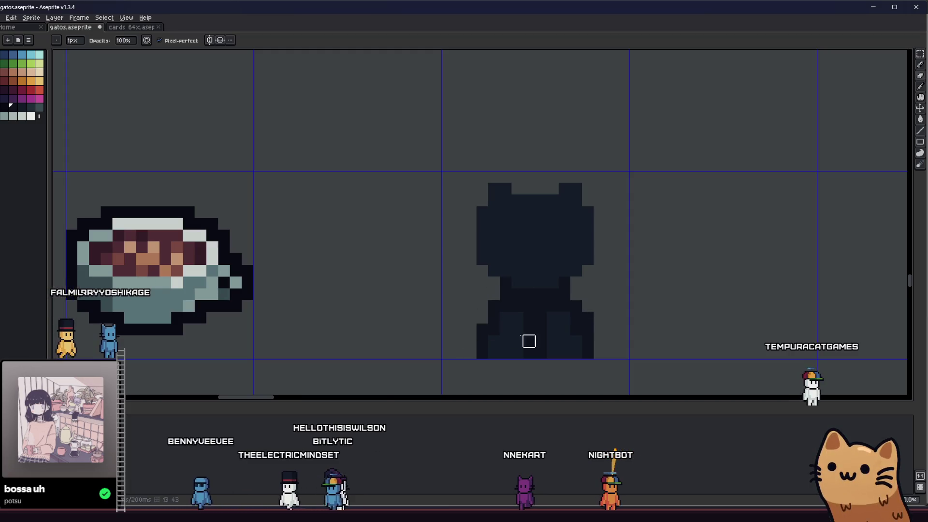
scroll(486, 295, down, 3)
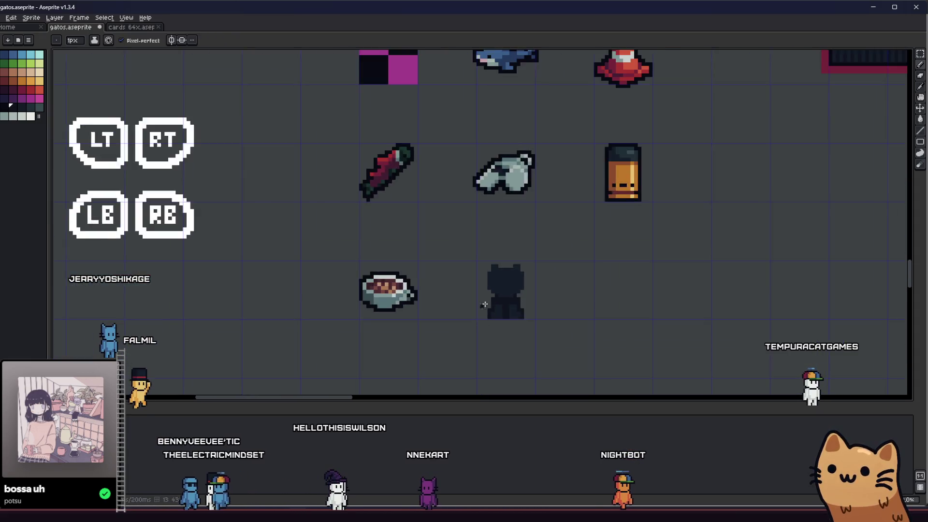
drag(464, 308, 510, 325)
scroll(512, 329, up, 2)
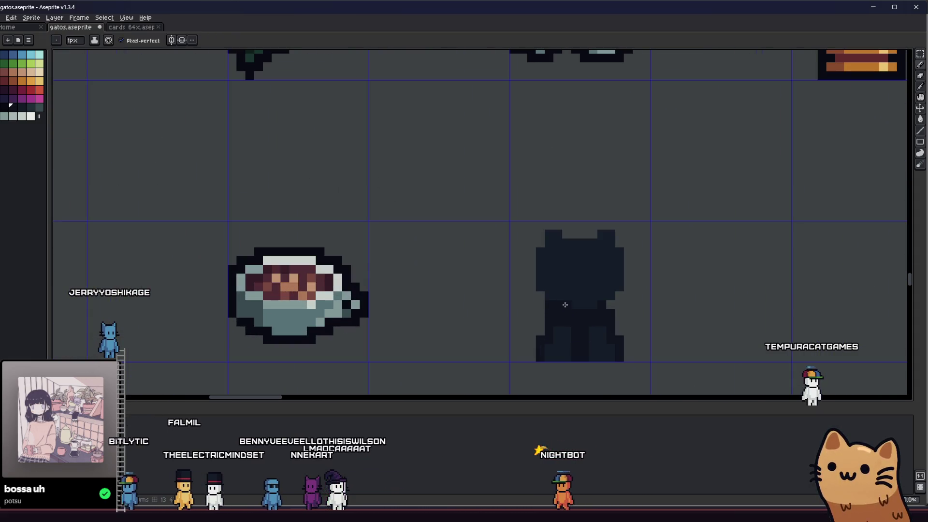
scroll(607, 309, down, 2)
drag(552, 331, 495, 331)
scroll(495, 332, up, 1)
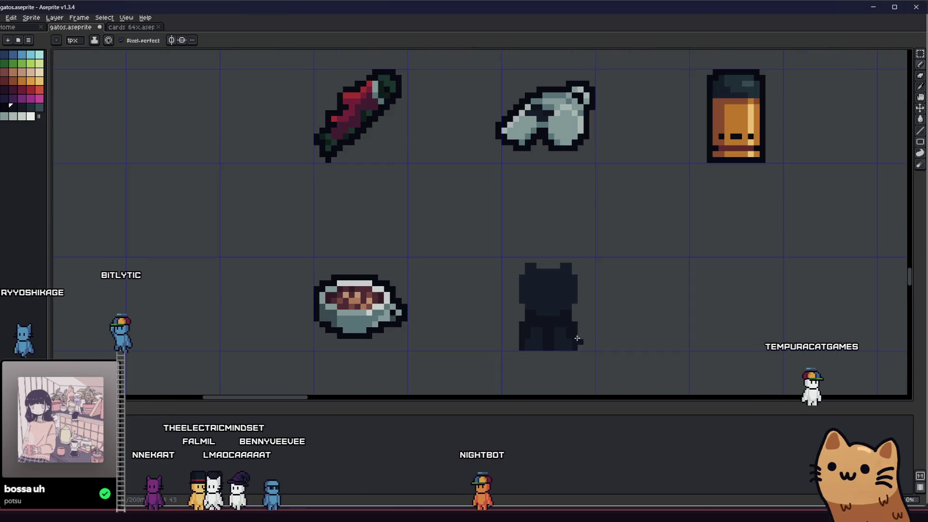
scroll(517, 340, down, 1)
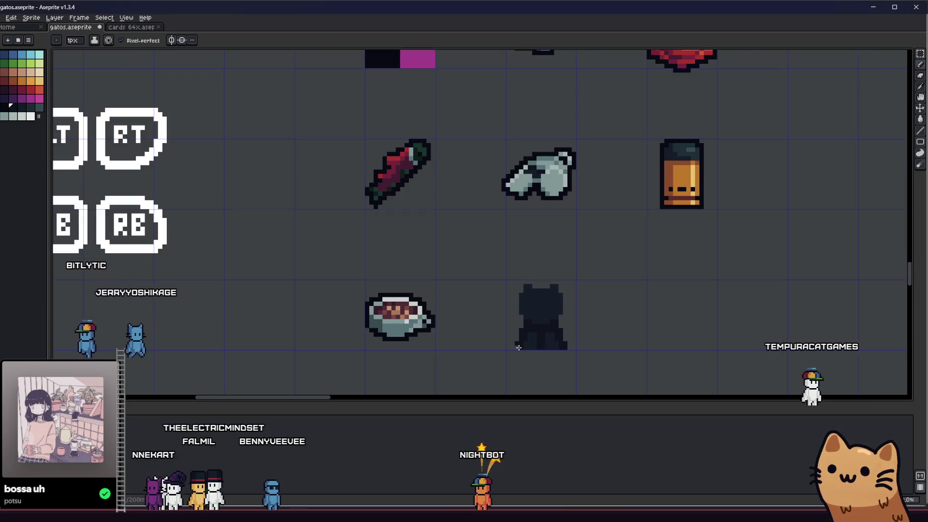
scroll(422, 348, down, 1)
Recentre the cat, undo the stray pixel beside the base and ready a marquee selection
drag(422, 347, 340, 348)
scroll(379, 327, down, 1)
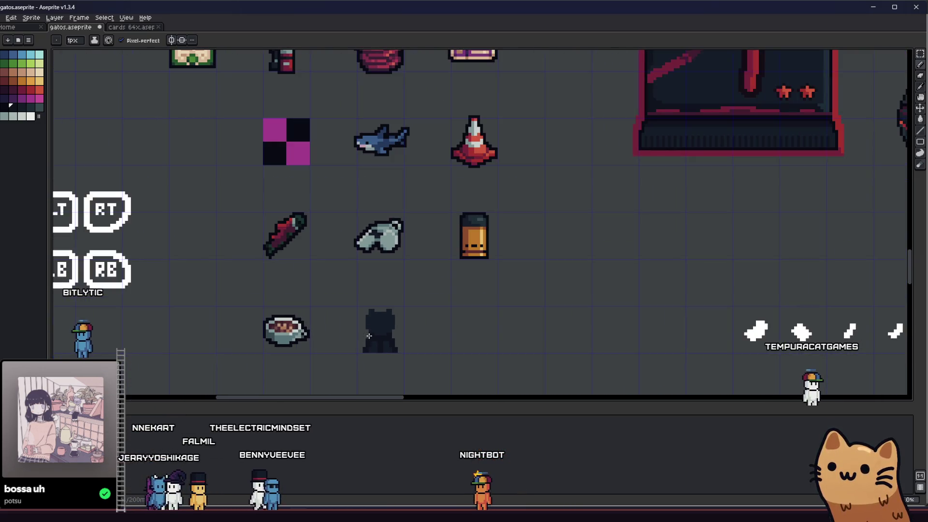
scroll(370, 323, up, 3)
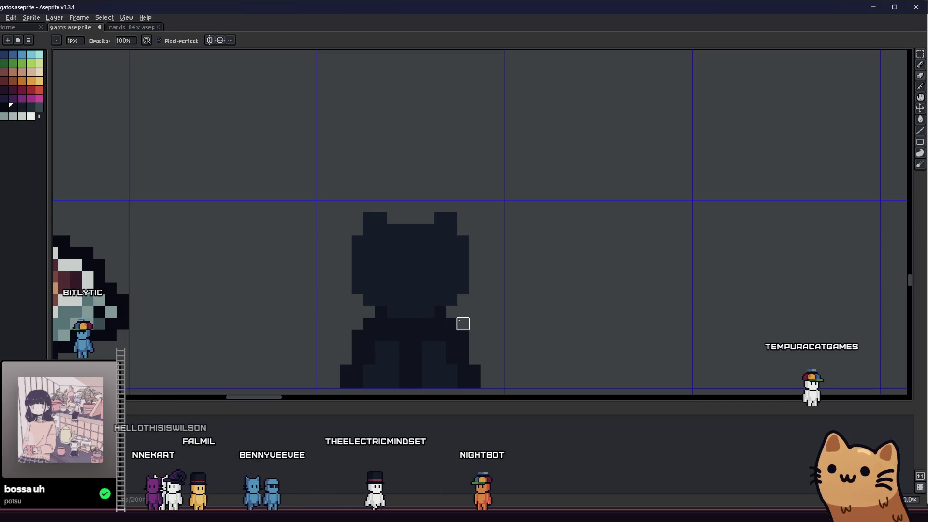
drag(463, 324, 535, 292)
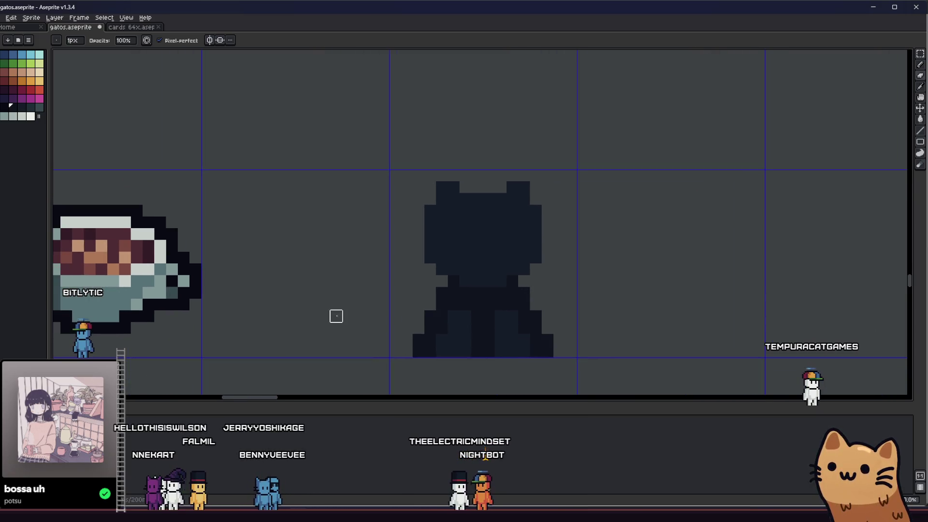
drag(335, 316, 476, 324)
scroll(558, 358, down, 1)
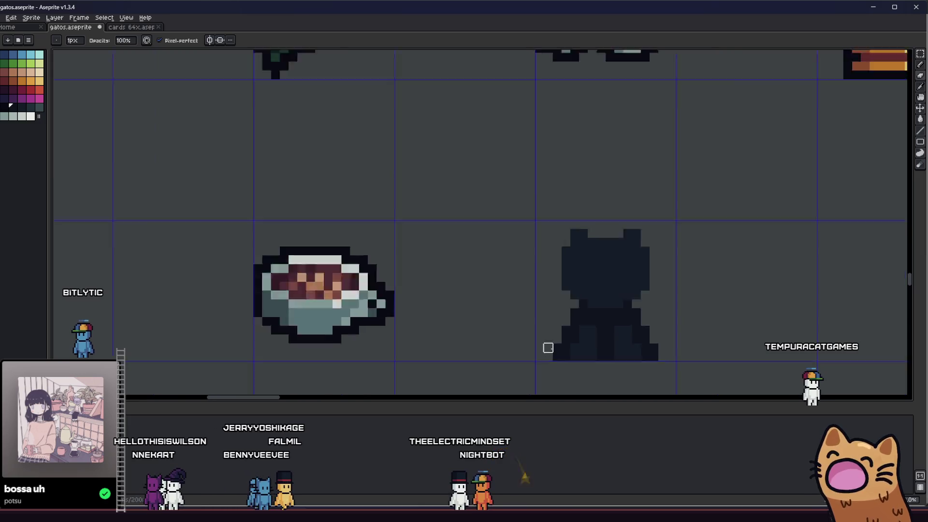
scroll(421, 337, down, 2)
scroll(377, 323, up, 3)
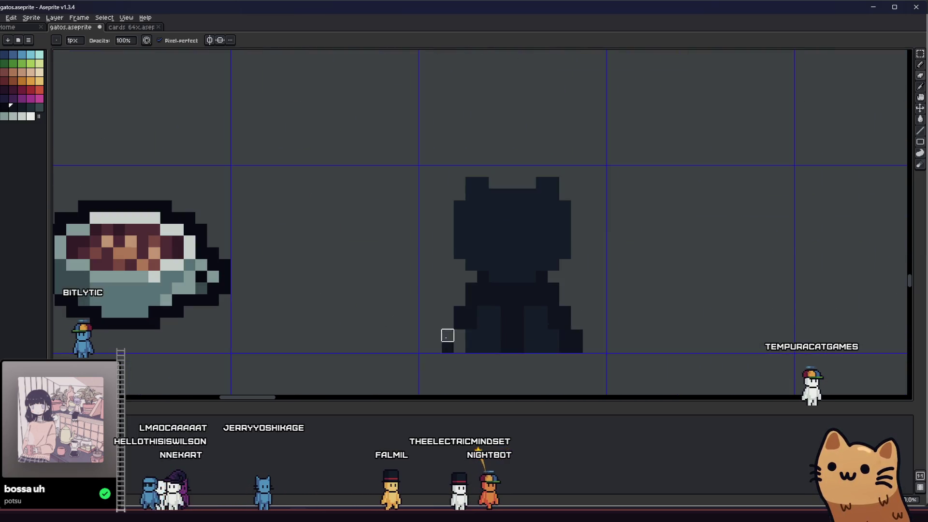
key(ctrl+z)
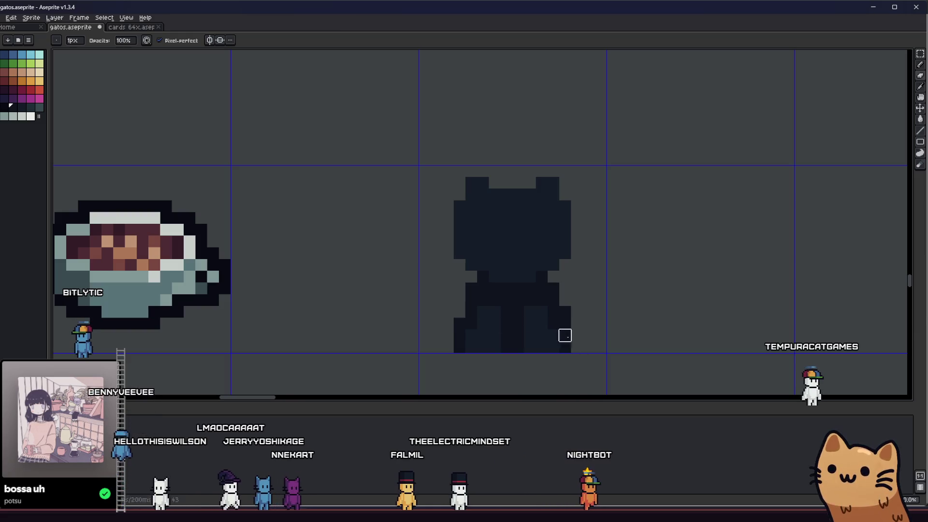
key(m)
scroll(414, 326, down, 1)
scroll(412, 290, down, 2)
scroll(413, 287, down, 2)
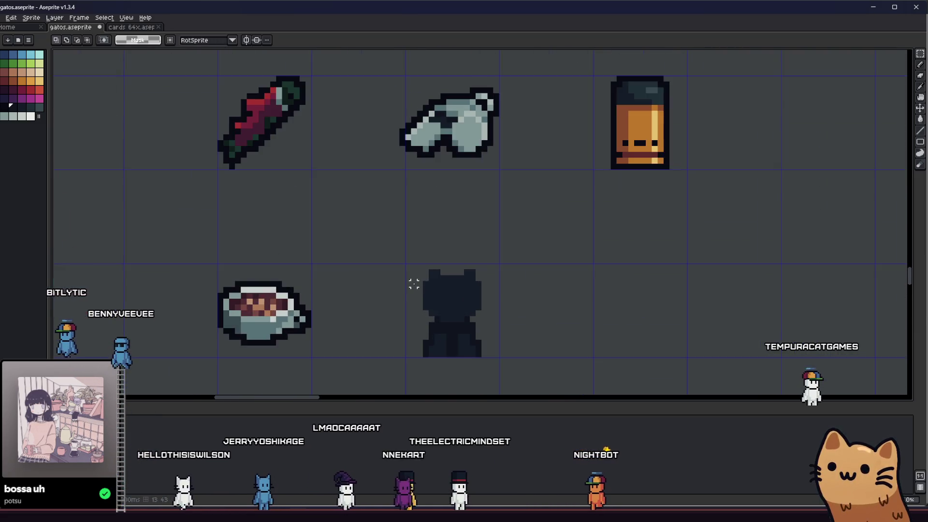
scroll(425, 259, up, 3)
Apply a dark outline effect (Shift+O) around the whole cat sprite and clear the selection
drag(409, 159, 621, 389)
key(shift+o)
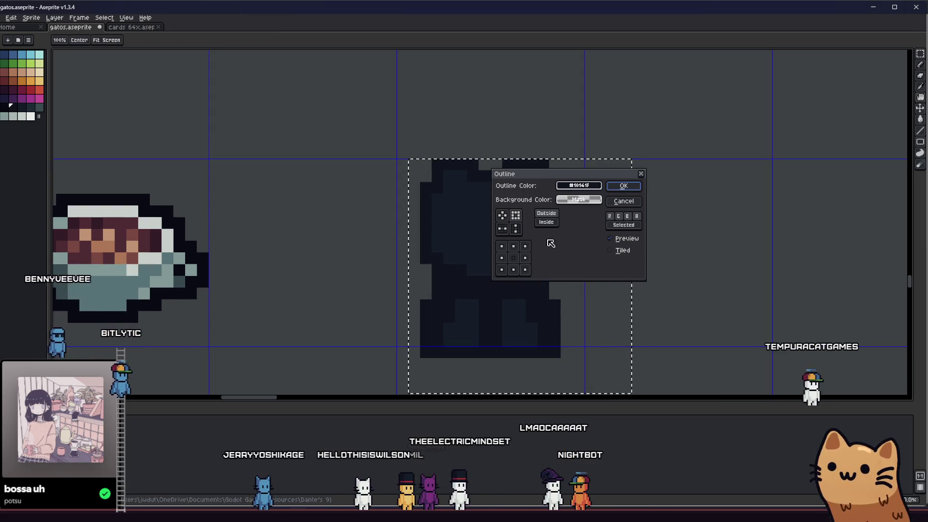
click(578, 185)
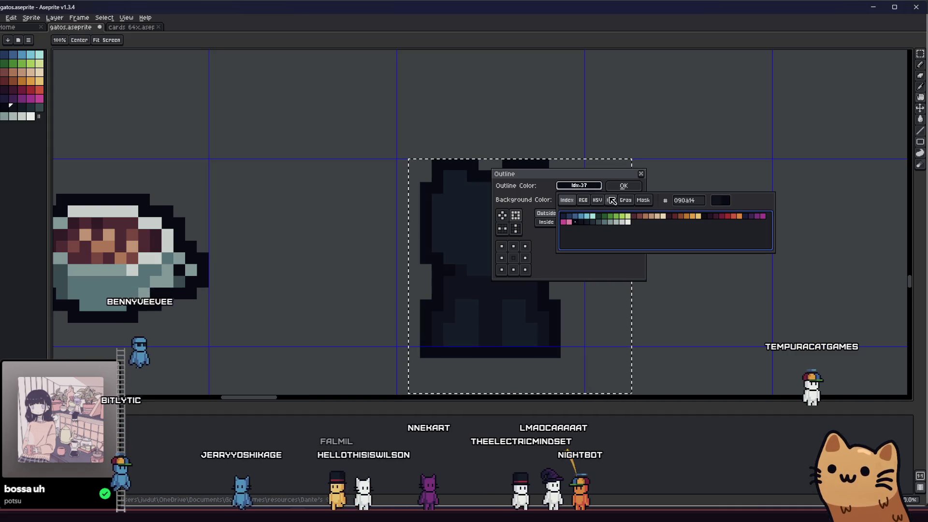
key(Escape)
key(ctrl+d)
key(Delete)
key(ctrl+z)
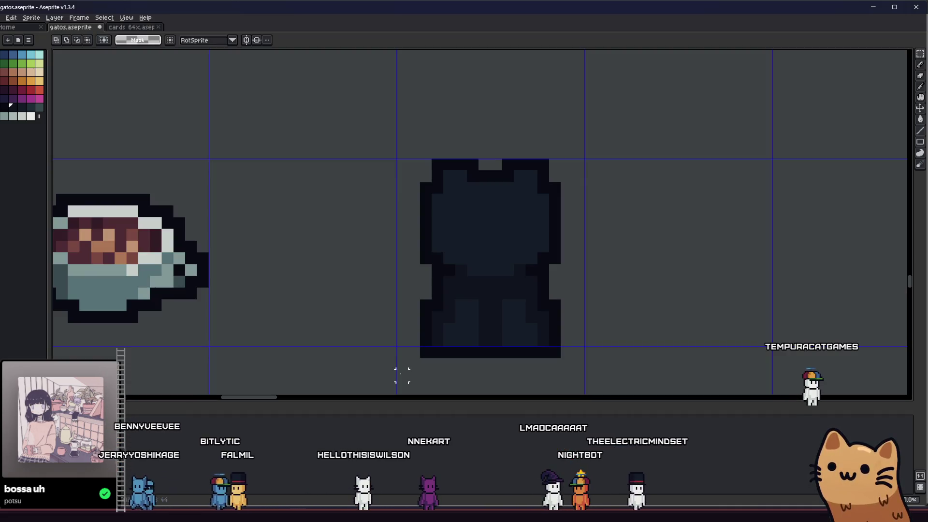
drag(398, 366, 620, 288)
key(ctrl+d)
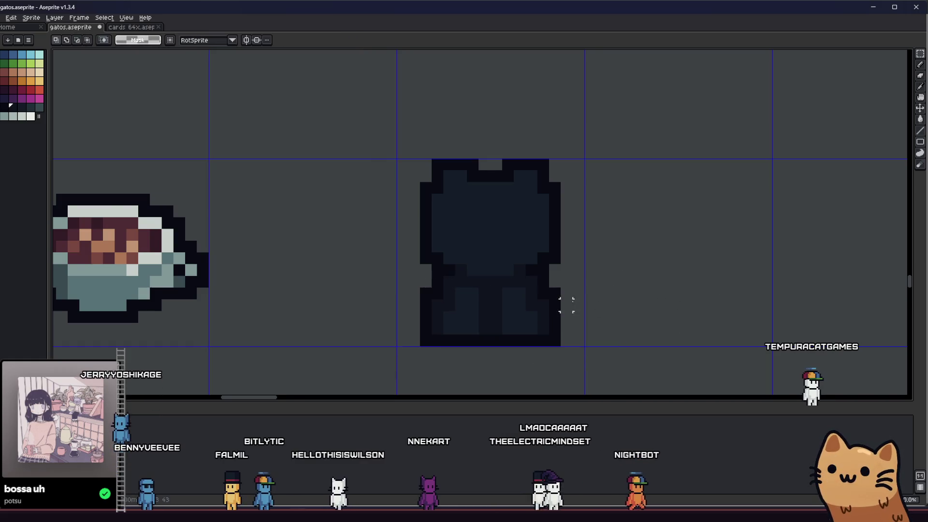
scroll(673, 315, down, 1)
scroll(523, 325, up, 2)
scroll(470, 321, down, 4)
Nudge the cat's lower body down one pixel and paint the gray gap dark
drag(470, 321, 631, 336)
scroll(631, 335, up, 5)
scroll(452, 239, down, 3)
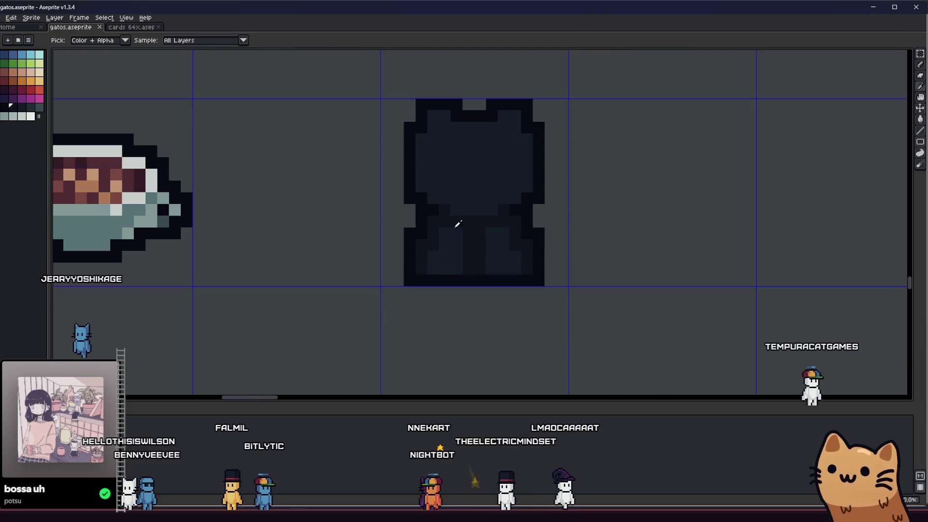
scroll(427, 244, up, 2)
mouse_move(427, 245)
mouse_down()
mouse_move(482, 332)
mouse_move(448, 306)
mouse_up()
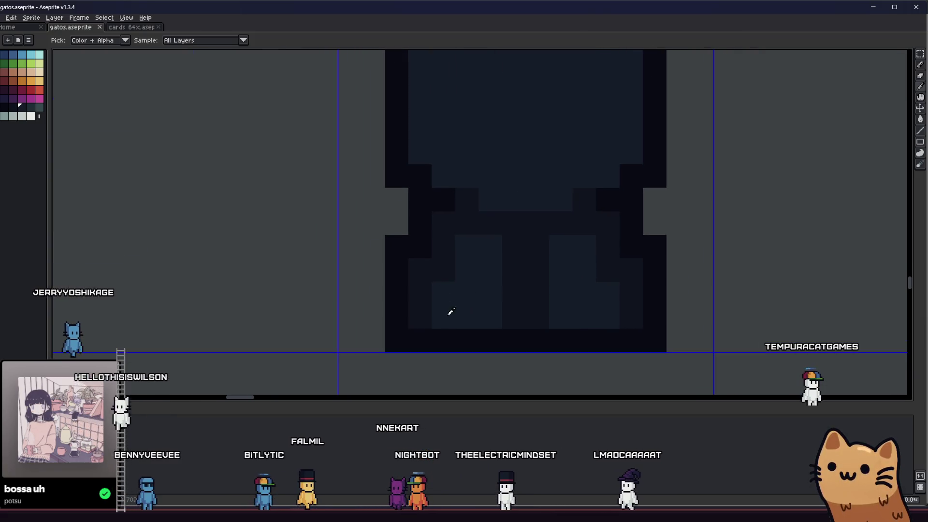
key(b)
click(451, 255)
key(ctrl+z)
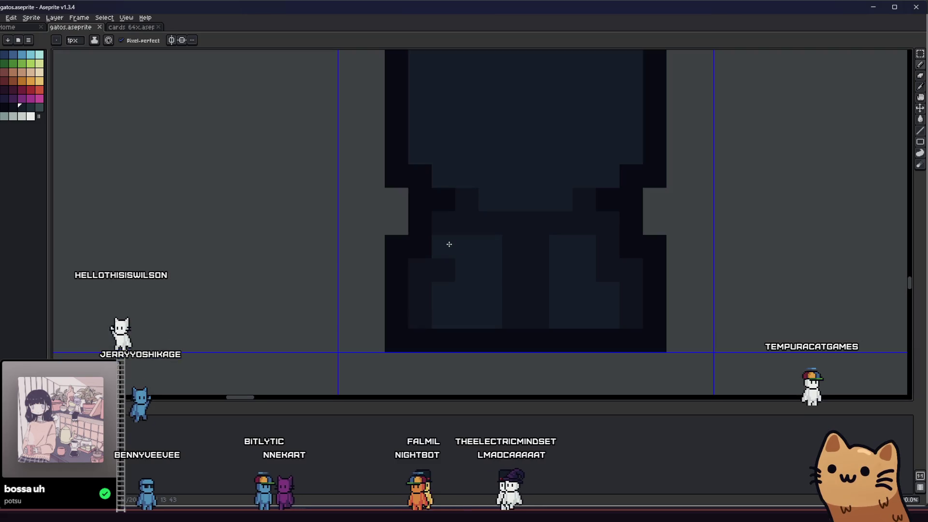
key(m)
mouse_move(441, 244)
mouse_down()
mouse_move(596, 328)
mouse_move(644, 376)
mouse_up()
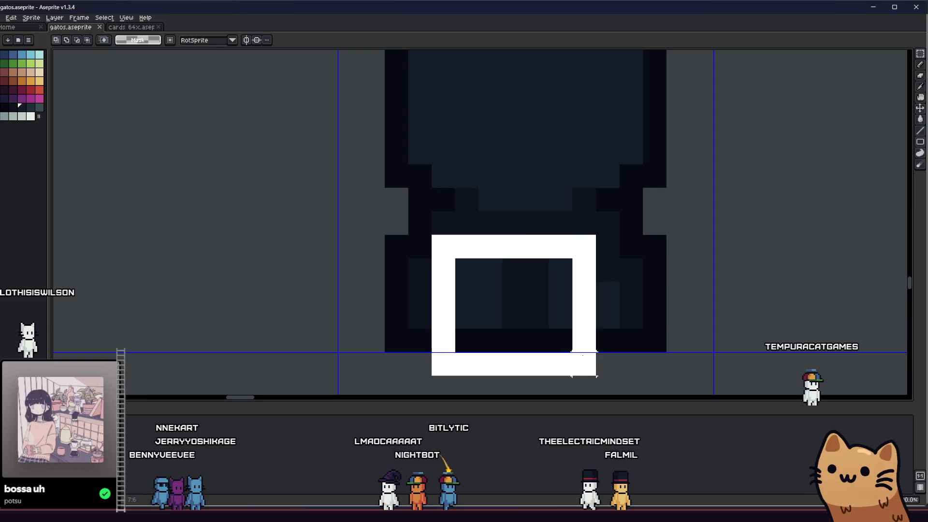
drag(431, 234, 603, 373)
key(Down)
key(b)
drag(442, 258, 613, 257)
scroll(597, 260, down, 3)
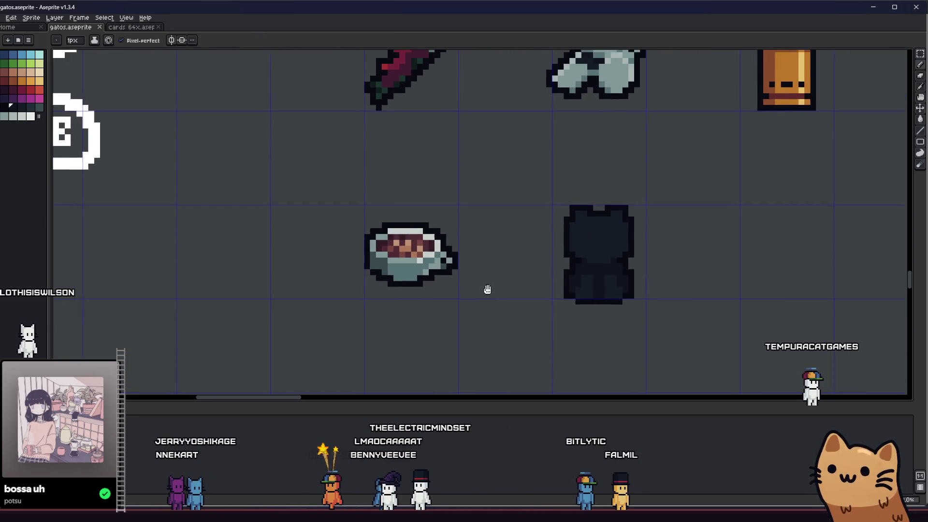
Pick the lighter teal and bucket-fill the cat's head, left leg and right leg
drag(485, 286, 533, 325)
scroll(483, 249, down, 2)
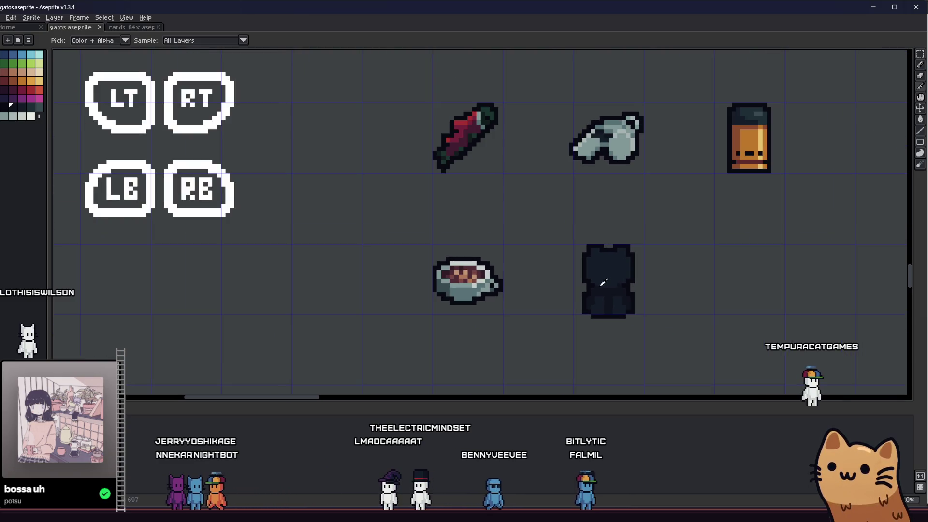
scroll(584, 317, up, 3)
drag(585, 316, 556, 317)
key(i)
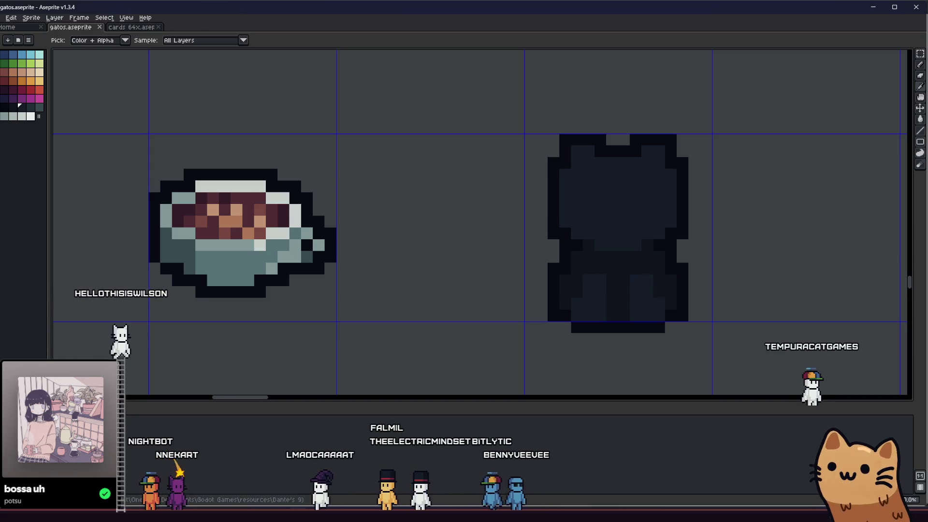
key(g)
click(565, 167)
click(609, 297)
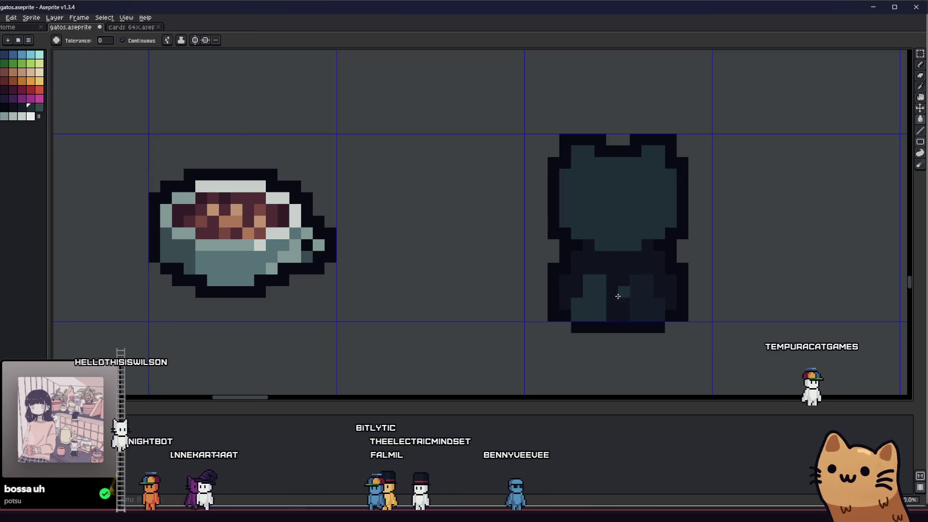
click(645, 297)
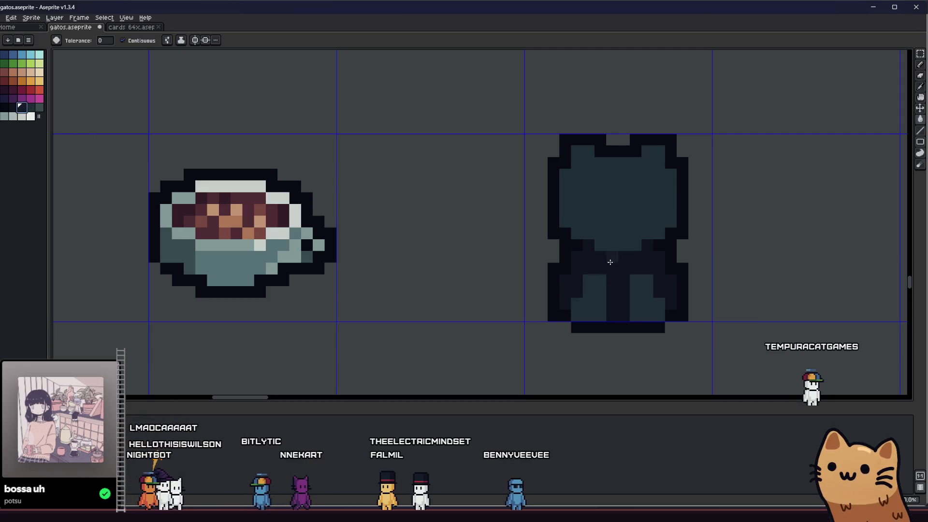
drag(609, 262, 536, 268)
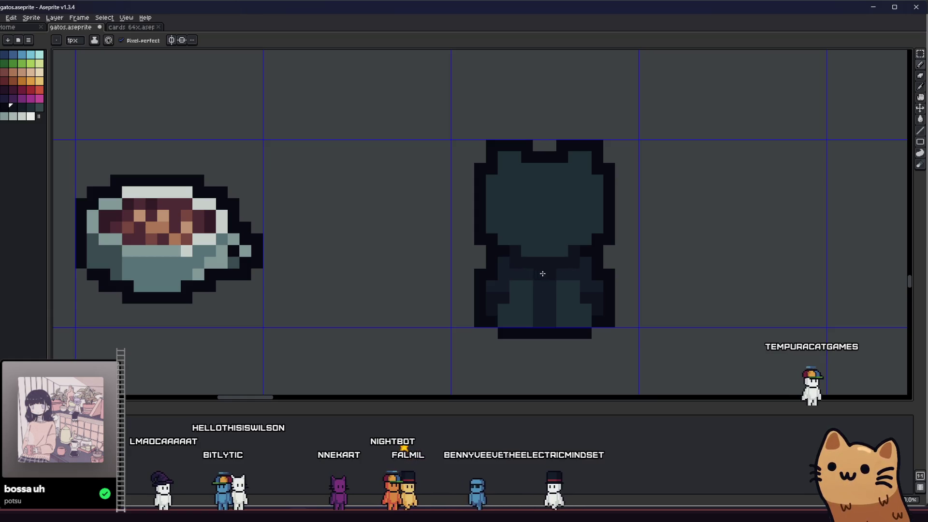
scroll(558, 273, down, 1)
scroll(552, 310, up, 2)
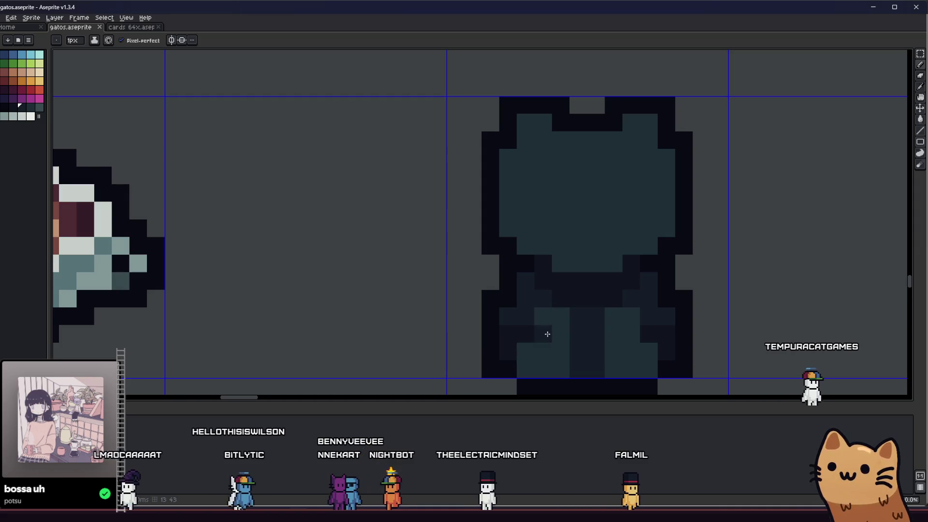
Paint a dark row along the bottom of the cat's head, then choose red as the colour
key(v)
key(b)
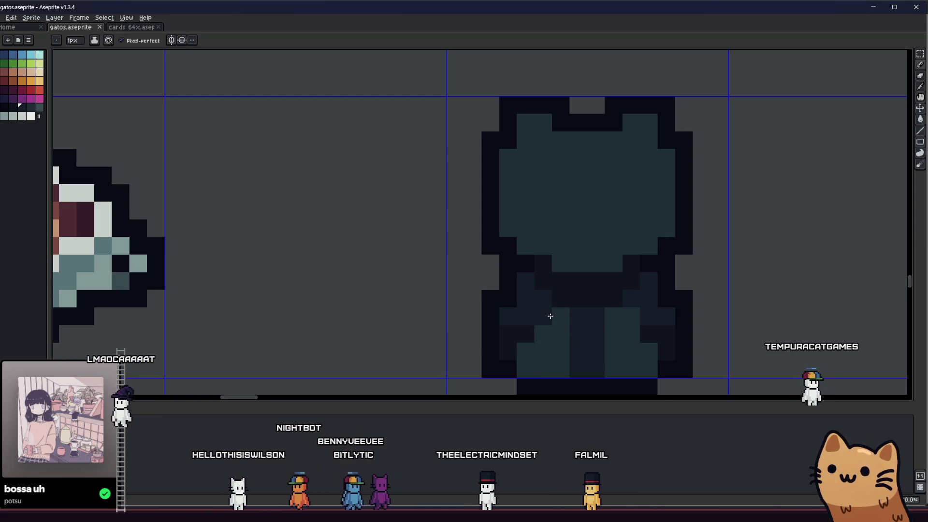
scroll(611, 332, down, 1)
scroll(590, 264, up, 1)
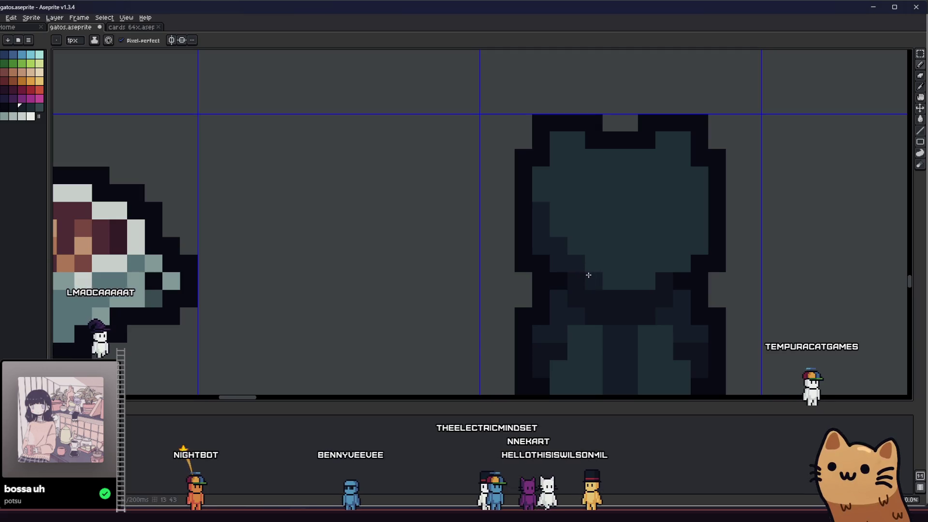
drag(587, 263, 677, 257)
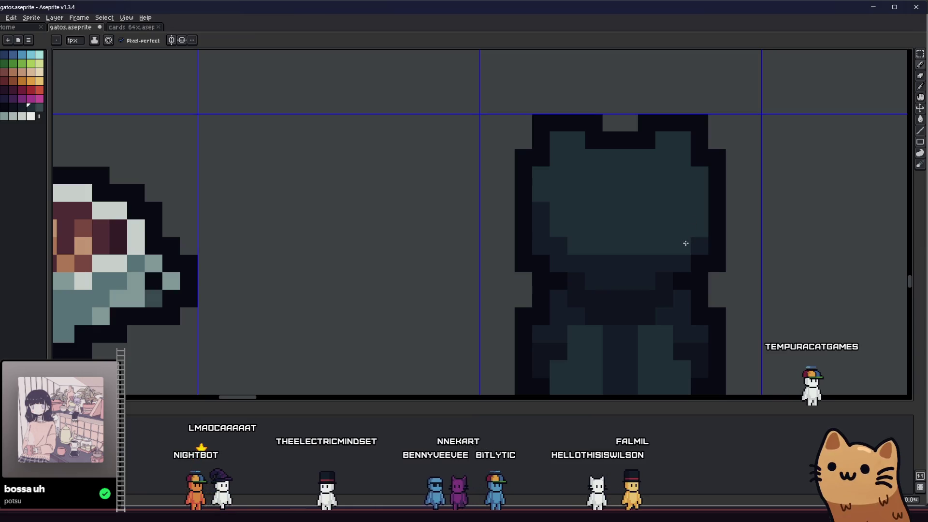
scroll(534, 266, down, 4)
scroll(511, 261, up, 2)
scroll(520, 249, up, 2)
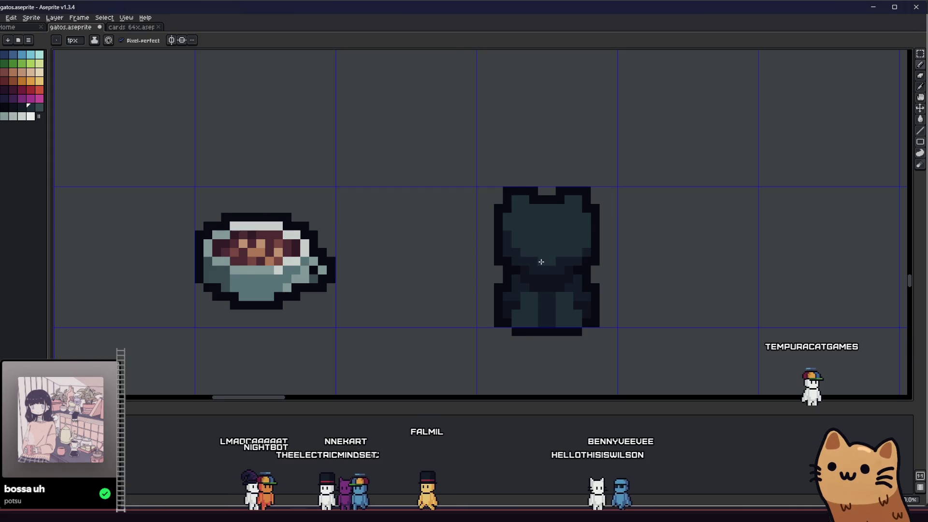
scroll(474, 280, down, 3)
scroll(460, 275, up, 2)
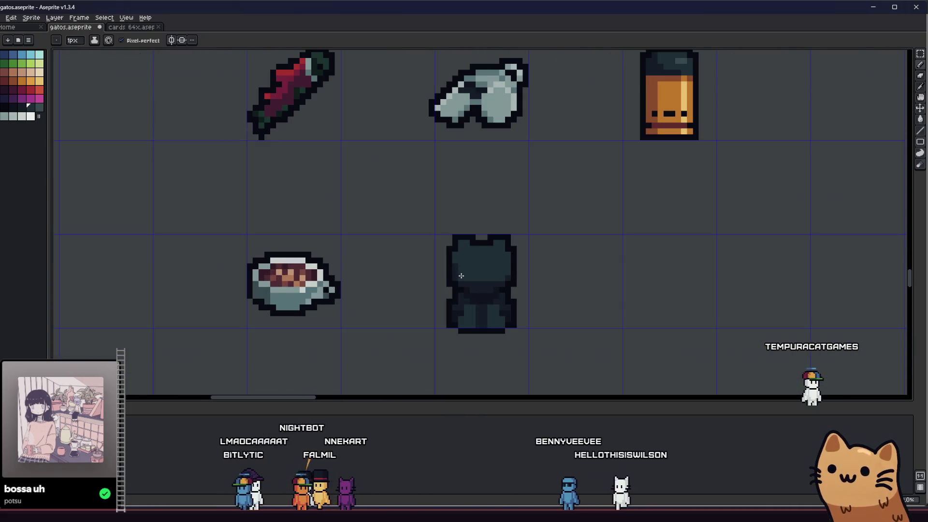
scroll(450, 312, down, 1)
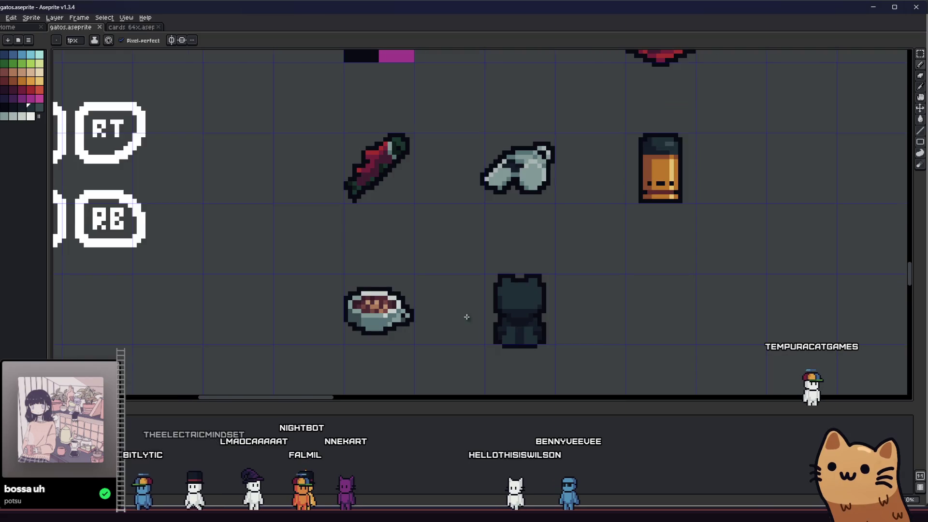
scroll(449, 312, down, 2)
scroll(431, 314, up, 2)
scroll(346, 280, up, 2)
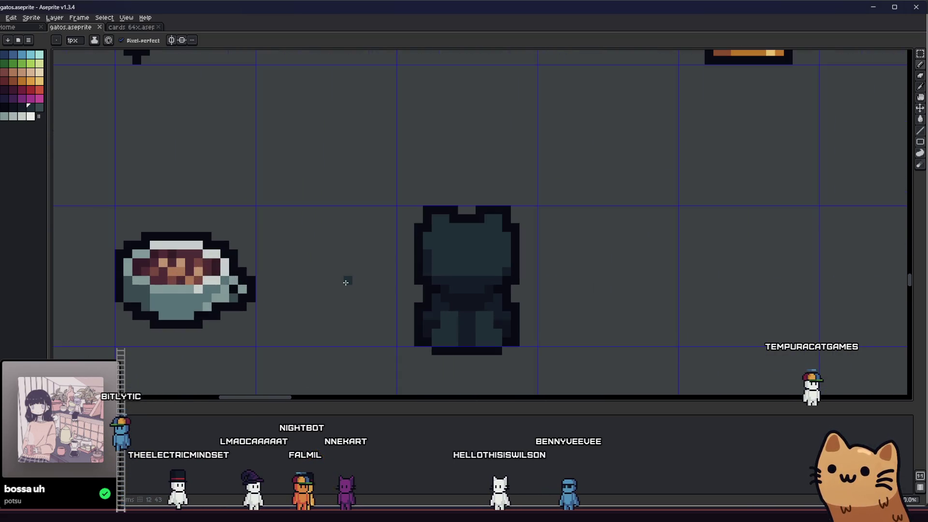
scroll(346, 272, up, 2)
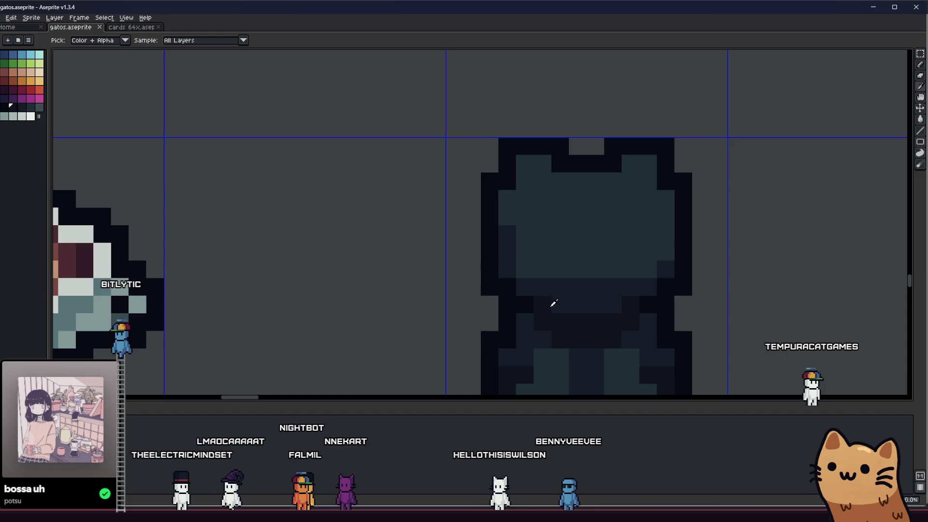
key(b)
scroll(585, 311, down, 1)
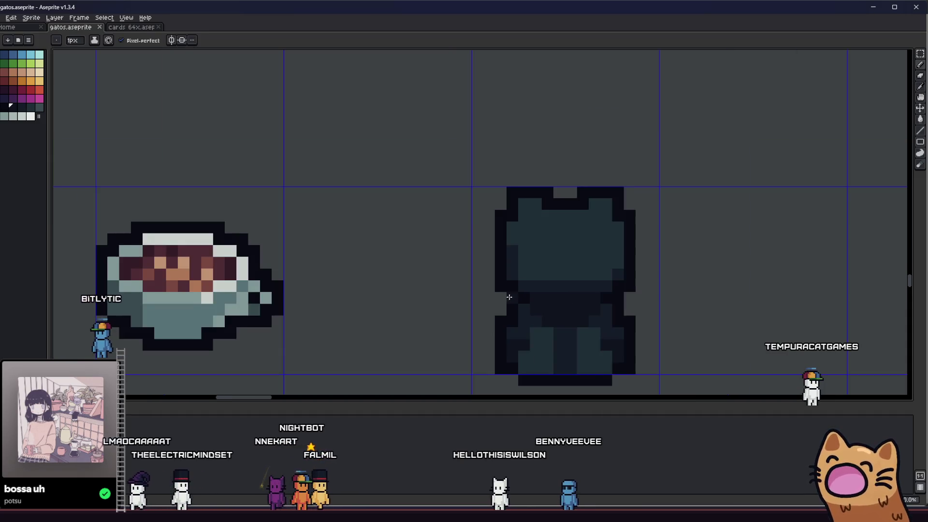
scroll(501, 324, up, 1)
scroll(503, 322, up, 1)
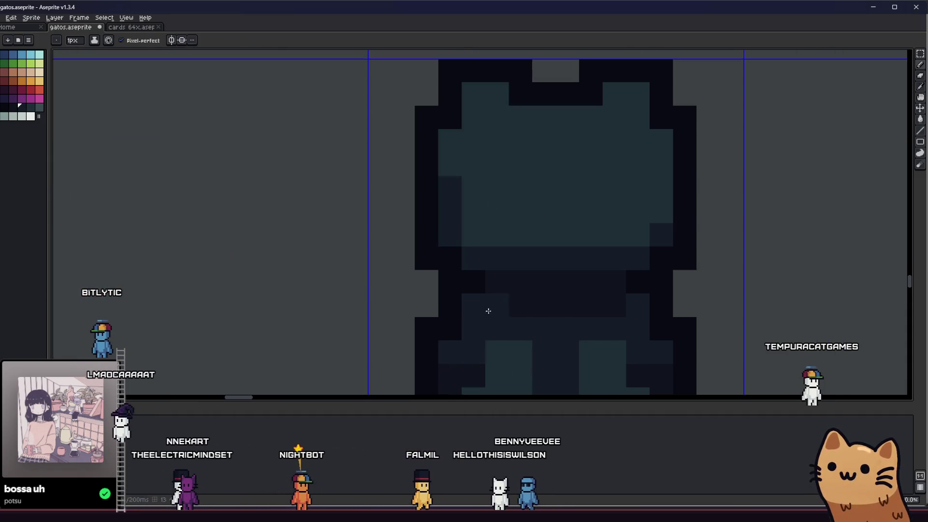
scroll(613, 302, down, 2)
mouse_move(514, 307)
mouse_down()
mouse_move(590, 321)
mouse_move(466, 290)
mouse_up()
scroll(466, 289, down, 3)
scroll(466, 290, up, 1)
scroll(466, 289, up, 2)
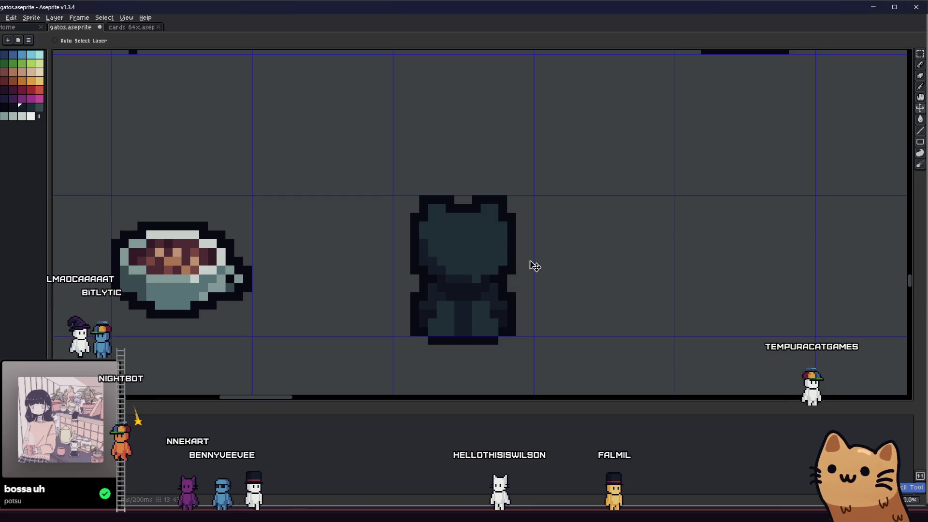
click(21, 88)
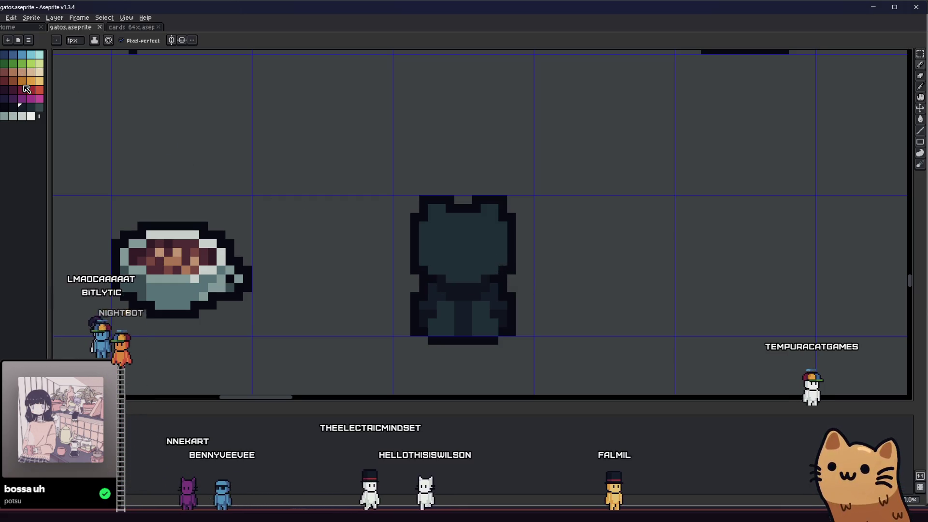
scroll(461, 227, up, 2)
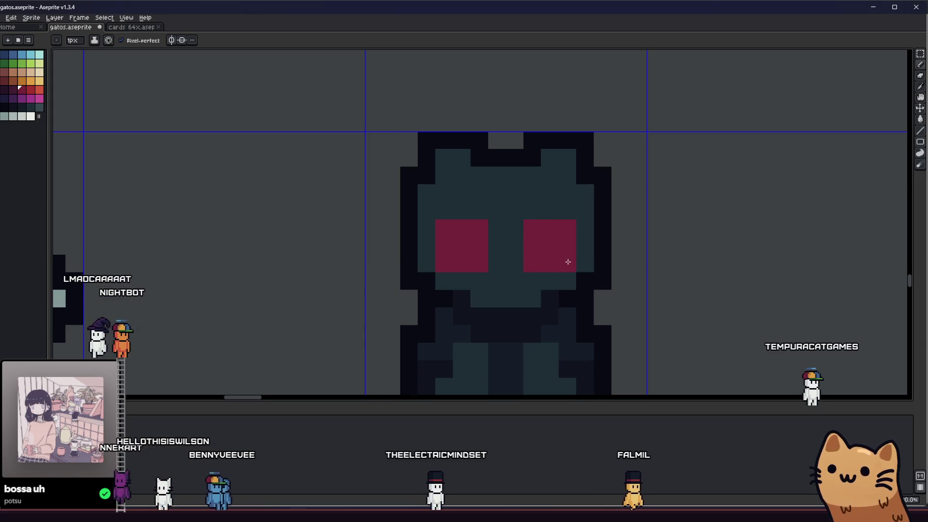
scroll(594, 288, down, 1)
Shade both dark red eyes with brighter red pixels, undoing the unwanted right-eye stroke
key(i)
scroll(552, 279, down, 1)
scroll(520, 252, up, 2)
alt+click(518, 252)
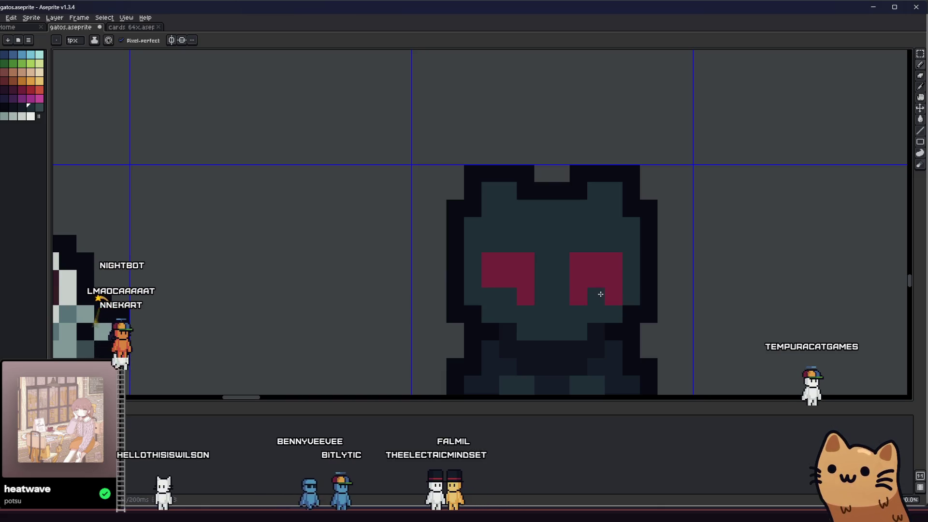
scroll(597, 293, down, 3)
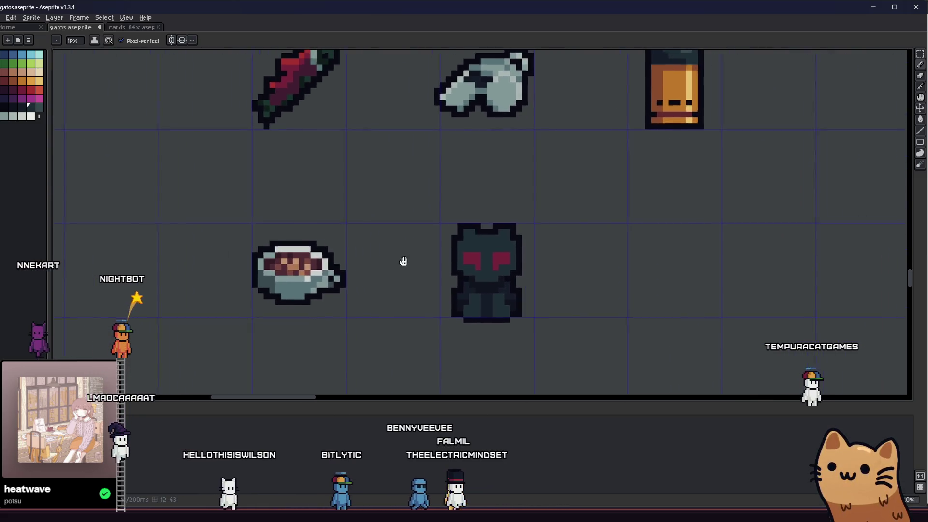
scroll(441, 261, up, 3)
scroll(441, 261, up, 1)
click(30, 89)
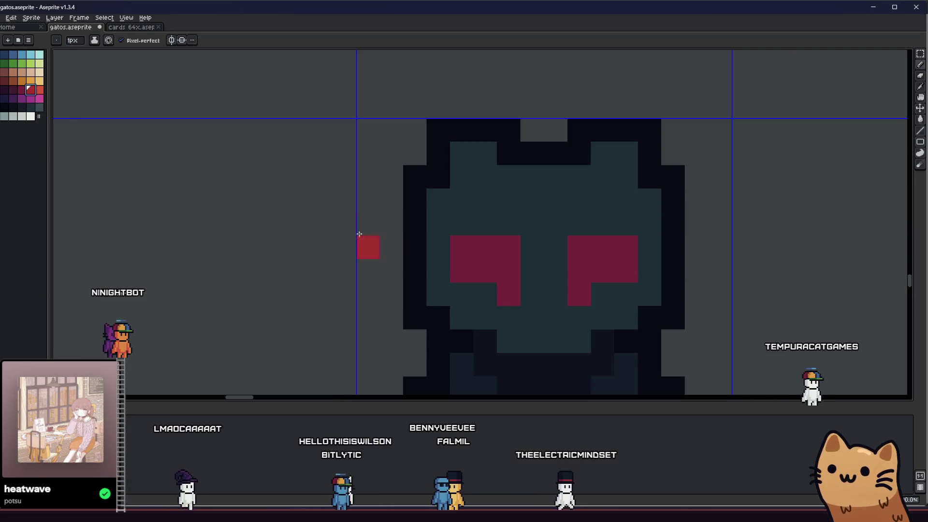
click(482, 251)
click(485, 269)
click(517, 251)
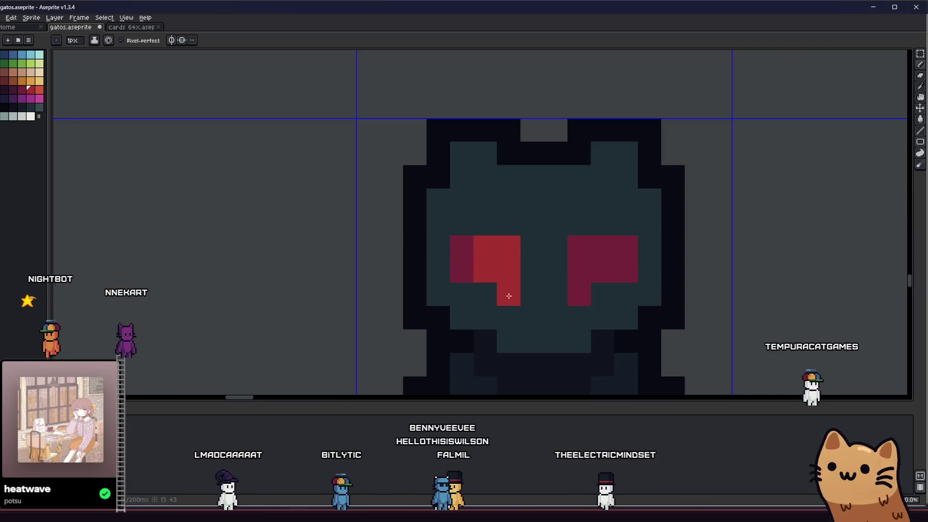
drag(579, 247, 570, 292)
key(ctrl+z)
key(ctrl+z)
key(ctrl+z)
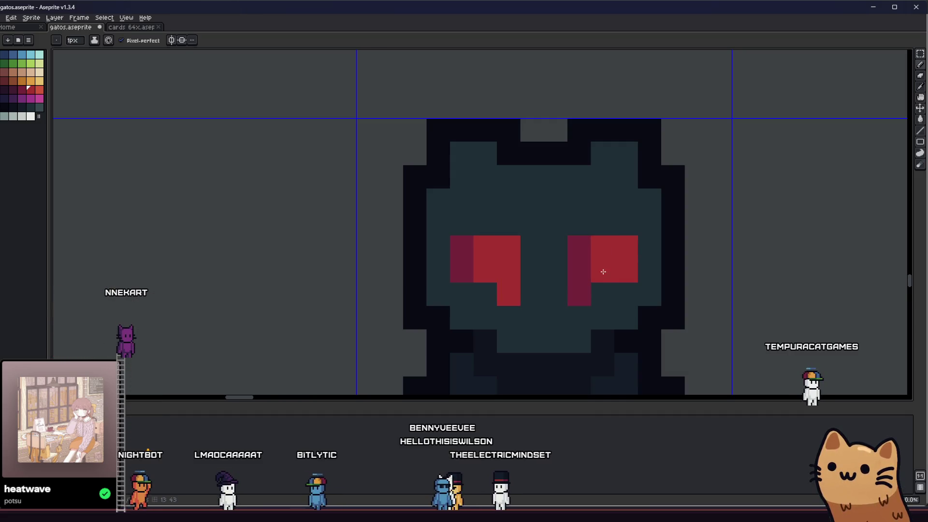
scroll(603, 271, down, 3)
scroll(476, 297, down, 2)
scroll(428, 295, up, 2)
scroll(428, 296, down, 1)
scroll(429, 295, down, 1)
scroll(429, 295, down, 1)
scroll(417, 166, up, 4)
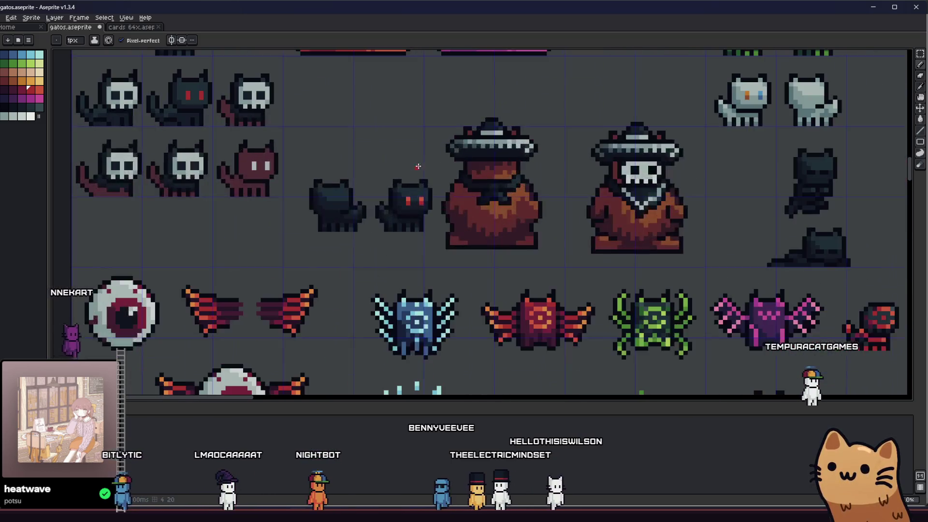
scroll(418, 166, down, 2)
scroll(417, 166, down, 2)
scroll(436, 201, up, 3)
scroll(353, 256, up, 1)
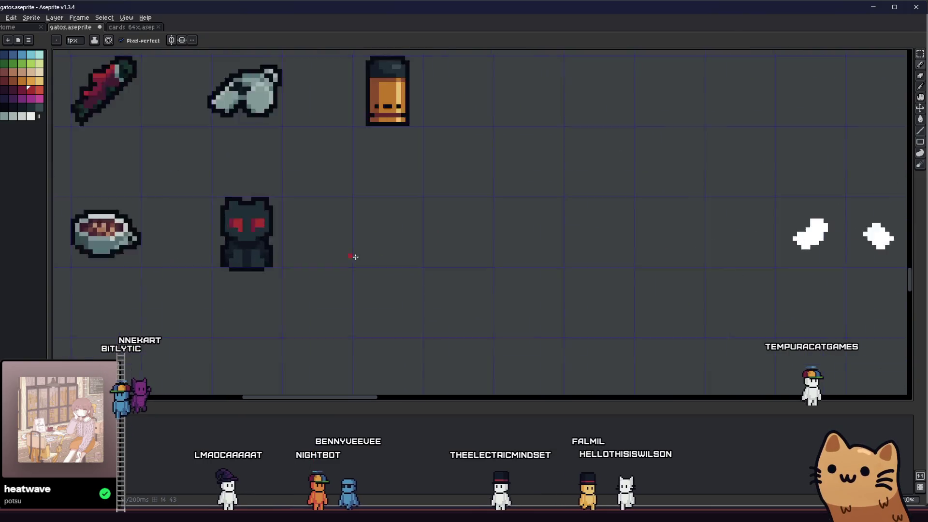
scroll(381, 240, up, 2)
scroll(312, 189, up, 1)
scroll(338, 172, up, 1)
drag(338, 172, 475, 240)
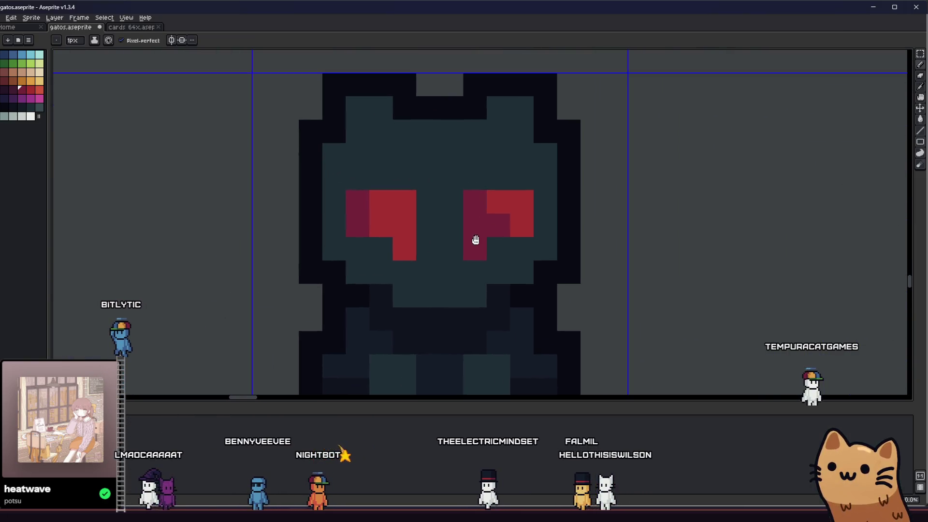
Recolour several eye pixels in red and dark magenta
click(379, 226)
click(404, 244)
alt+click(400, 220)
click(359, 201)
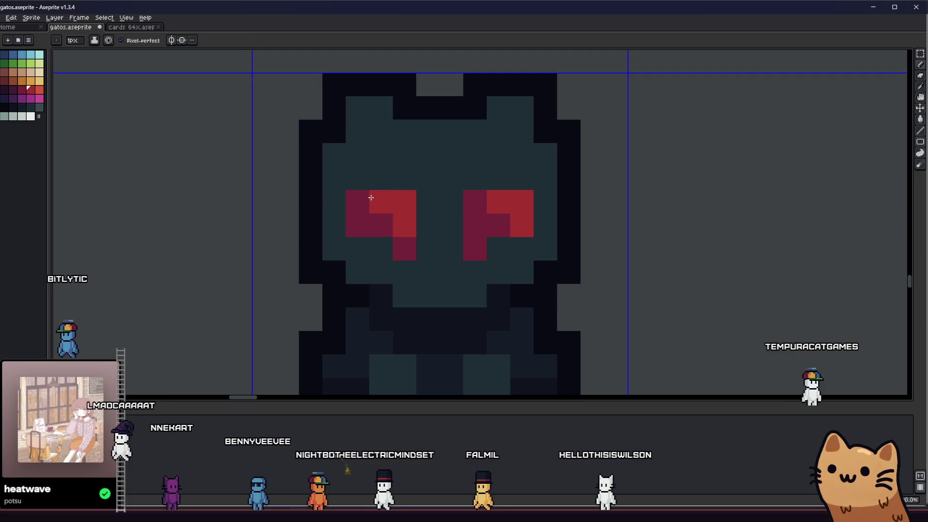
click(464, 204)
scroll(320, 240, down, 3)
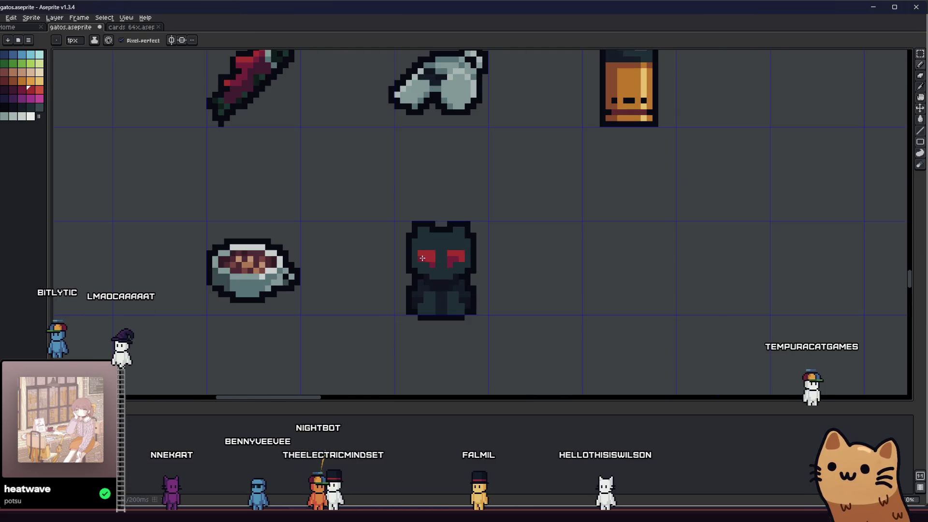
scroll(422, 257, up, 1)
scroll(466, 265, up, 1)
scroll(601, 297, down, 3)
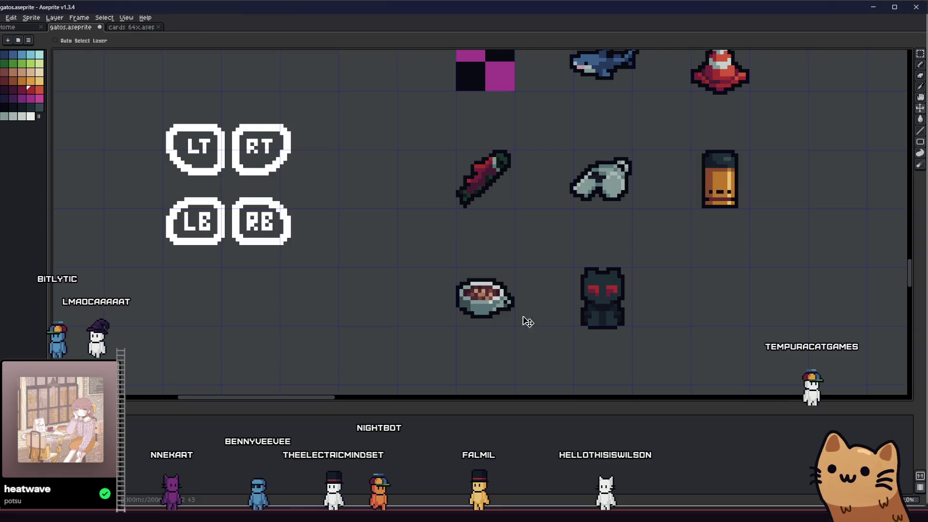
scroll(524, 316, up, 2)
scroll(603, 279, up, 2)
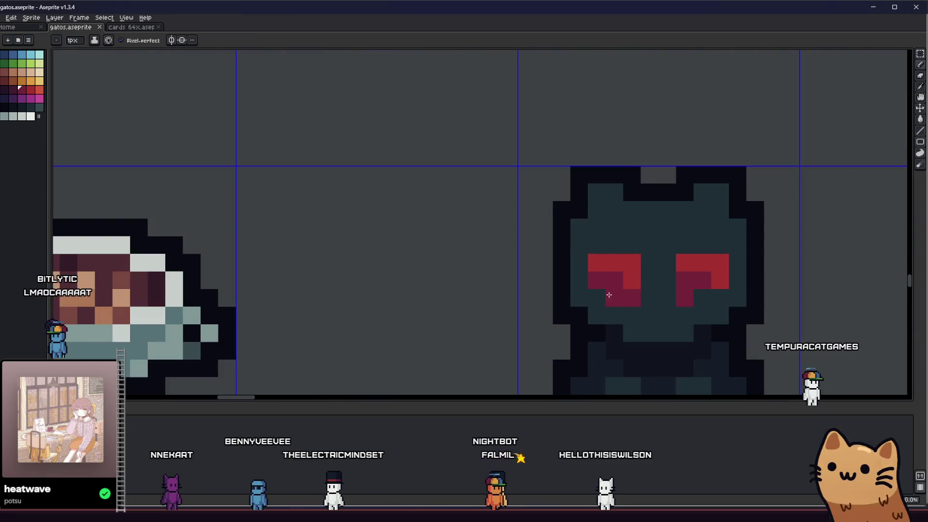
scroll(536, 303, down, 1)
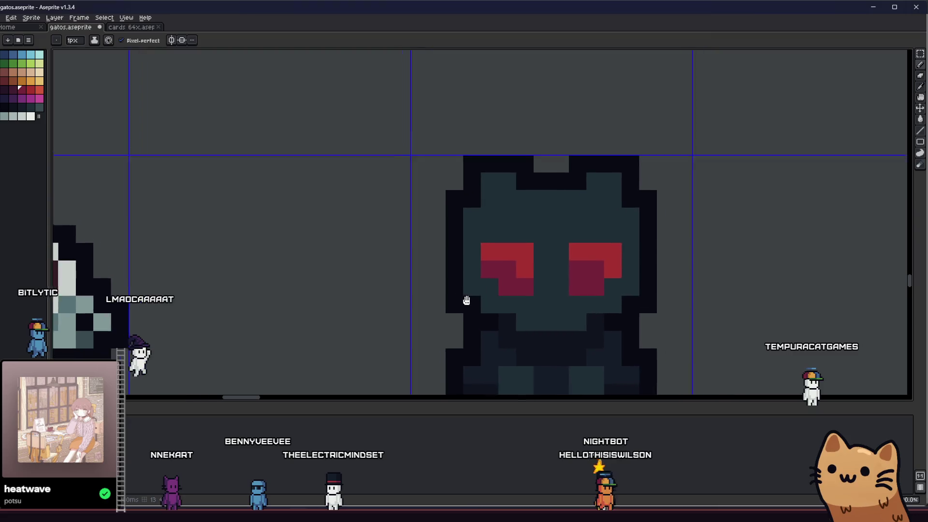
scroll(466, 300, down, 2)
scroll(506, 296, down, 1)
scroll(506, 296, up, 1)
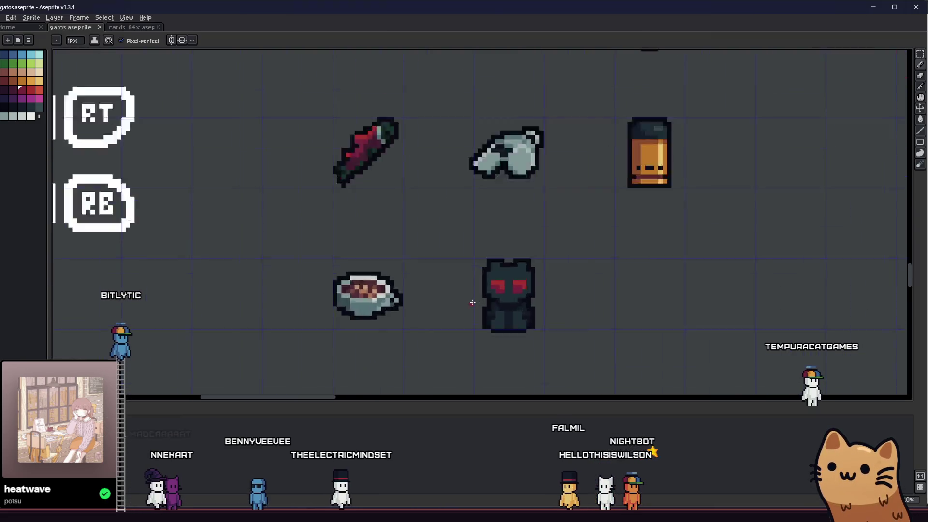
Paint a darker column of pixels into the left eye
key(i)
scroll(570, 242, up, 3)
scroll(544, 238, up, 1)
scroll(544, 238, up, 1)
key(b)
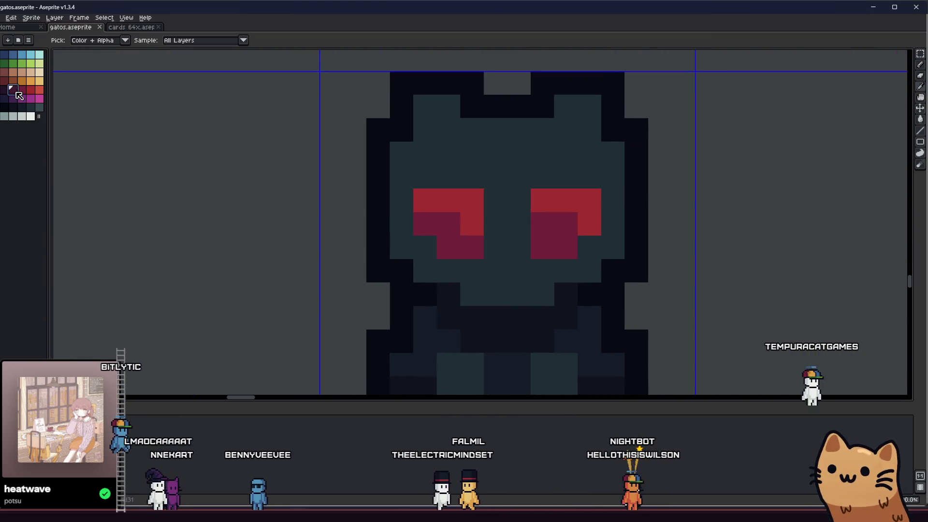
drag(448, 218, 448, 250)
scroll(555, 245, down, 3)
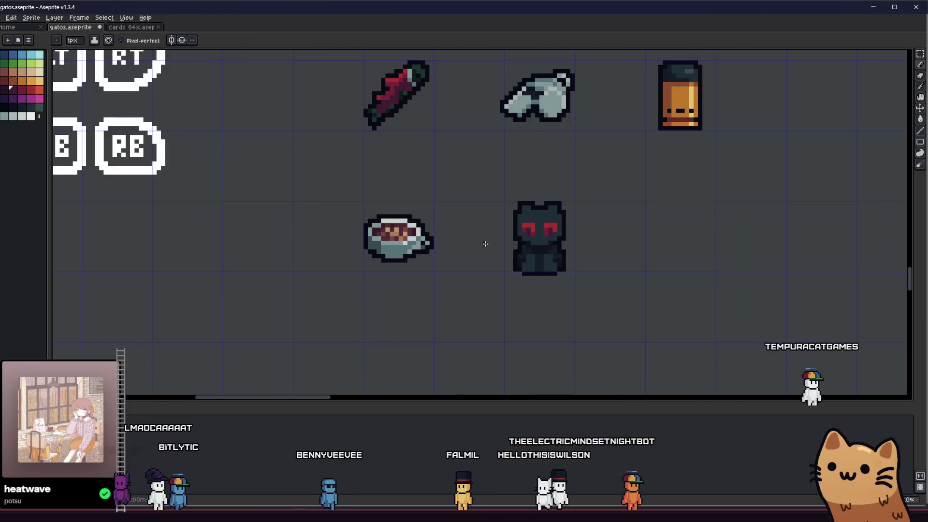
scroll(491, 242, down, 2)
scroll(463, 291, up, 1)
mouse_move(463, 290)
mouse_down()
mouse_move(373, 295)
mouse_move(384, 290)
mouse_up()
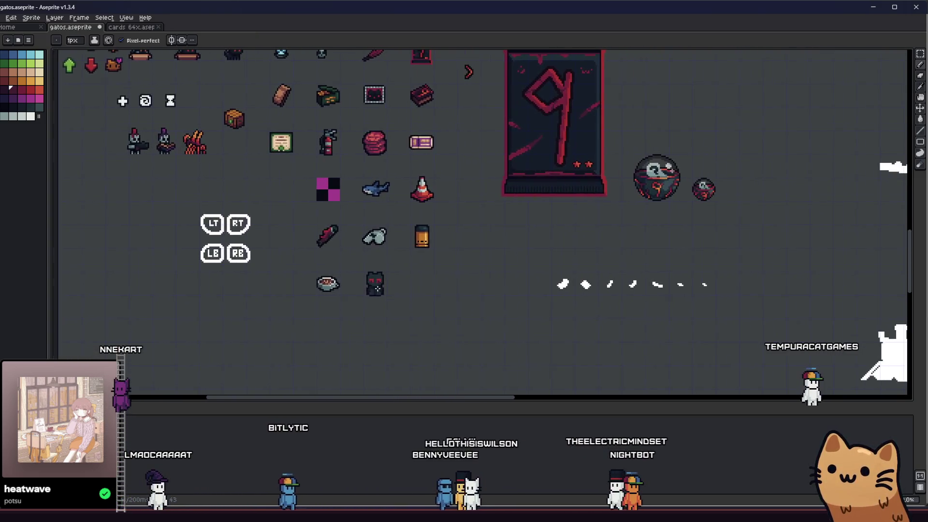
scroll(388, 284, up, 3)
right_click(430, 234)
key(Escape)
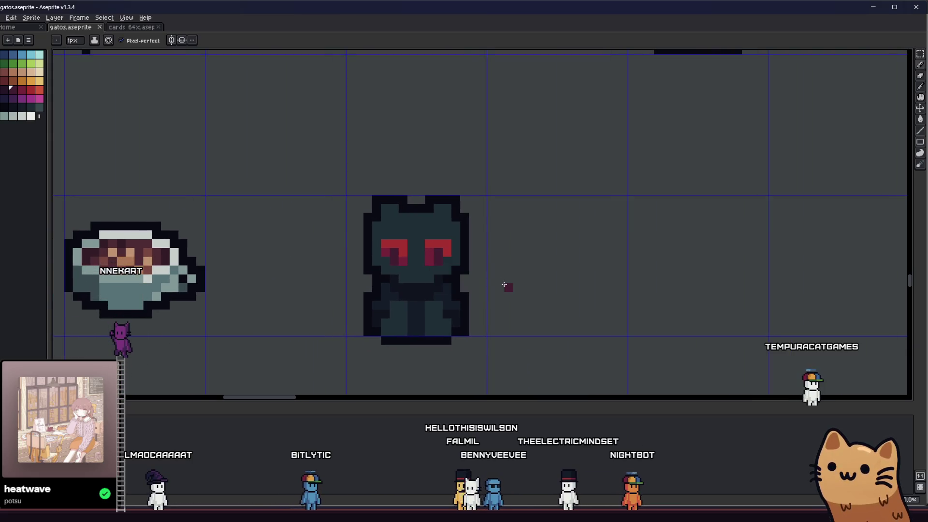
scroll(493, 278, up, 3)
drag(546, 276, 437, 276)
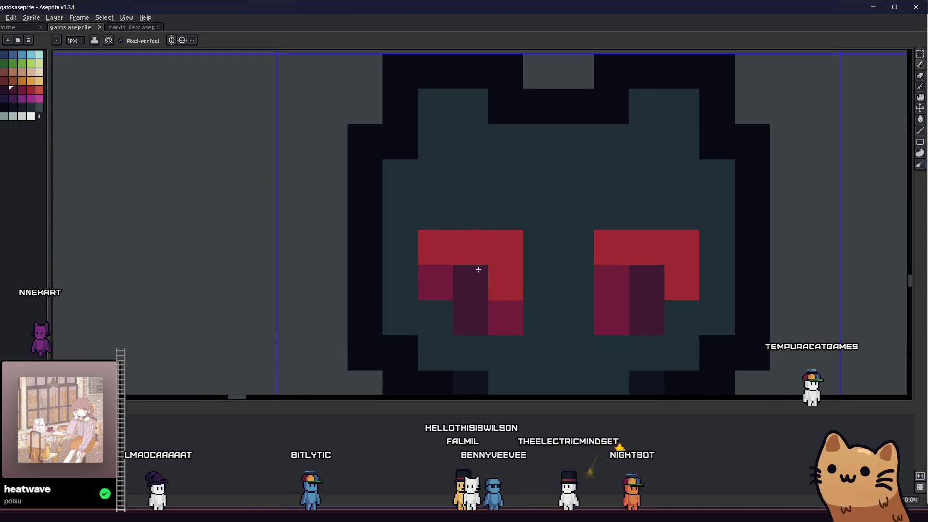
scroll(478, 269, up, 1)
scroll(307, 273, down, 3)
scroll(265, 263, up, 1)
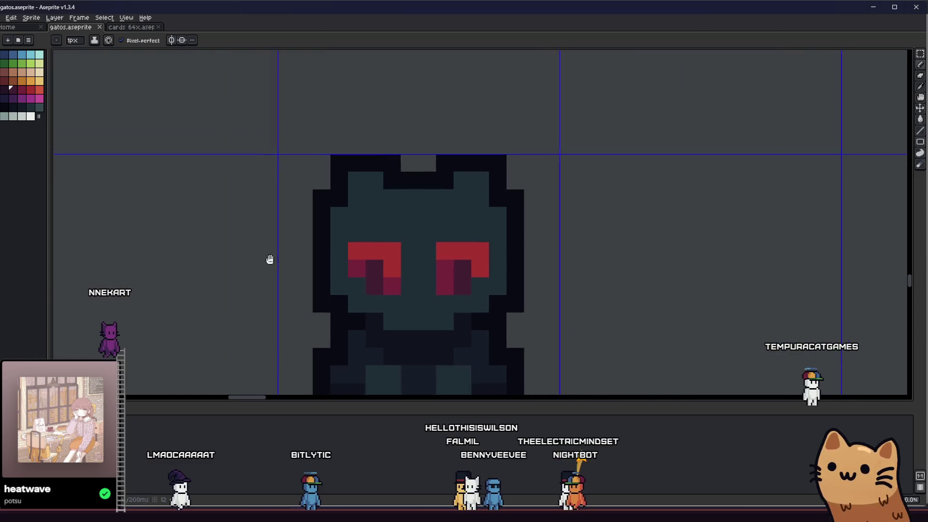
scroll(384, 210, down, 3)
scroll(359, 214, up, 2)
Sample the eye's red, repaint a few eye pixels with it, and pick the next shade
key(i)
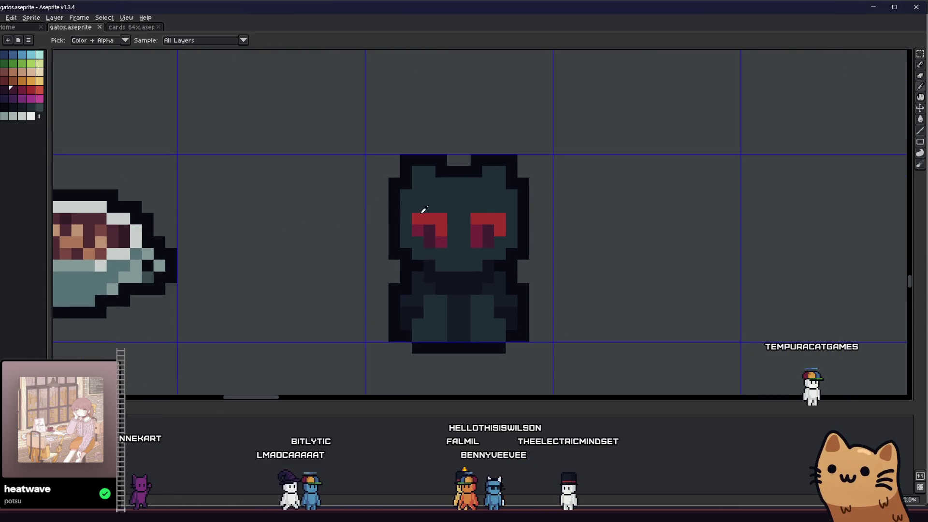
scroll(417, 208, up, 1)
click(403, 234)
key(b)
click(503, 209)
scroll(466, 279, up, 1)
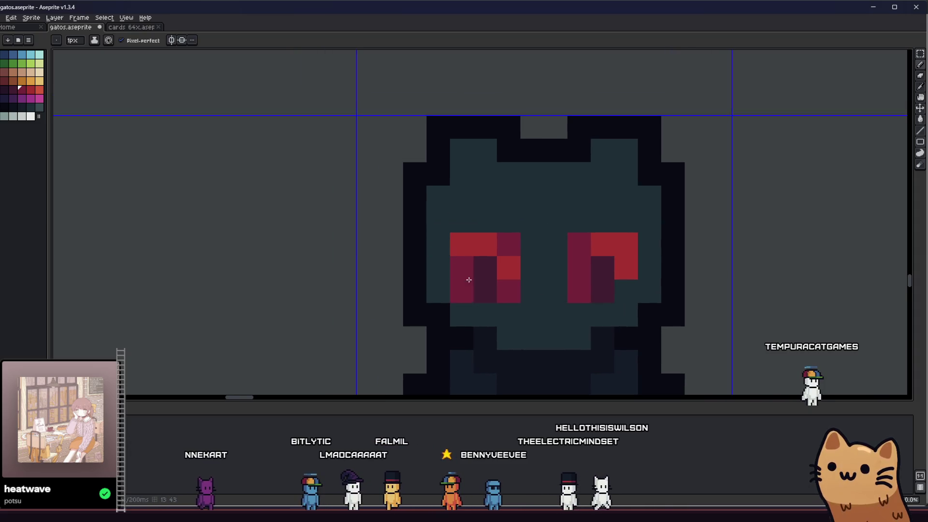
key(i)
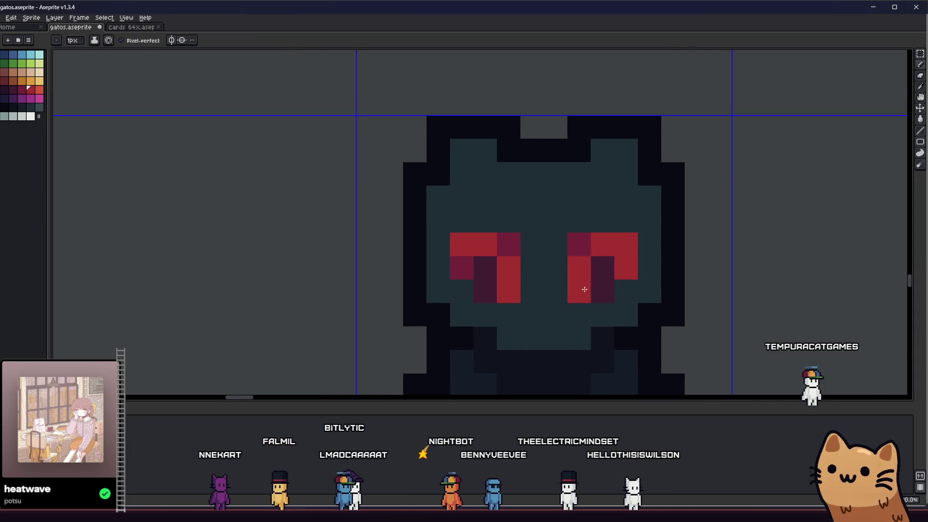
scroll(584, 284, down, 3)
scroll(554, 279, up, 2)
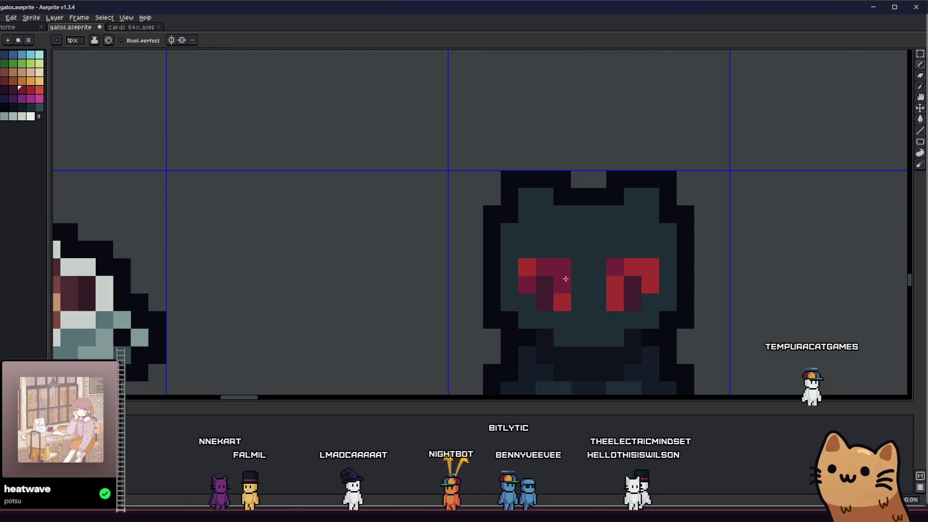
click(531, 273)
key(b)
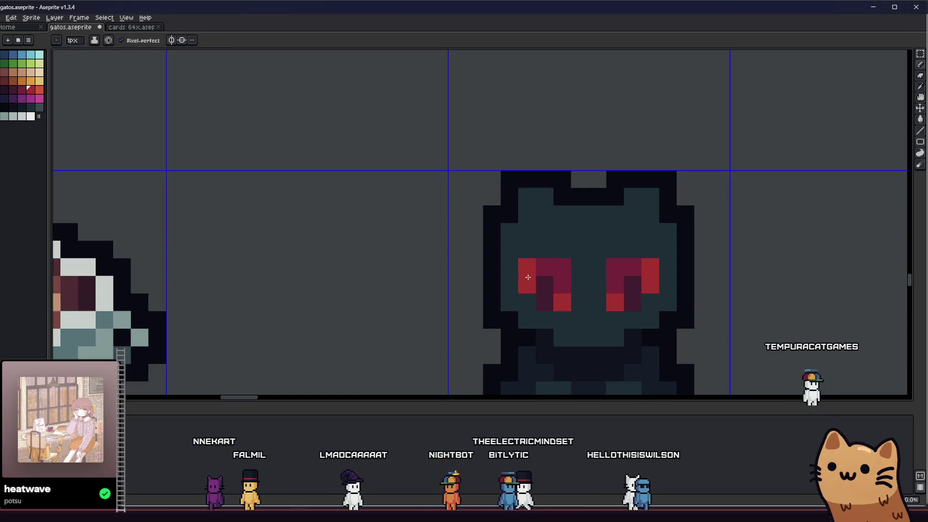
scroll(508, 283, down, 2)
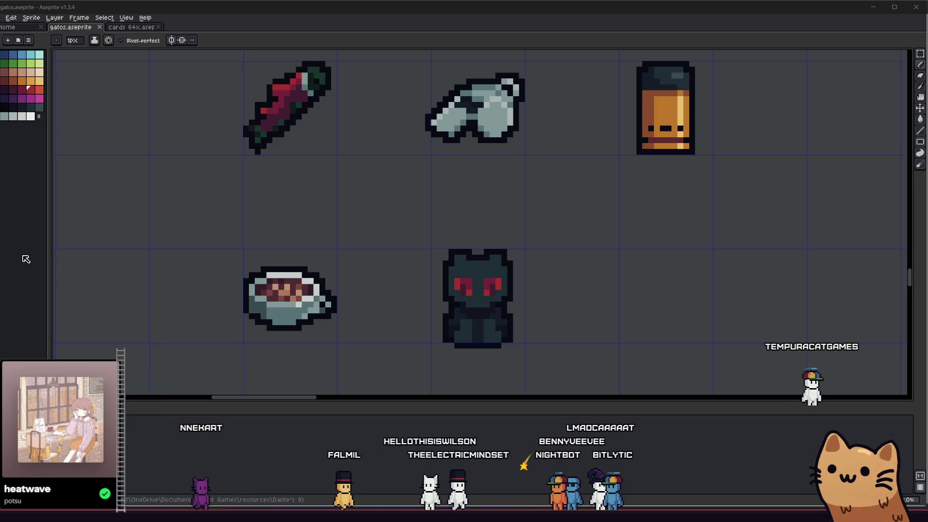
scroll(472, 290, up, 3)
scroll(445, 284, up, 3)
Darken the pixel left of the left eye with a sampled colour, then undo it
alt+click(402, 259)
click(378, 264)
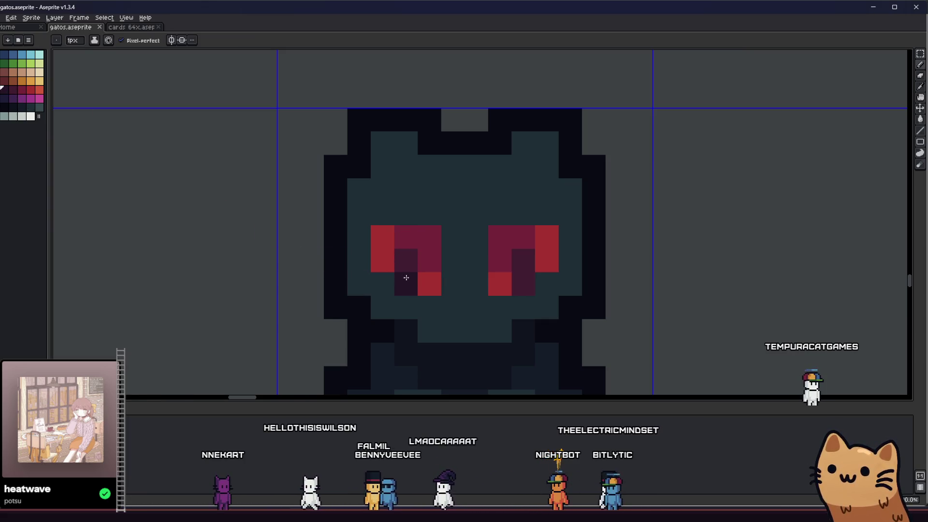
key(ctrl+z)
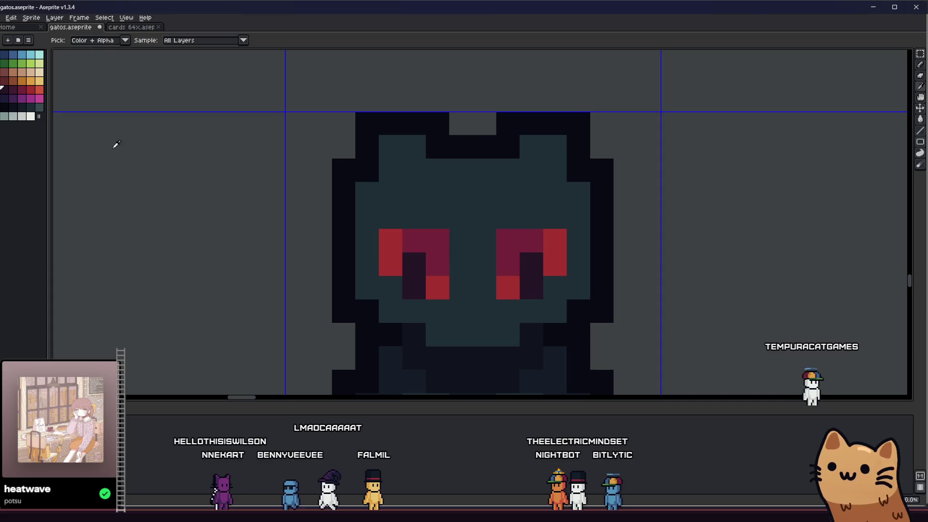
Add a white highlight pixel to each eye and darken the stray upper one in the left eye
click(432, 288)
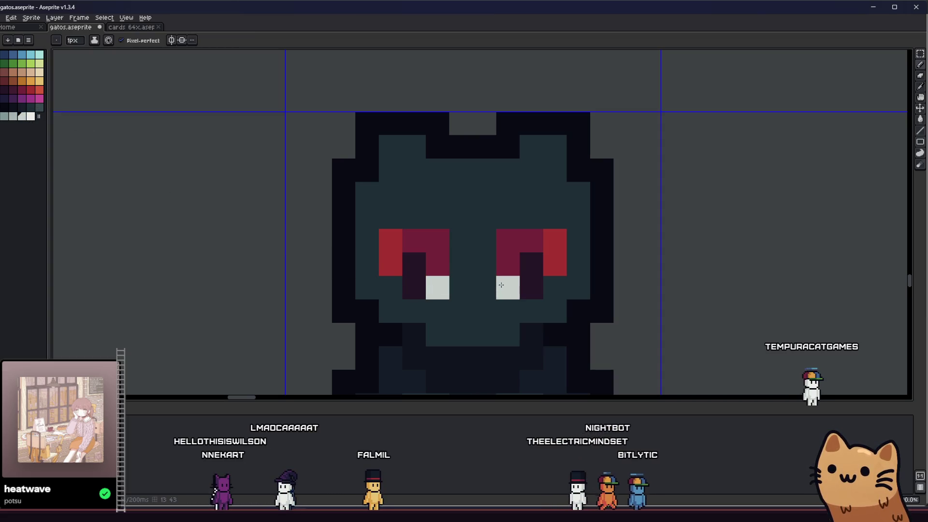
scroll(500, 285, up, 2)
scroll(500, 285, down, 4)
scroll(501, 285, up, 4)
click(623, 240)
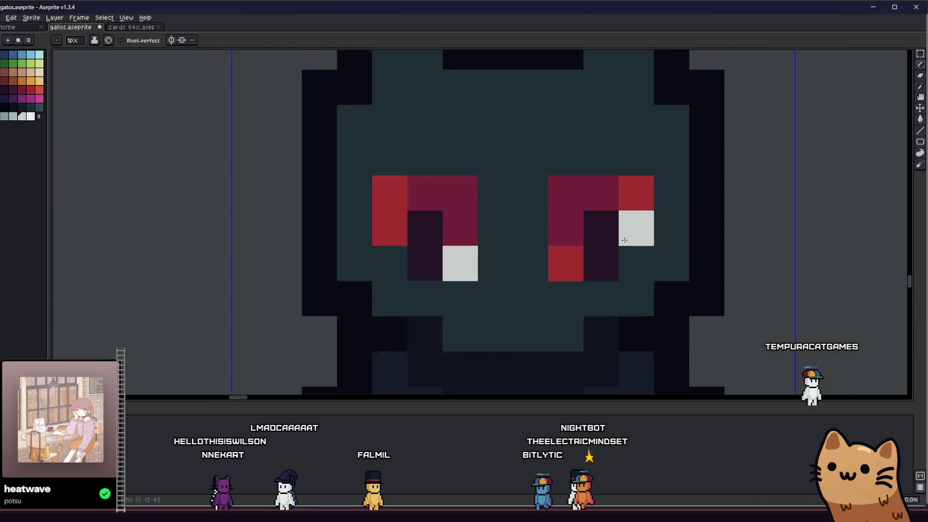
scroll(623, 240, down, 4)
scroll(568, 241, up, 1)
click(625, 254)
click(567, 244)
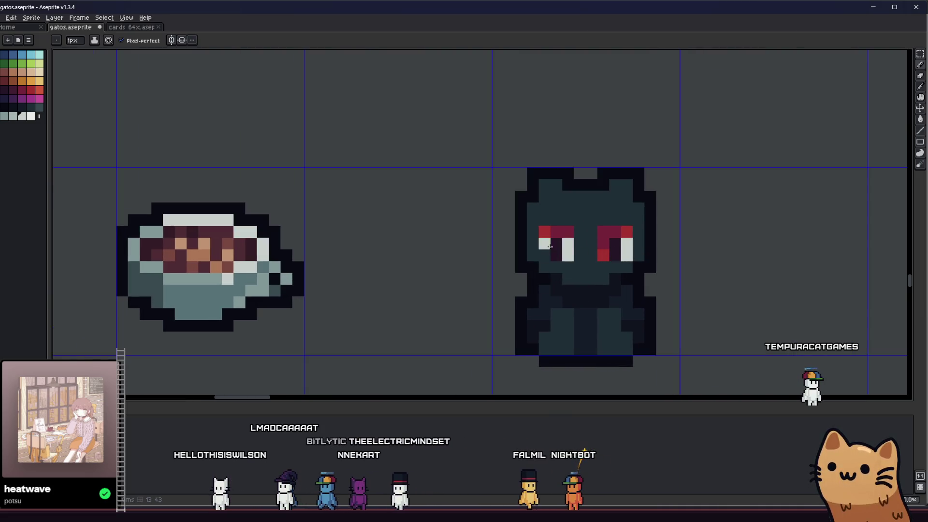
scroll(549, 244, down, 3)
scroll(507, 261, down, 2)
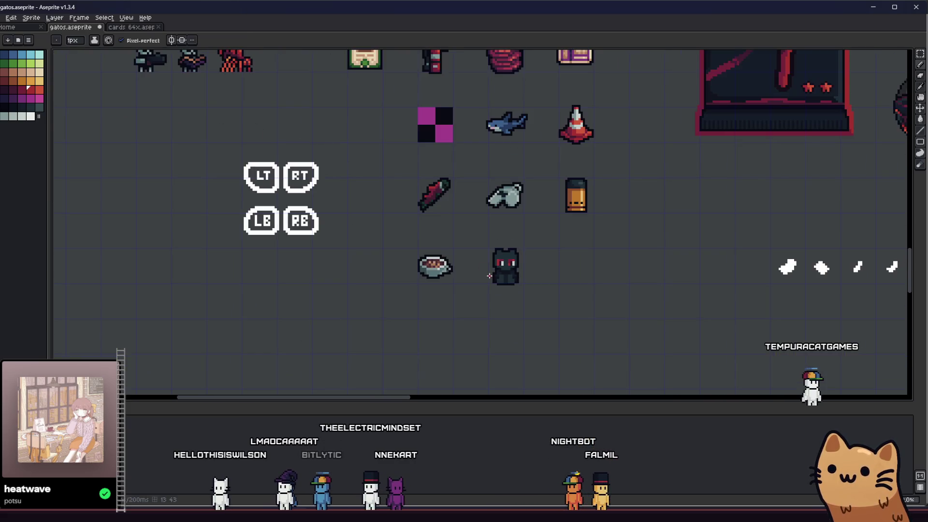
scroll(517, 258, up, 3)
scroll(516, 241, up, 3)
alt+click(483, 255)
click(501, 251)
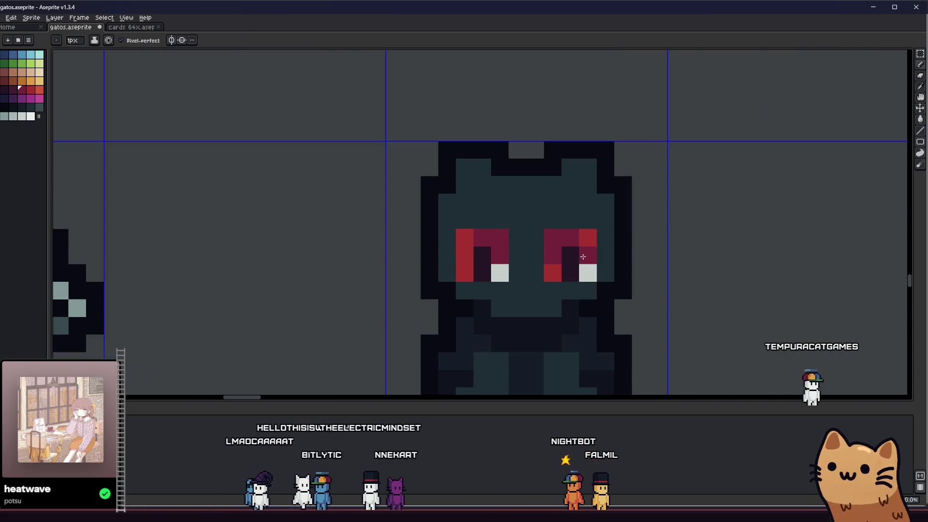
scroll(582, 256, down, 3)
scroll(542, 286, up, 1)
scroll(498, 284, up, 1)
scroll(659, 290, up, 1)
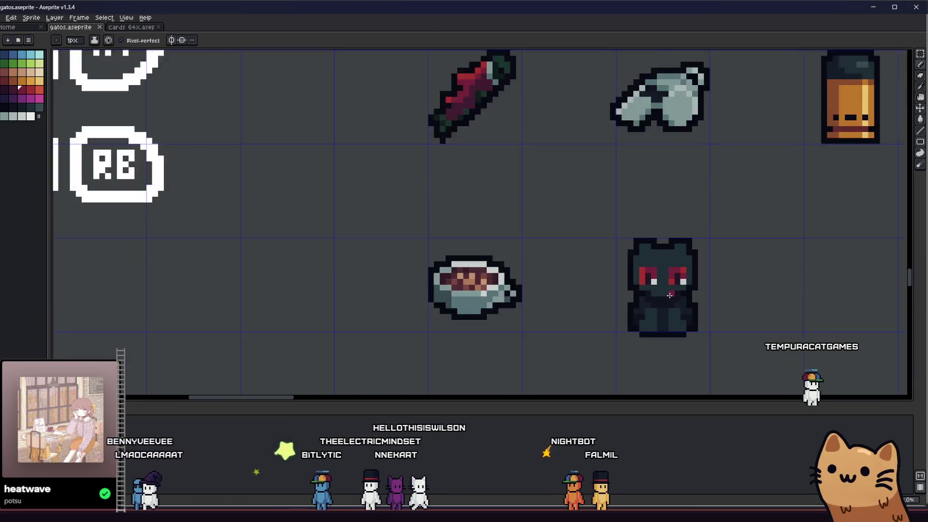
scroll(669, 295, up, 3)
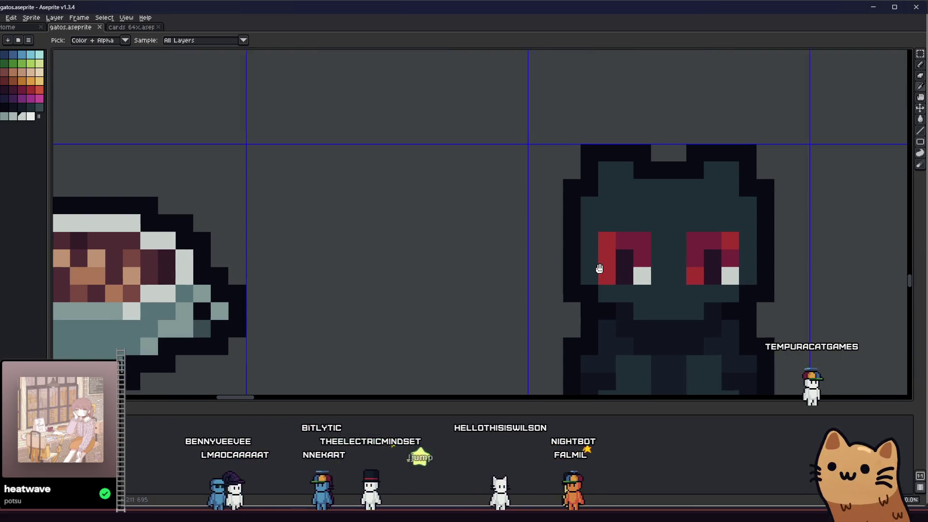
drag(607, 263, 435, 250)
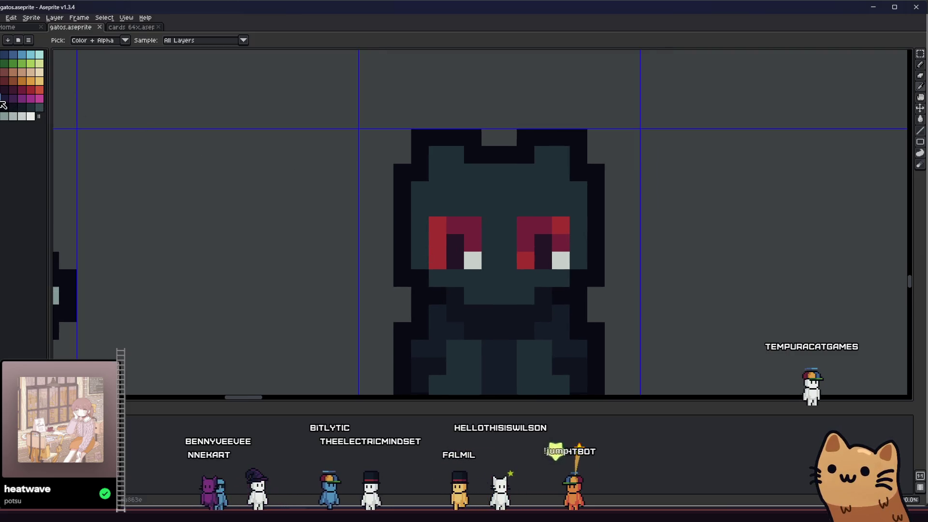
click(470, 265)
scroll(536, 269, down, 5)
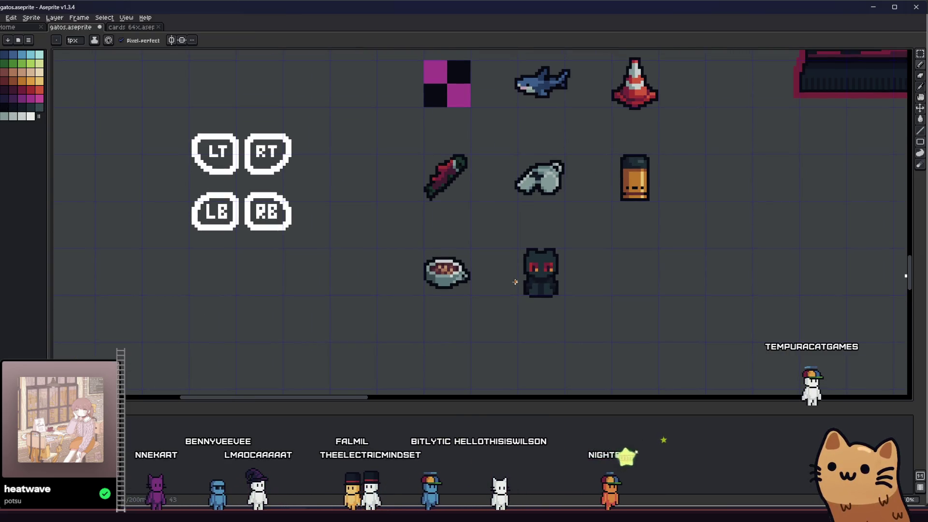
scroll(514, 285, down, 2)
scroll(514, 287, down, 2)
scroll(515, 287, up, 2)
scroll(507, 282, up, 2)
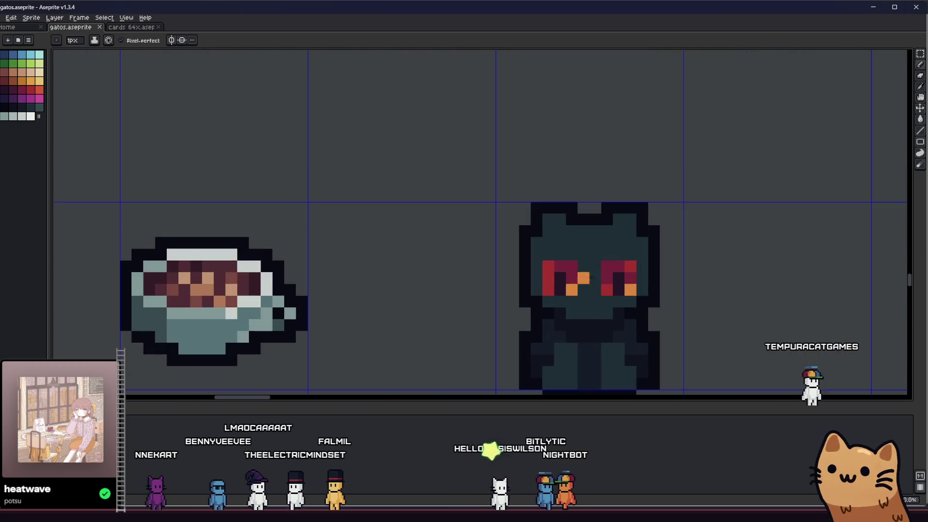
scroll(471, 276, up, 2)
scroll(421, 267, up, 1)
scroll(420, 268, right, 1)
scroll(408, 283, right, 2)
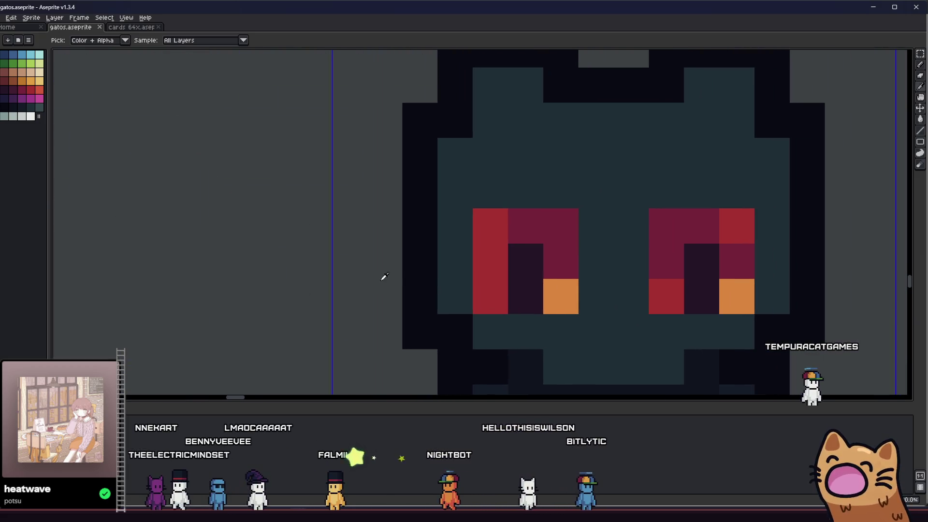
scroll(379, 276, right, 1)
scroll(408, 283, right, 1)
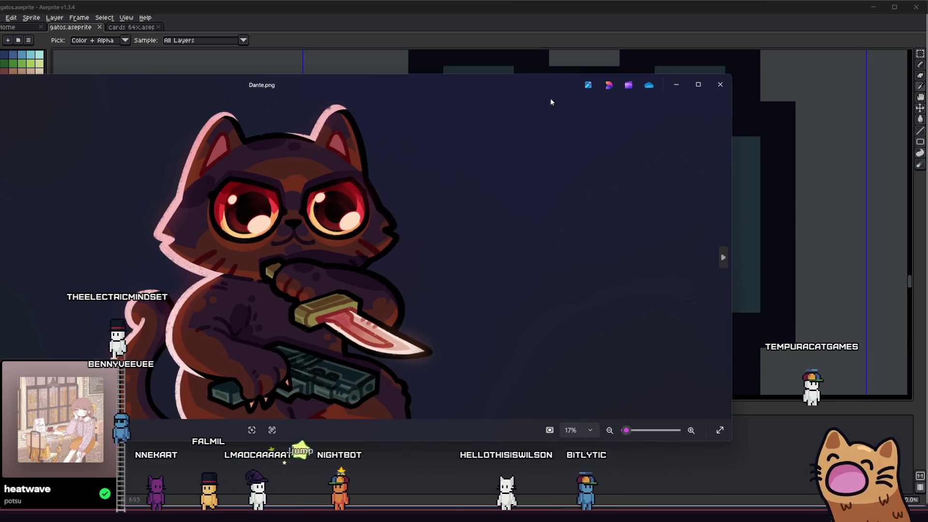
click(719, 84)
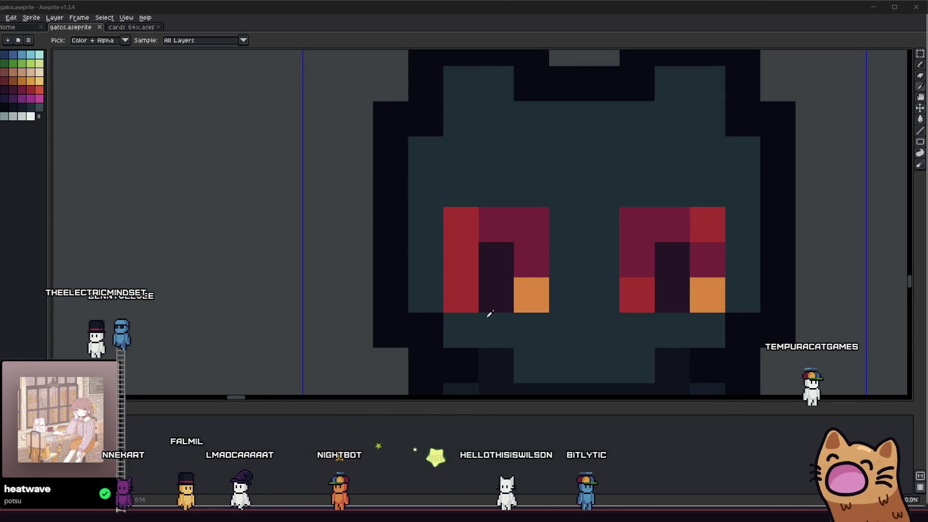
Repaint the eyes' top and middle-left pixels maroon and red
click(526, 258)
click(710, 254)
alt+click(669, 220)
click(464, 230)
click(464, 257)
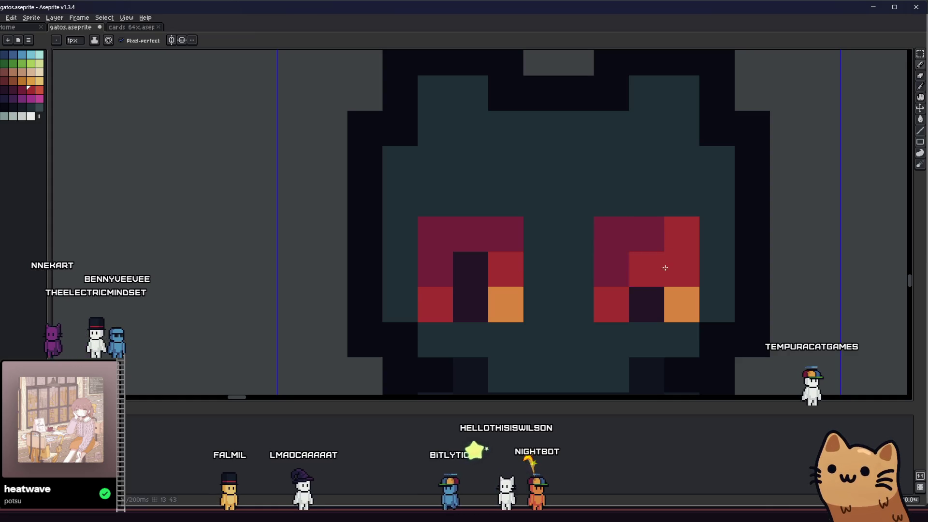
scroll(572, 253, down, 3)
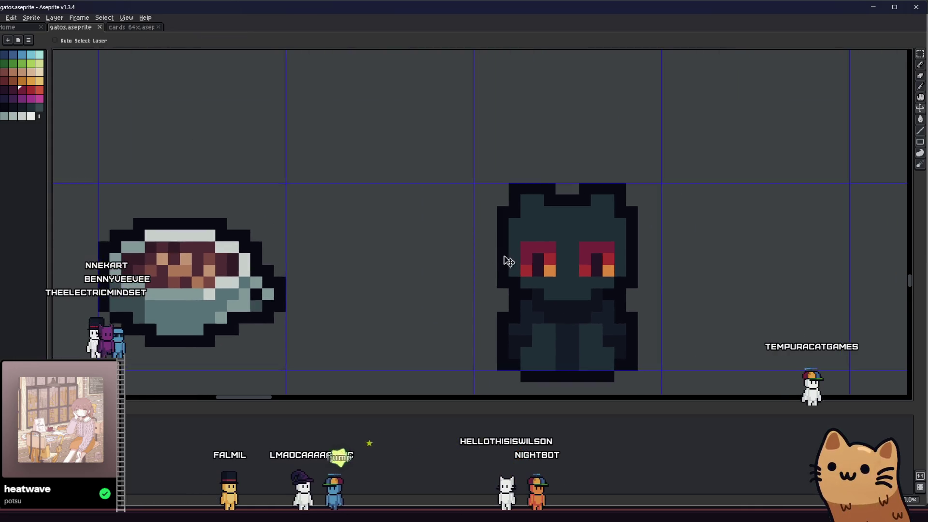
scroll(507, 261, down, 3)
Sample the left eye's red and match a right-eye pixel to it
key(i)
scroll(508, 261, up, 2)
scroll(531, 258, up, 1)
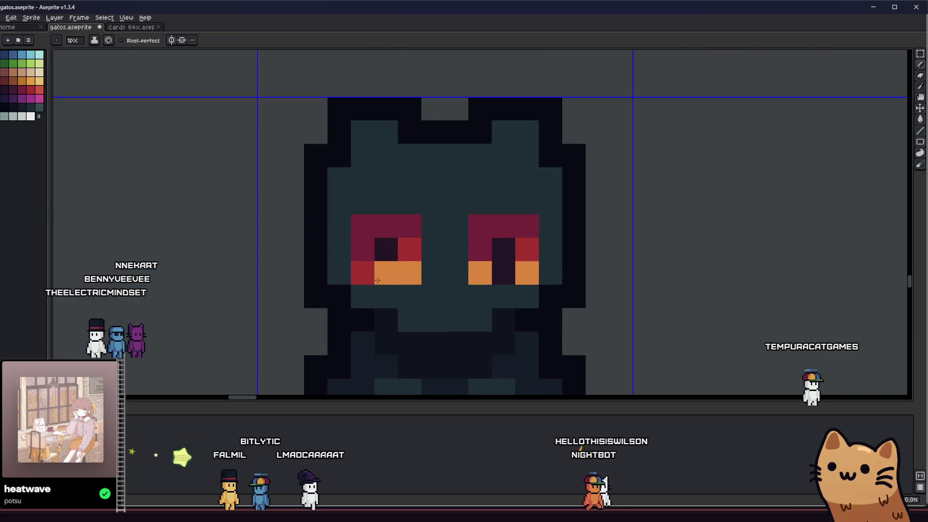
key(ctrl+z)
key(i)
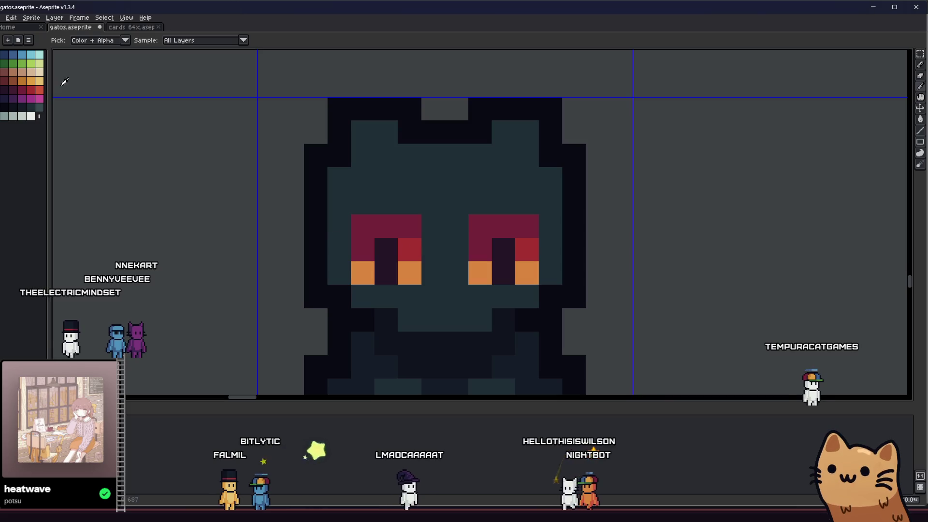
click(410, 249)
key(b)
click(514, 244)
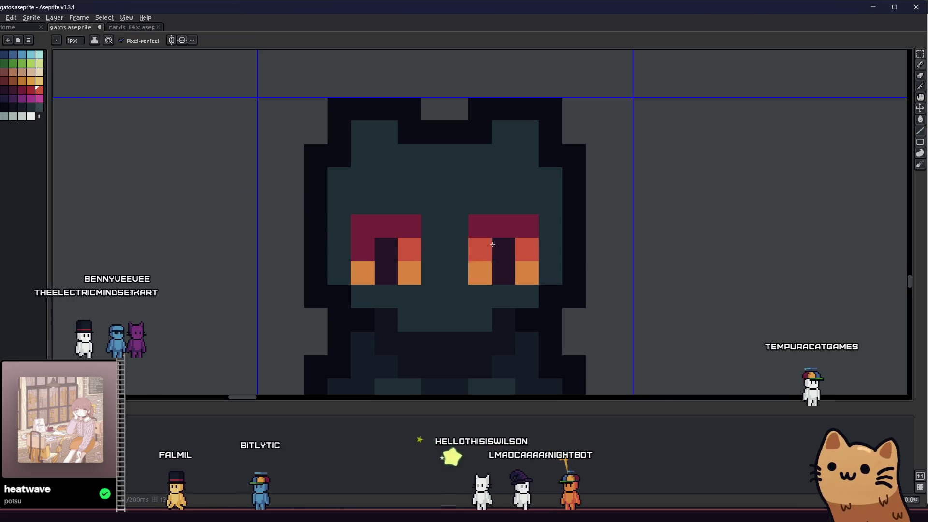
Repaint two left-eye pixels with a neighbouring lighter red
click(29, 92)
click(410, 225)
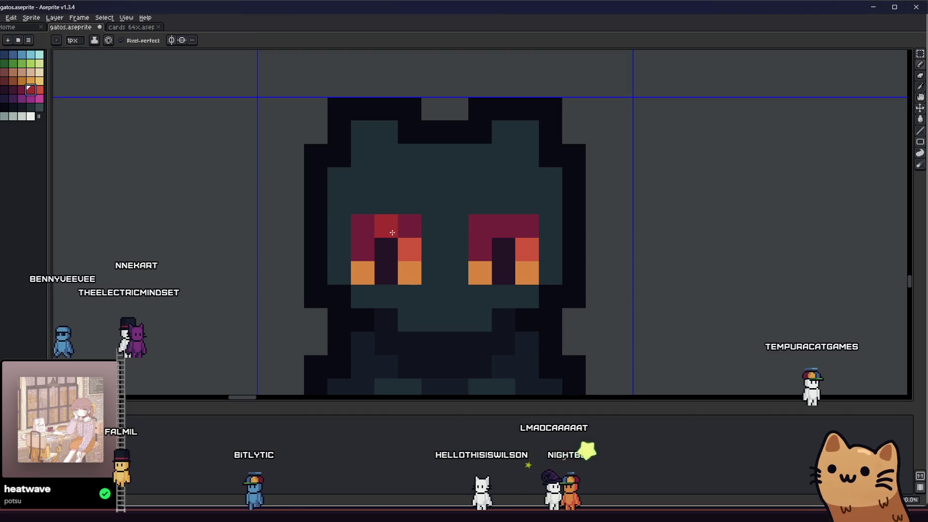
click(363, 249)
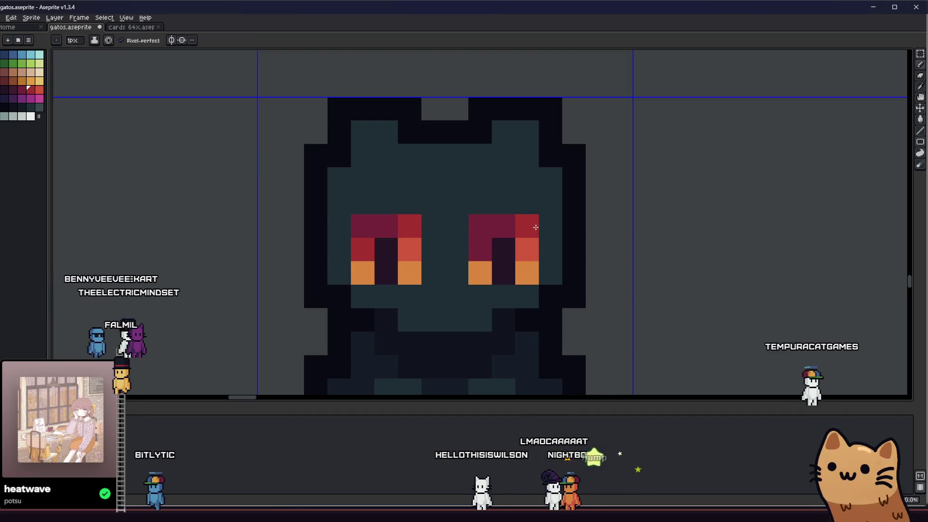
scroll(479, 253, down, 4)
key(i)
scroll(467, 282, up, 5)
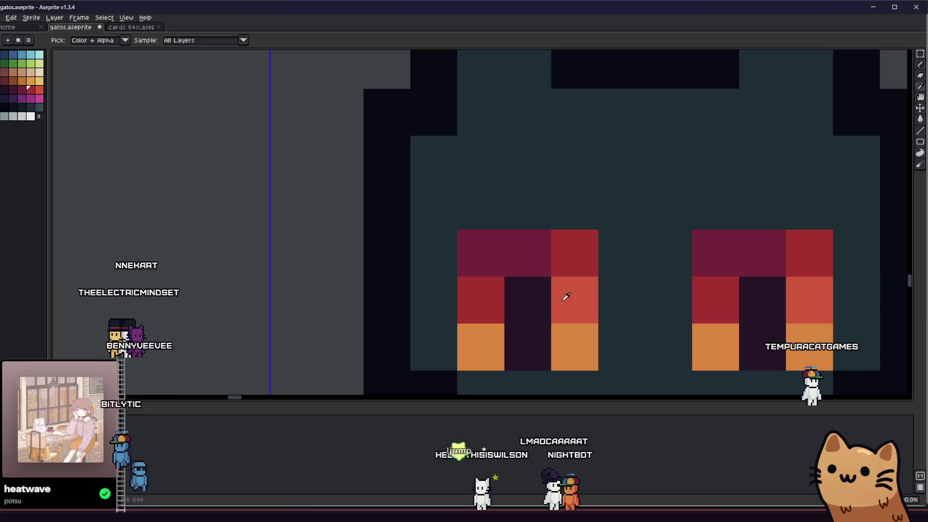
key(b)
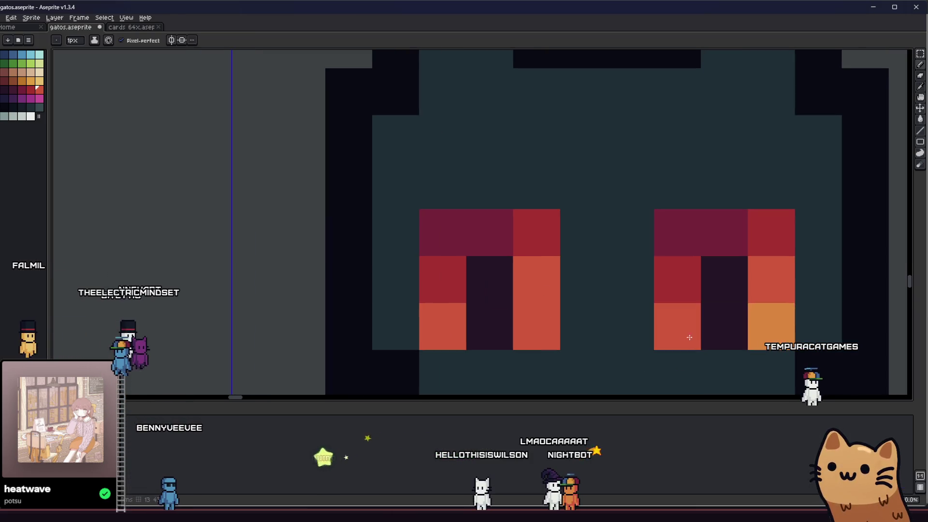
key(i)
scroll(684, 331, down, 2)
scroll(725, 332, down, 1)
scroll(534, 303, down, 1)
key(b)
scroll(410, 276, down, 1)
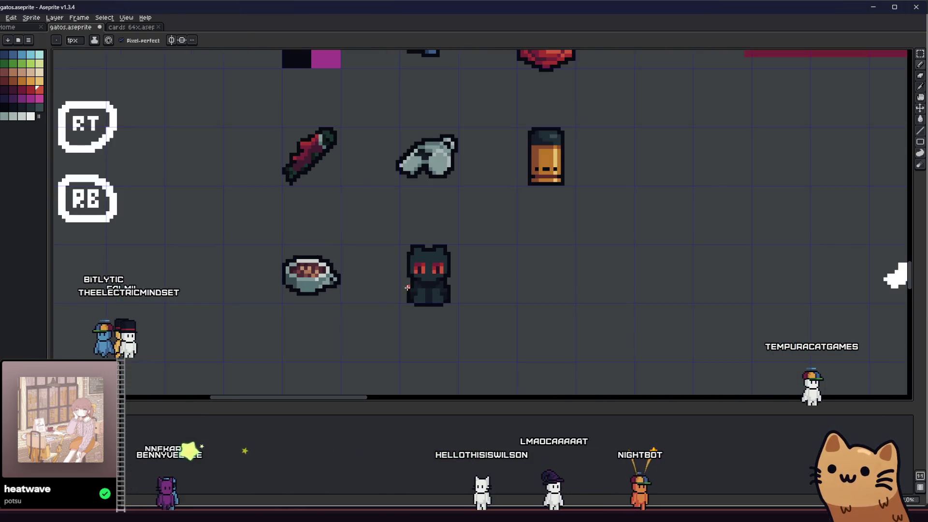
scroll(415, 288, up, 4)
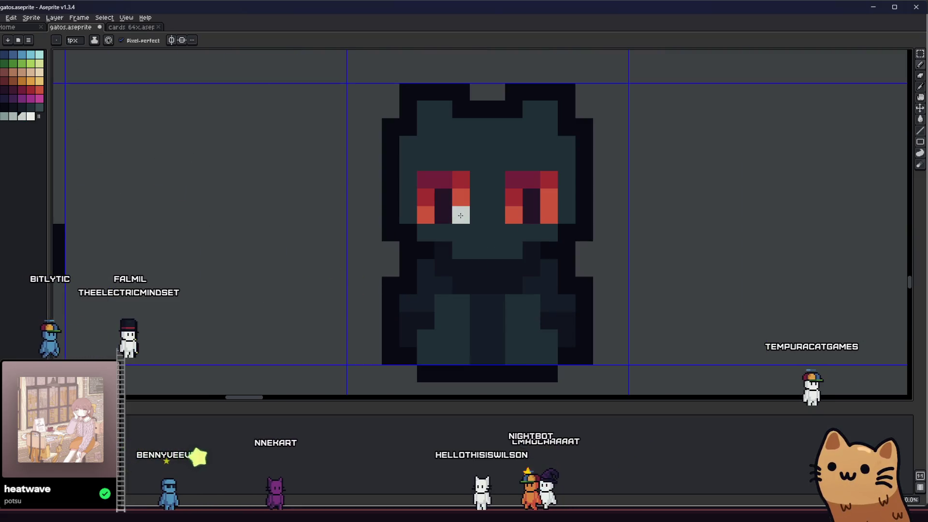
scroll(536, 217, down, 3)
scroll(522, 231, down, 1)
scroll(507, 239, down, 1)
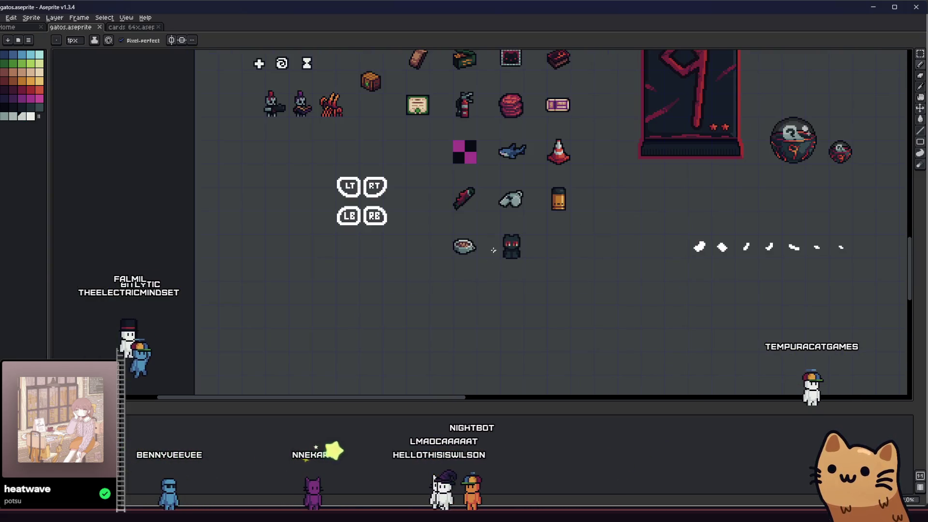
scroll(494, 244, up, 3)
Fill the cat's face with a darker teal
drag(494, 244, 389, 261)
scroll(435, 247, up, 3)
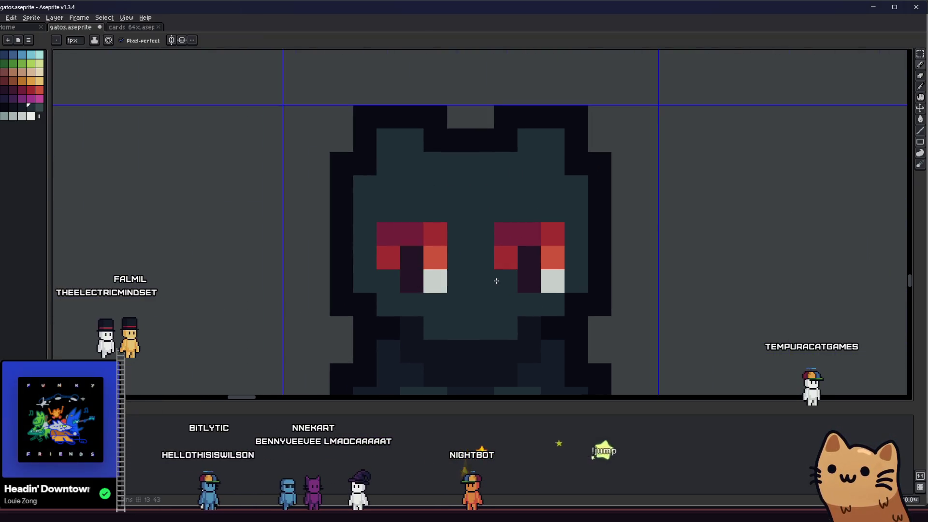
scroll(497, 279, down, 3)
drag(449, 300, 565, 285)
scroll(558, 280, down, 3)
scroll(530, 276, up, 2)
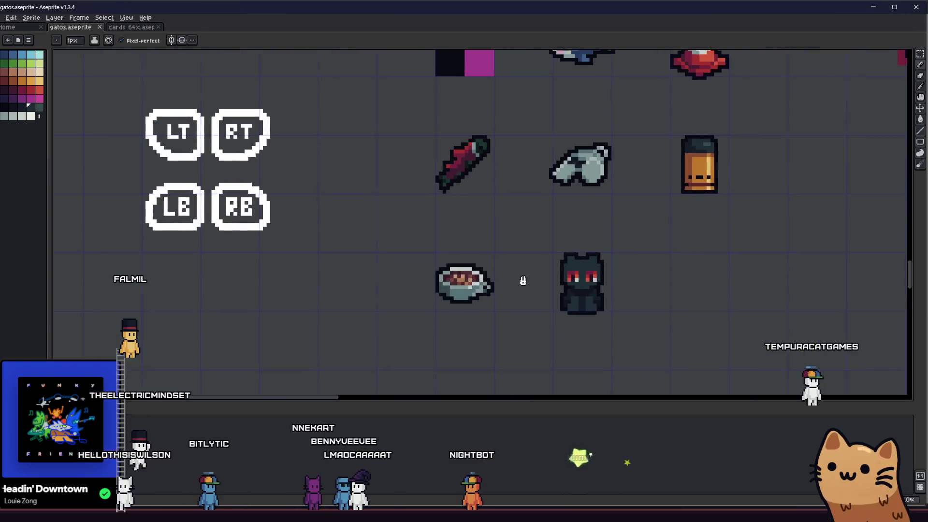
scroll(471, 277, up, 1)
scroll(472, 277, up, 2)
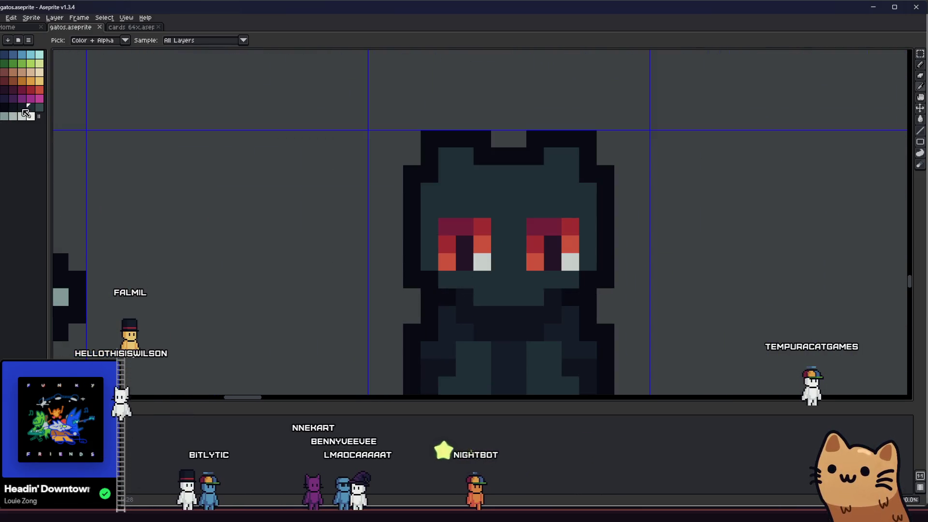
click(467, 192)
scroll(435, 210, down, 3)
scroll(435, 211, up, 3)
scroll(346, 249, up, 1)
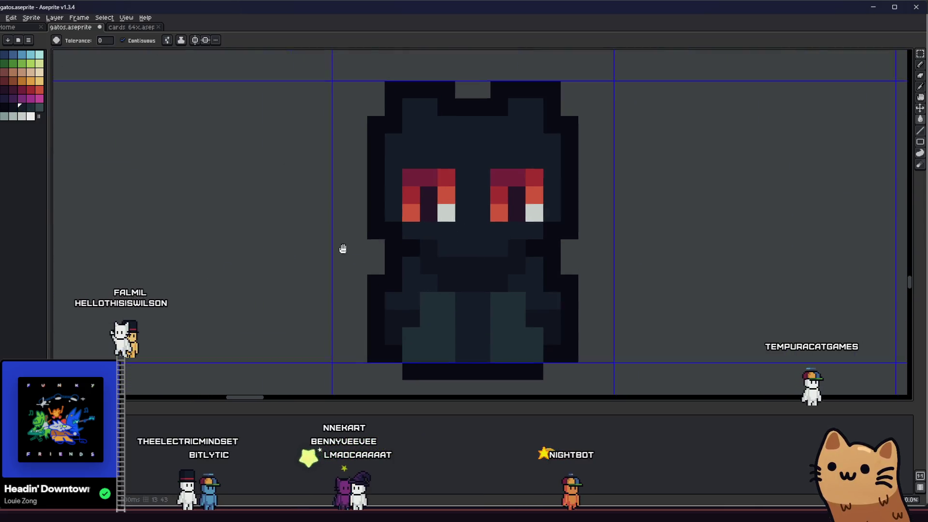
scroll(358, 320, down, 1)
Add lighter teal highlight pixels on the head edge and inside the left ear
alt+click(410, 331)
click(498, 143)
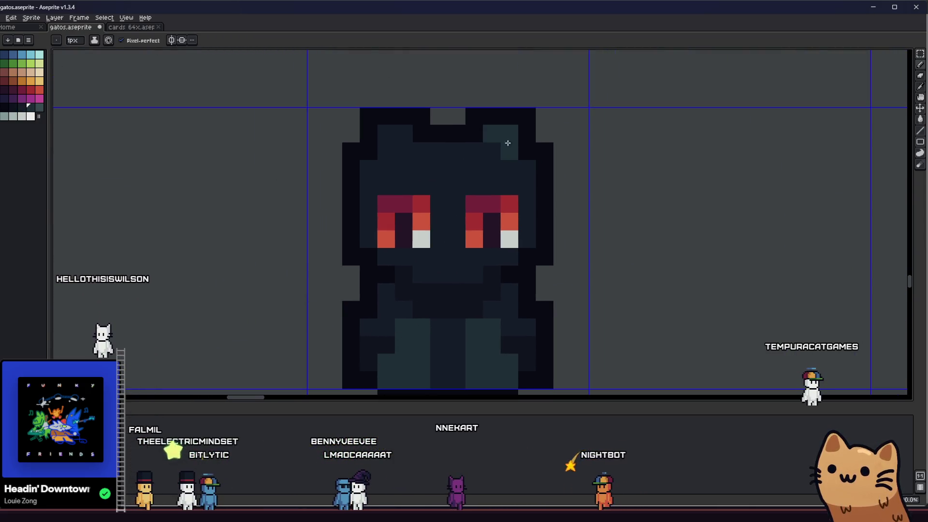
scroll(441, 166, down, 1)
scroll(416, 145, up, 1)
click(416, 146)
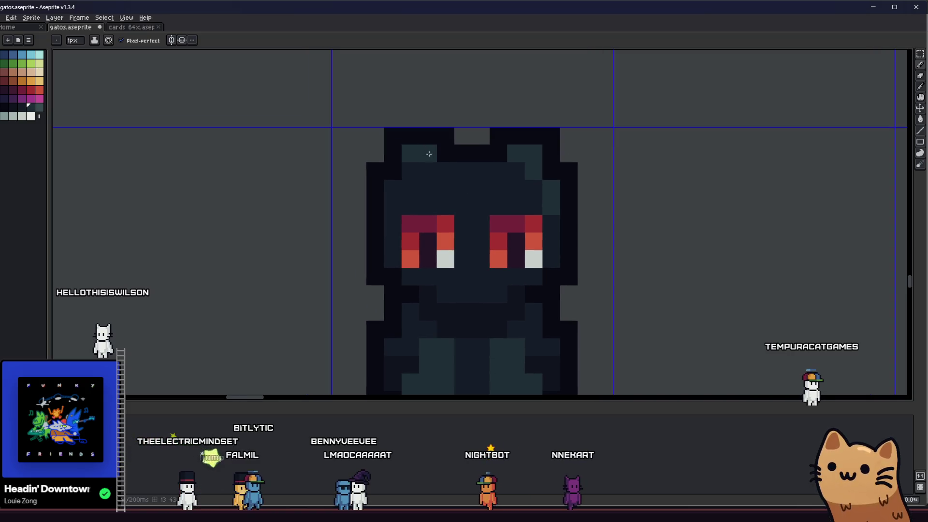
scroll(428, 151, down, 2)
scroll(425, 234, down, 1)
scroll(459, 255, up, 2)
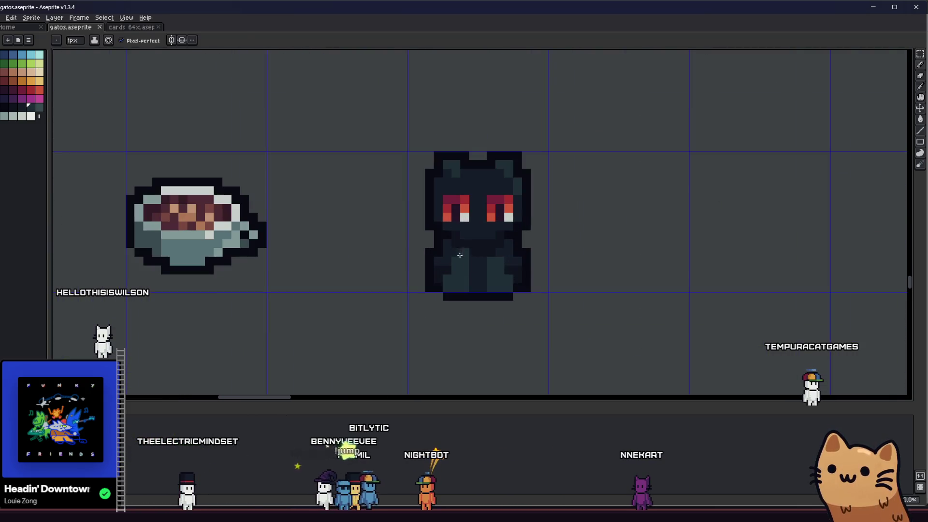
scroll(459, 254, up, 5)
scroll(425, 267, down, 5)
scroll(442, 263, up, 3)
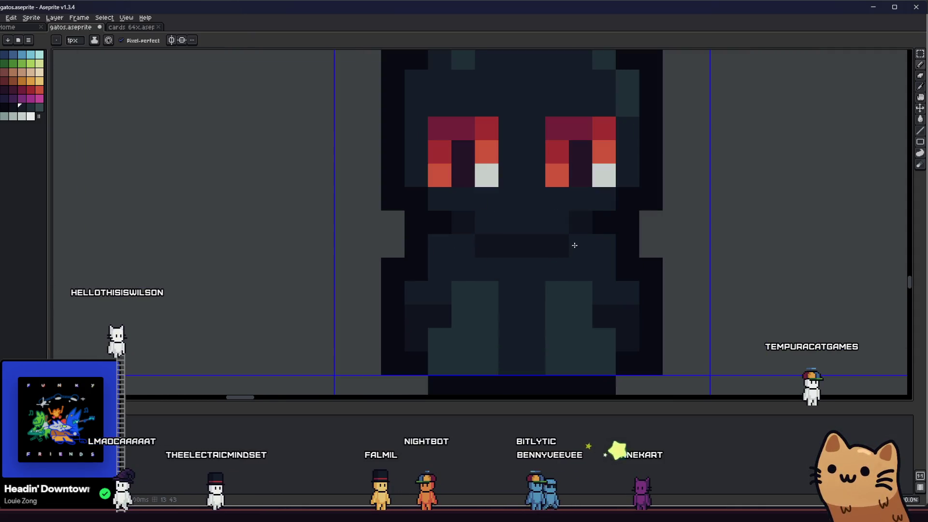
scroll(551, 261, up, 1)
scroll(476, 282, down, 3)
scroll(387, 273, down, 1)
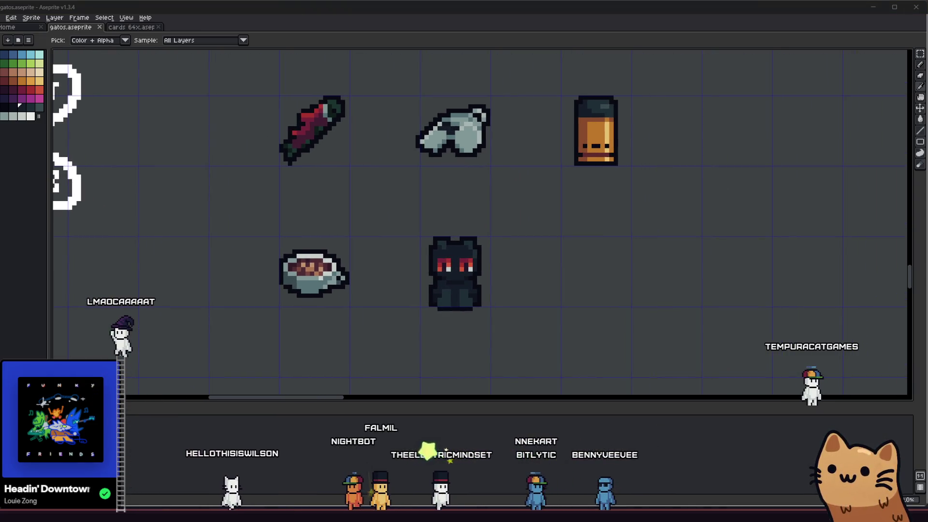
scroll(462, 293, up, 4)
scroll(355, 290, up, 6)
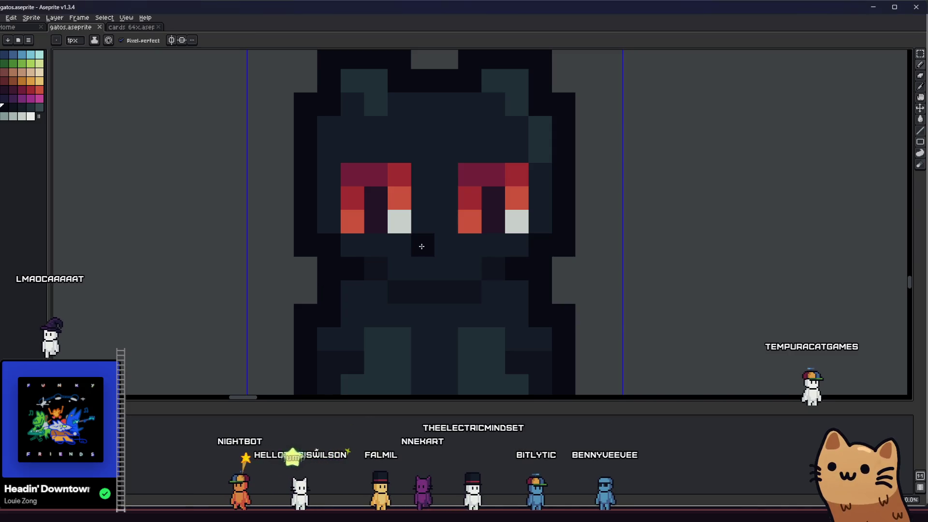
drag(440, 245, 556, 268)
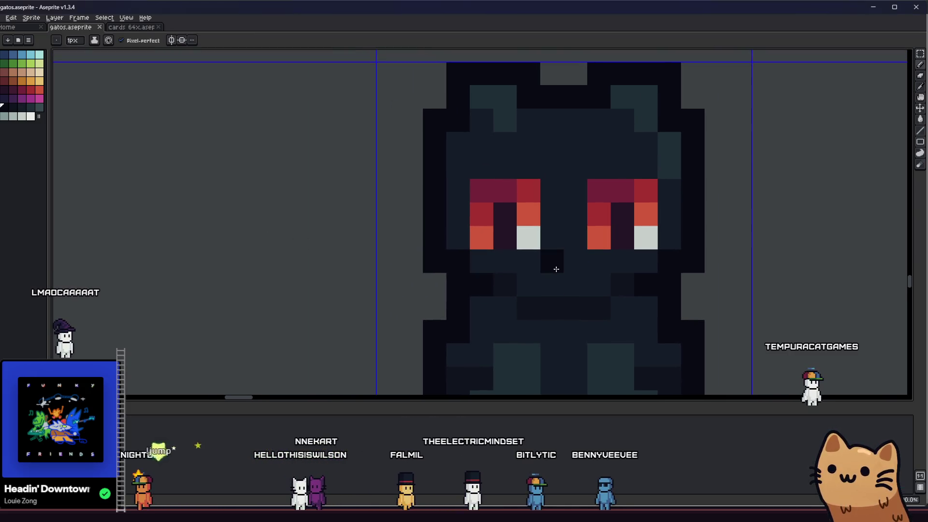
scroll(557, 263, down, 3)
scroll(522, 268, down, 5)
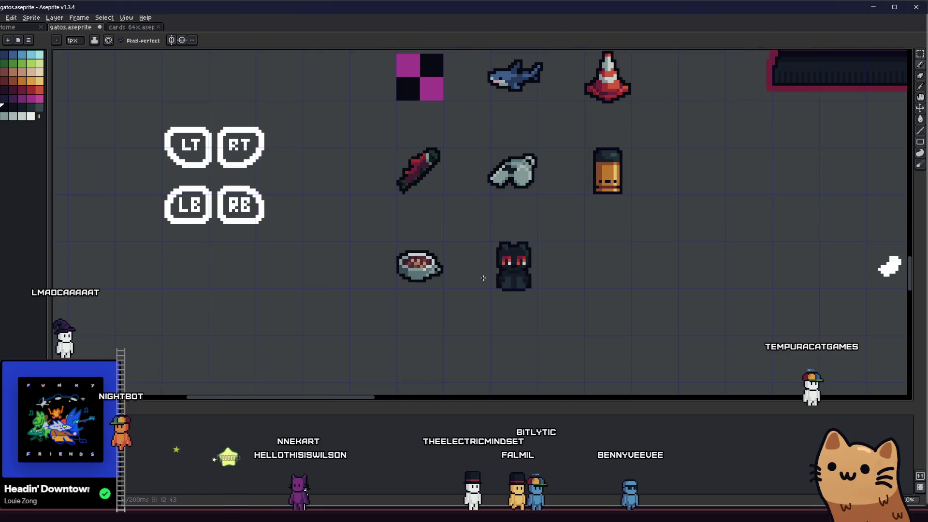
scroll(499, 277, up, 4)
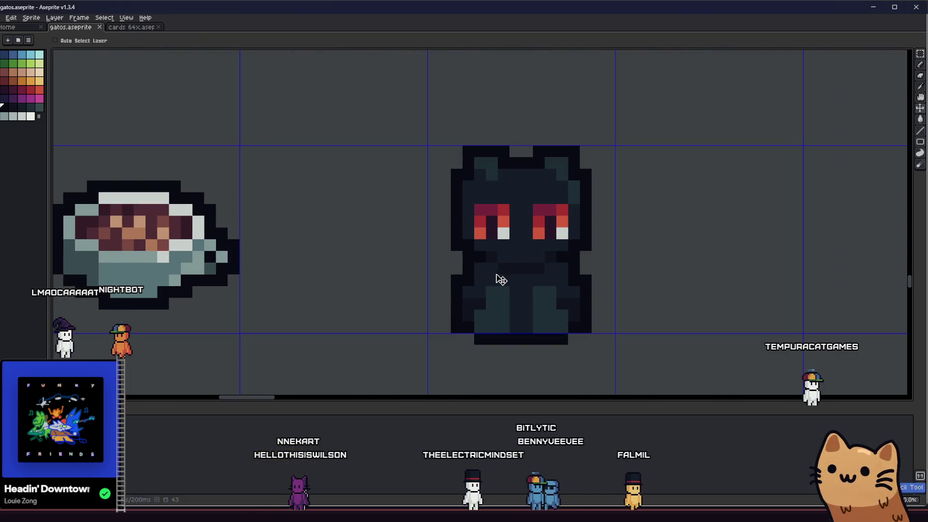
scroll(502, 280, up, 2)
scroll(502, 280, up, 4)
scroll(492, 268, down, 4)
Clear the selection, darken the top-middle eye pixel purple and turn a pixel under the right eye orange
key(m)
scroll(472, 235, up, 3)
key(ctrl+d)
key(b)
click(478, 198)
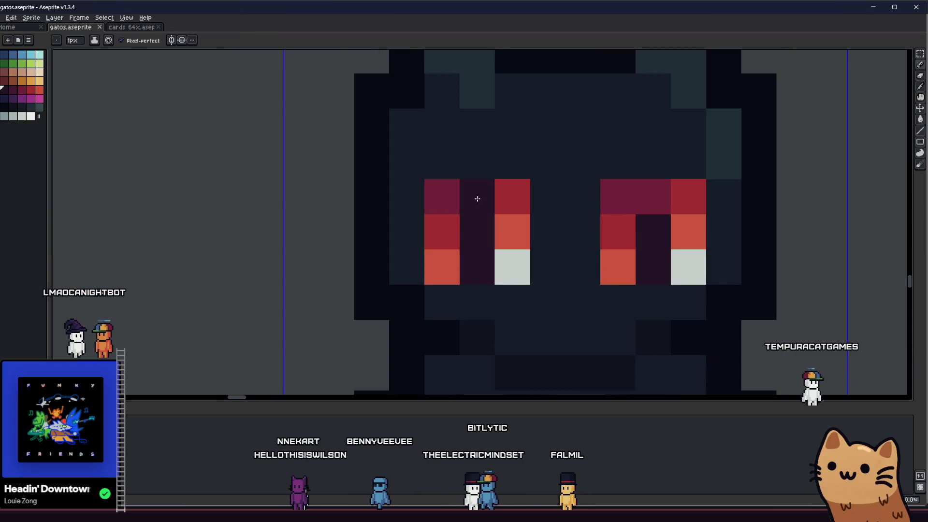
alt+click(620, 258)
click(650, 259)
scroll(485, 268, down, 3)
Paint the lower pixel of each eye with the sampled orange
drag(454, 275, 571, 272)
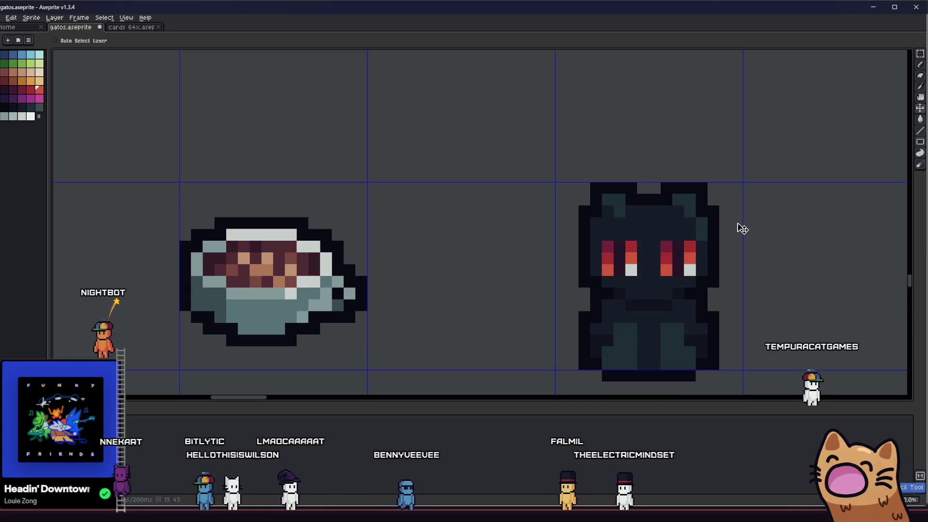
scroll(689, 252, up, 3)
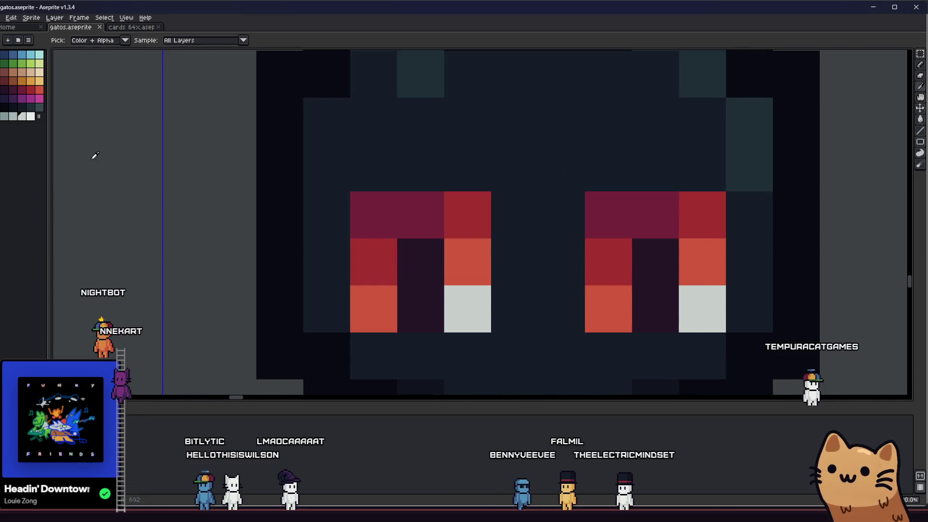
alt+click(373, 309)
click(466, 309)
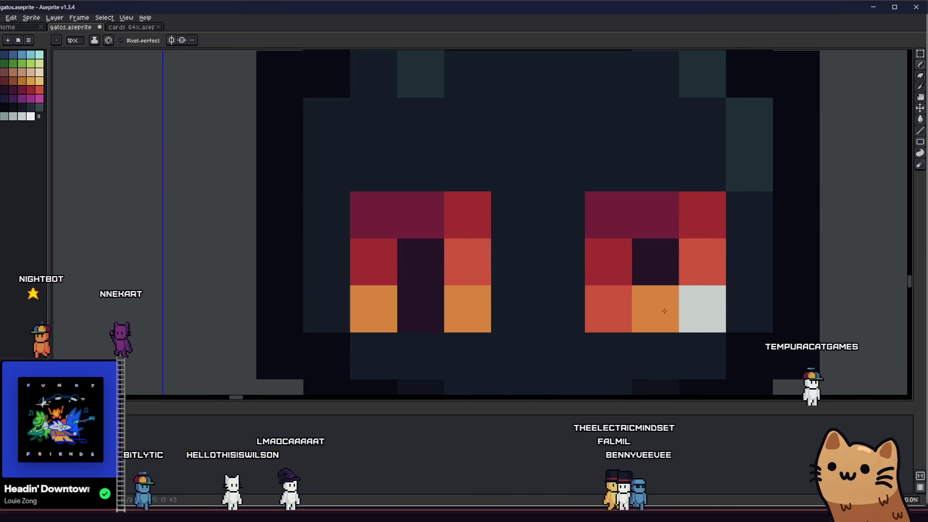
click(701, 309)
scroll(622, 299, down, 5)
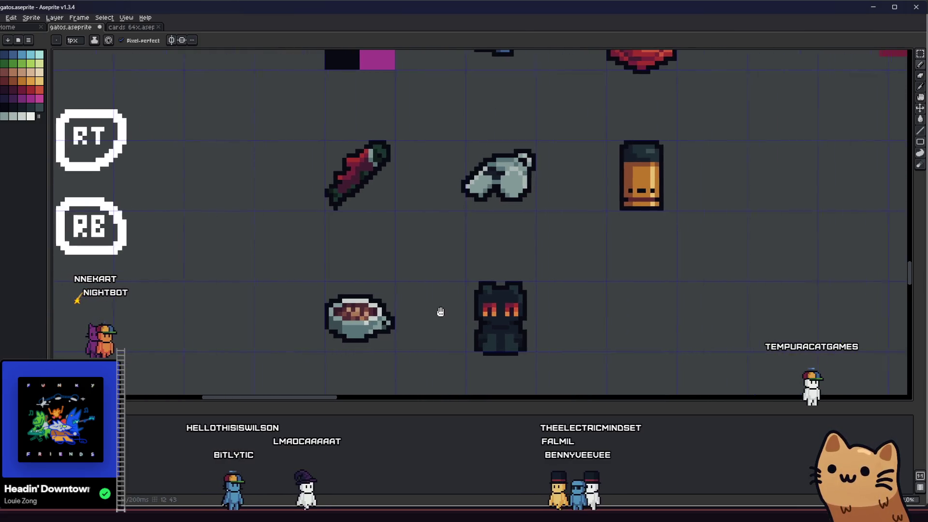
scroll(435, 313, down, 1)
scroll(428, 317, down, 1)
scroll(428, 318, down, 2)
scroll(418, 317, up, 3)
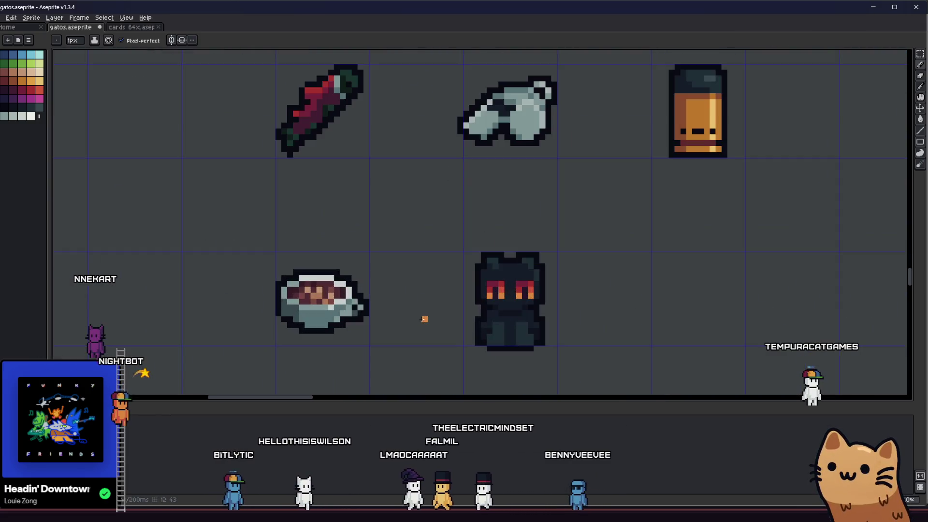
scroll(464, 315, up, 2)
scroll(362, 301, up, 1)
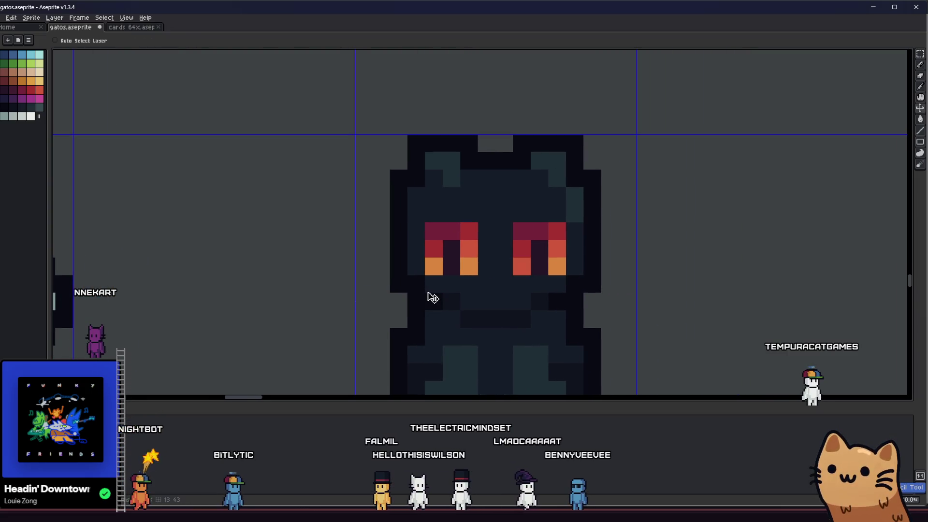
Add an orange pixel below the left eye
click(445, 288)
scroll(511, 259, down, 3)
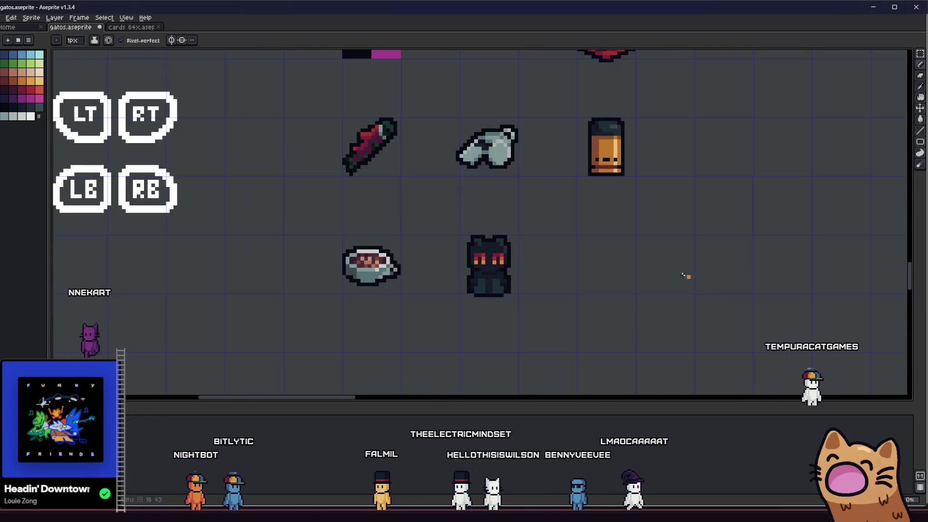
scroll(506, 252, up, 2)
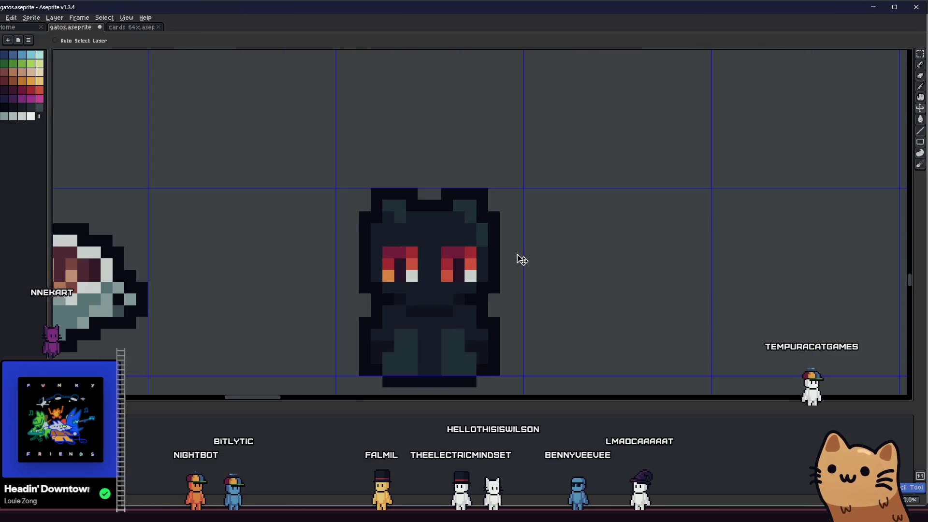
key(b)
drag(541, 257, 607, 255)
scroll(609, 263, down, 3)
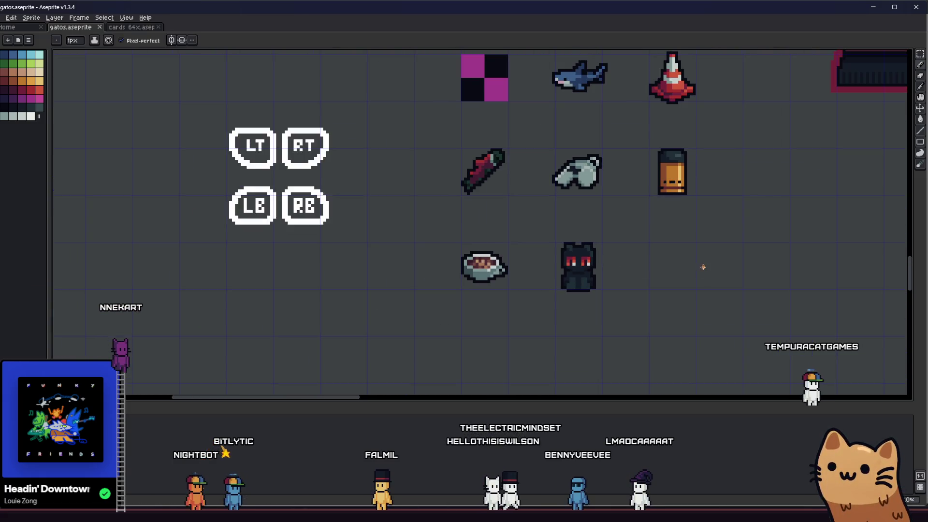
scroll(616, 268, up, 3)
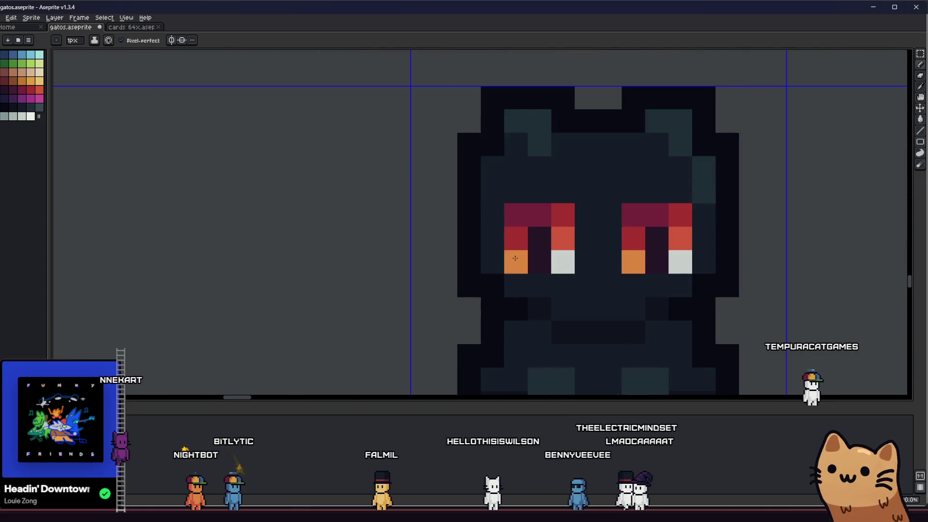
scroll(514, 258, down, 3)
scroll(455, 282, up, 3)
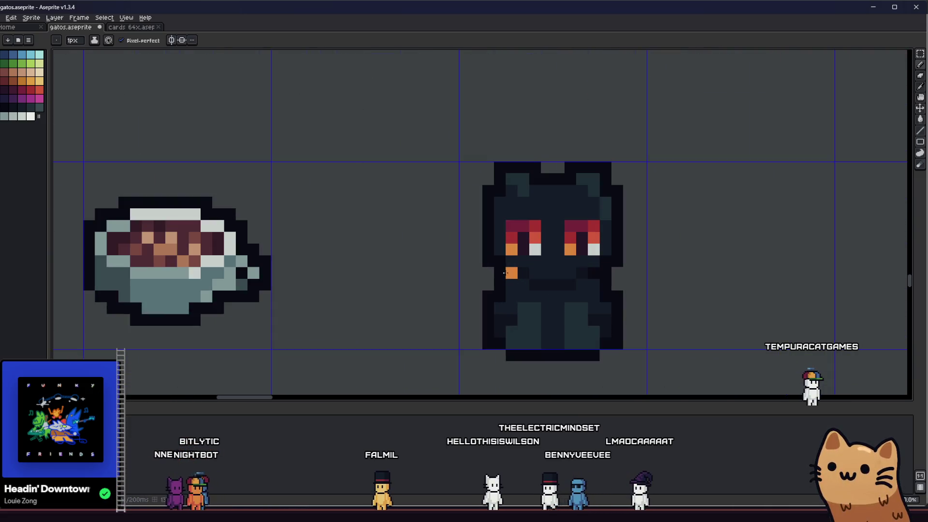
drag(454, 283, 385, 284)
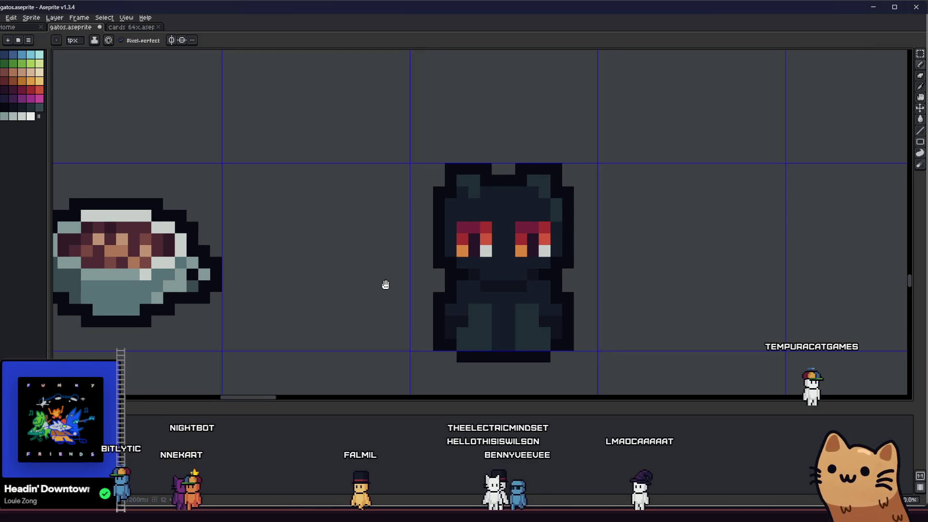
scroll(477, 250, up, 1)
Repaint two eye pixels with the sampled dark red and save the sprite sheet
key(i)
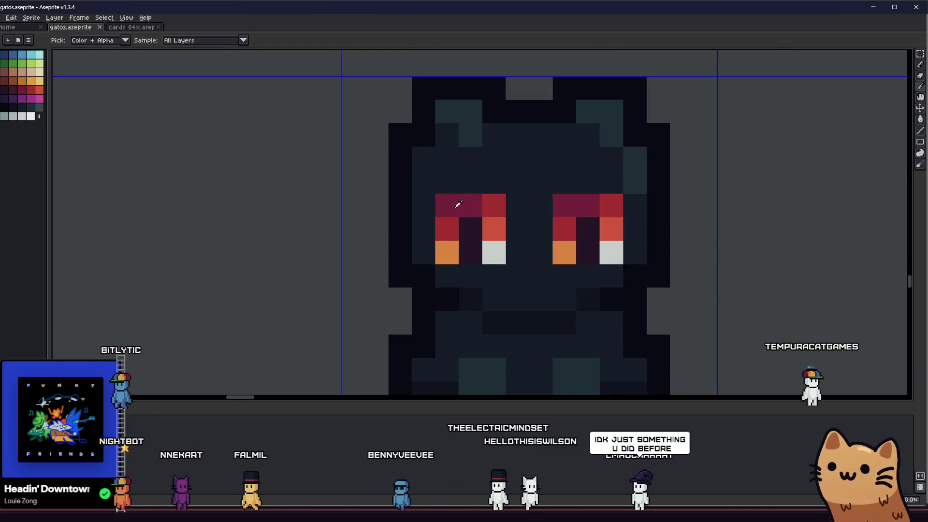
key(b)
click(472, 254)
click(588, 253)
click(399, 229)
scroll(459, 266, down, 3)
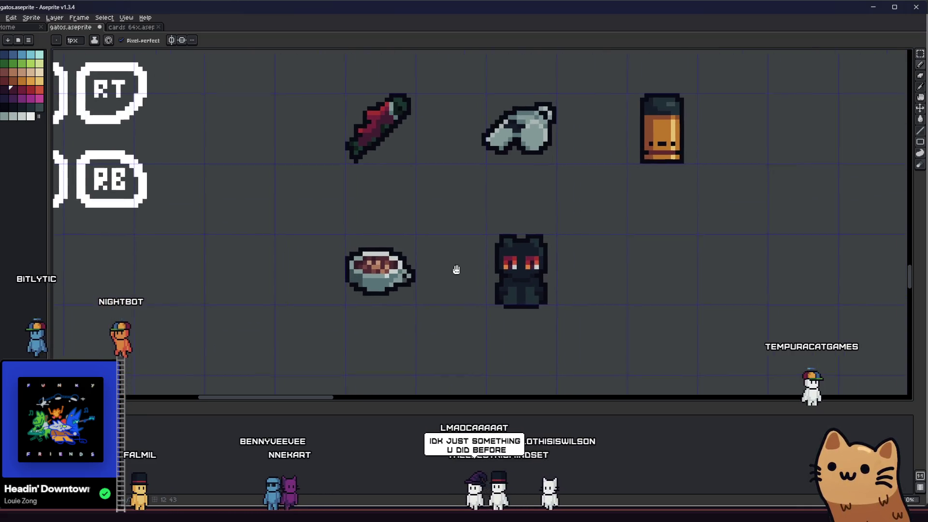
key(ctrl+s)
scroll(424, 279, up, 1)
Paint dark pixels beside the cat while reviewing the sheet
key(i)
scroll(435, 239, up, 2)
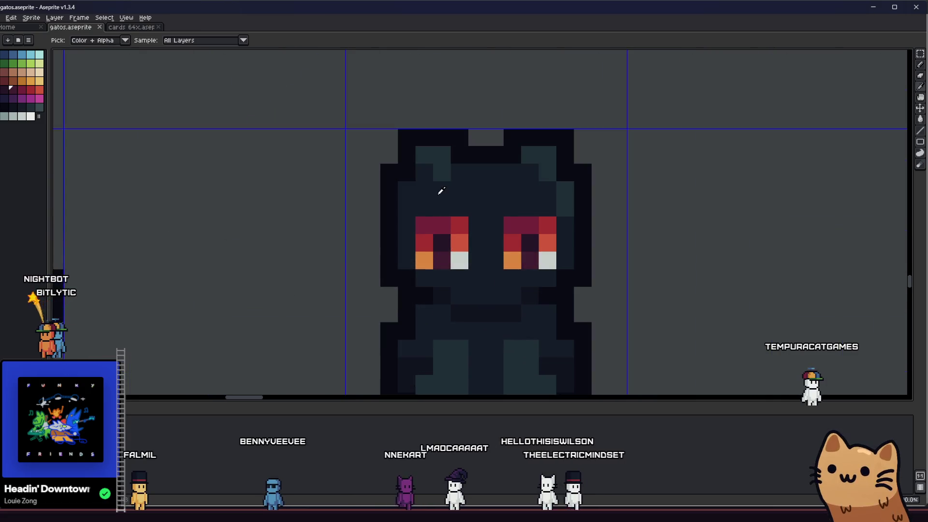
scroll(441, 193, up, 1)
scroll(483, 180, down, 1)
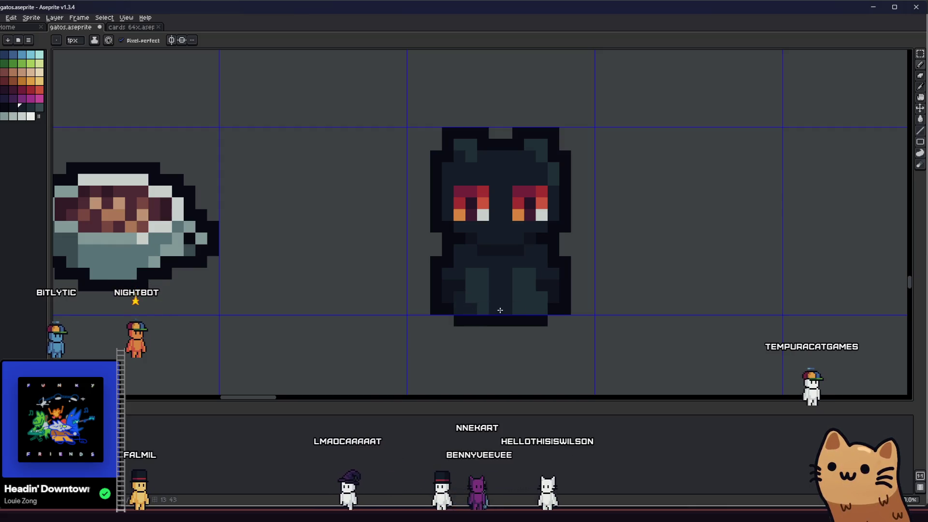
scroll(529, 308, down, 2)
right_click(472, 312)
key(i)
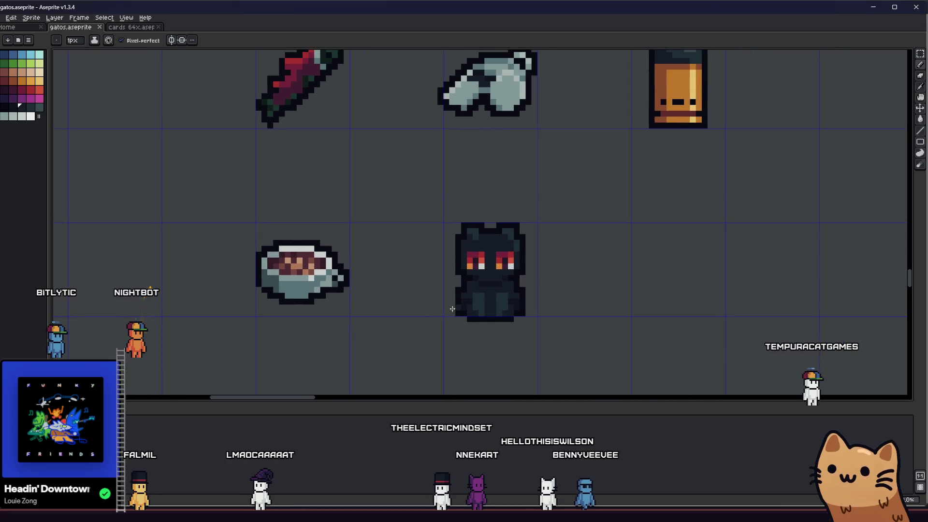
scroll(435, 291, up, 3)
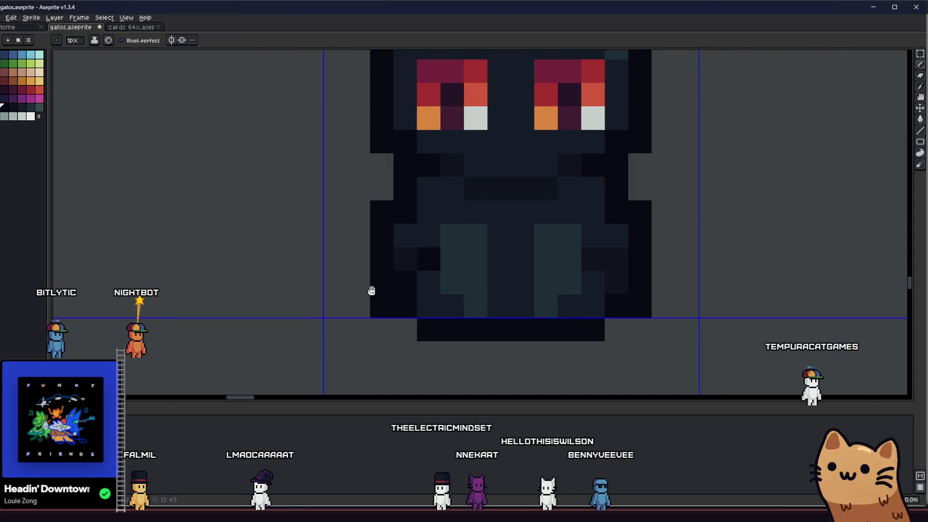
drag(376, 294, 565, 309)
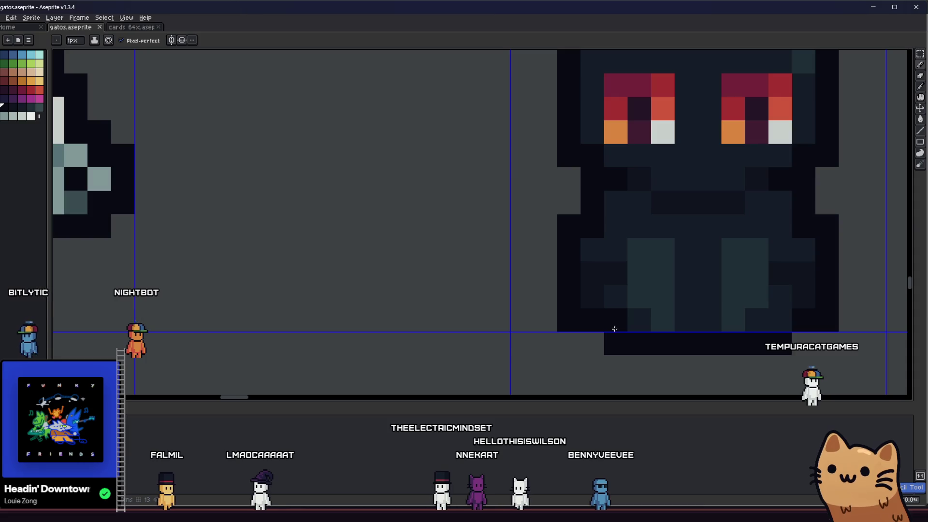
scroll(637, 253, down, 2)
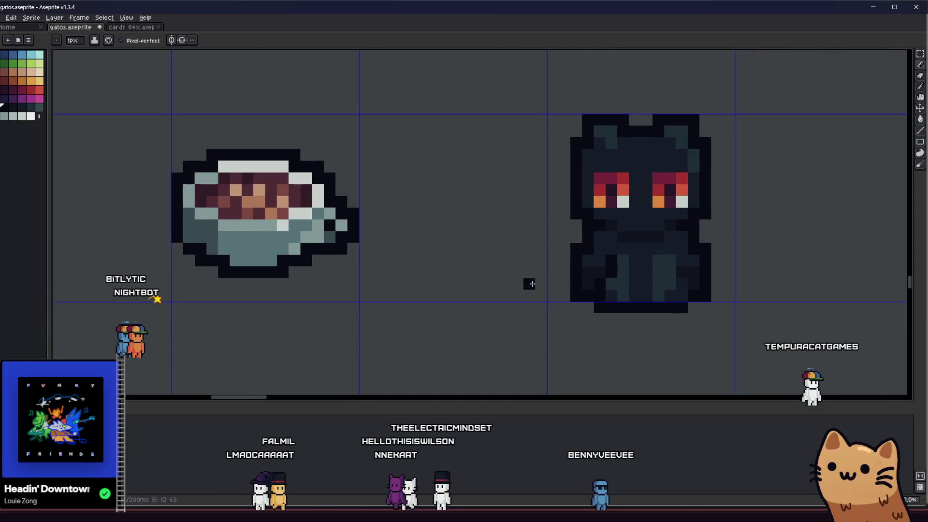
scroll(530, 282, up, 3)
mouse_move(684, 268)
mouse_down()
mouse_move(639, 271)
mouse_move(668, 325)
mouse_up()
scroll(668, 325, down, 3)
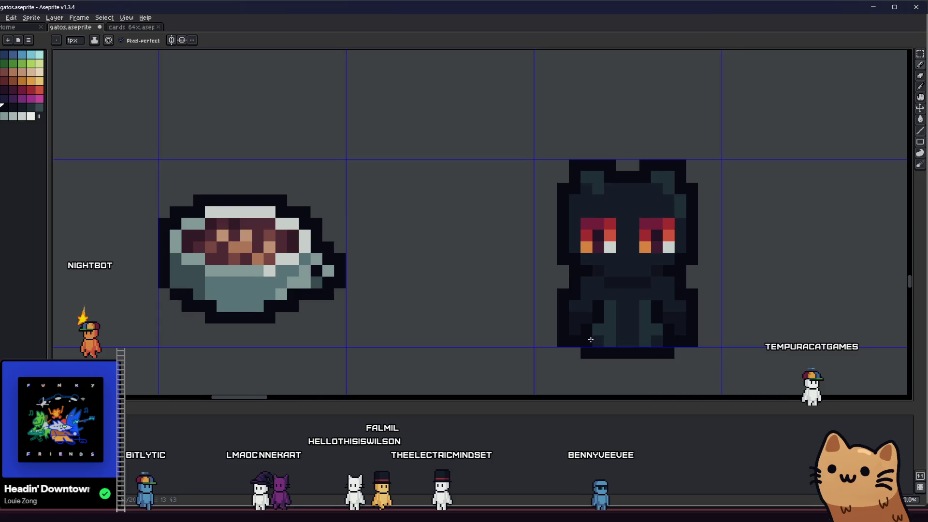
scroll(543, 337, down, 1)
scroll(558, 330, down, 1)
scroll(457, 327, down, 1)
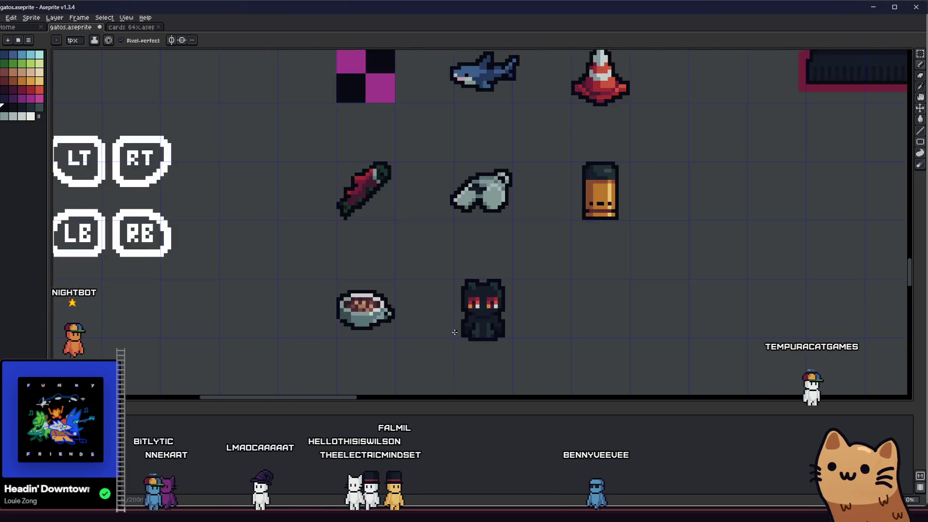
scroll(447, 341, down, 1)
scroll(447, 341, down, 1)
scroll(446, 340, down, 2)
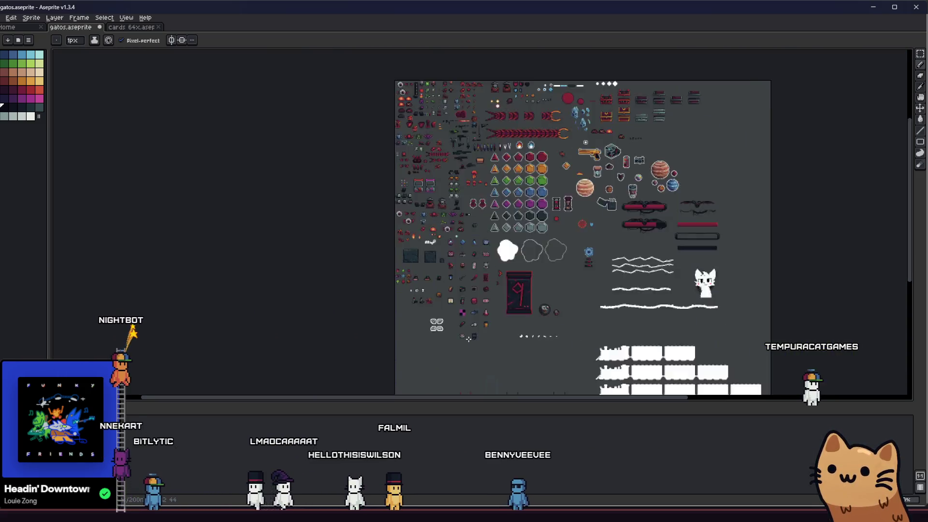
scroll(478, 338, up, 4)
scroll(413, 343, up, 2)
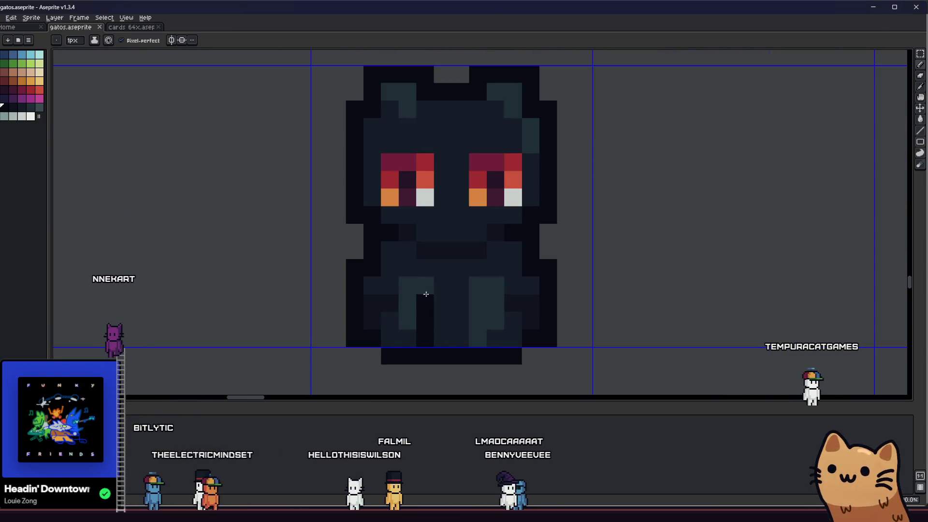
scroll(454, 333, down, 1)
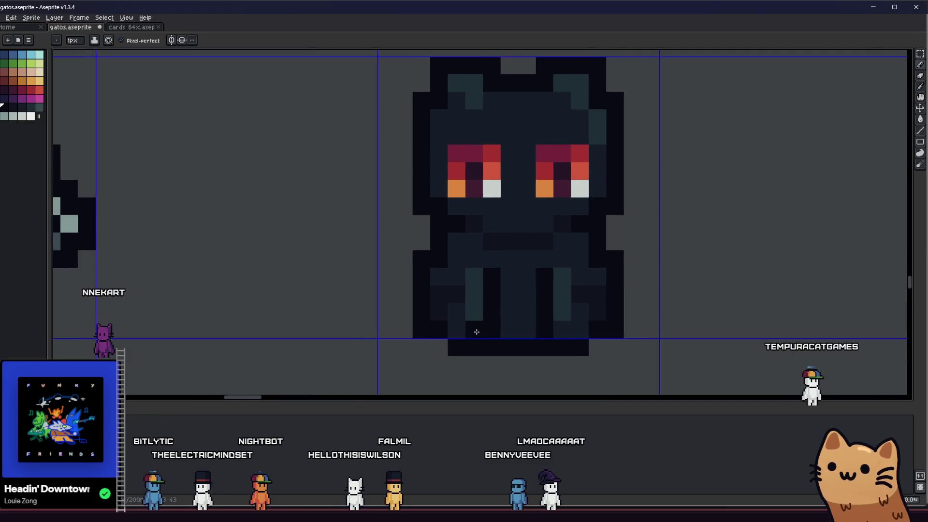
scroll(454, 333, down, 2)
drag(410, 333, 365, 333)
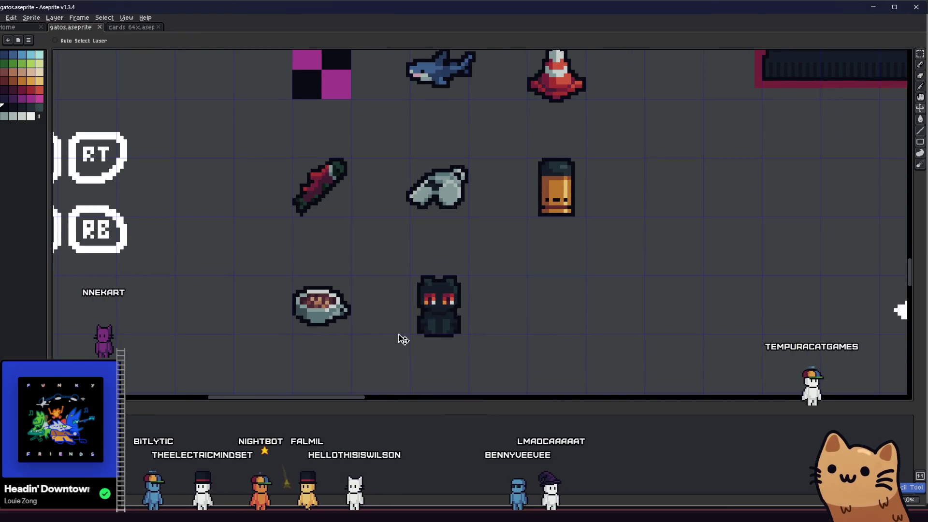
scroll(433, 335, up, 3)
scroll(478, 317, down, 1)
scroll(636, 273, down, 1)
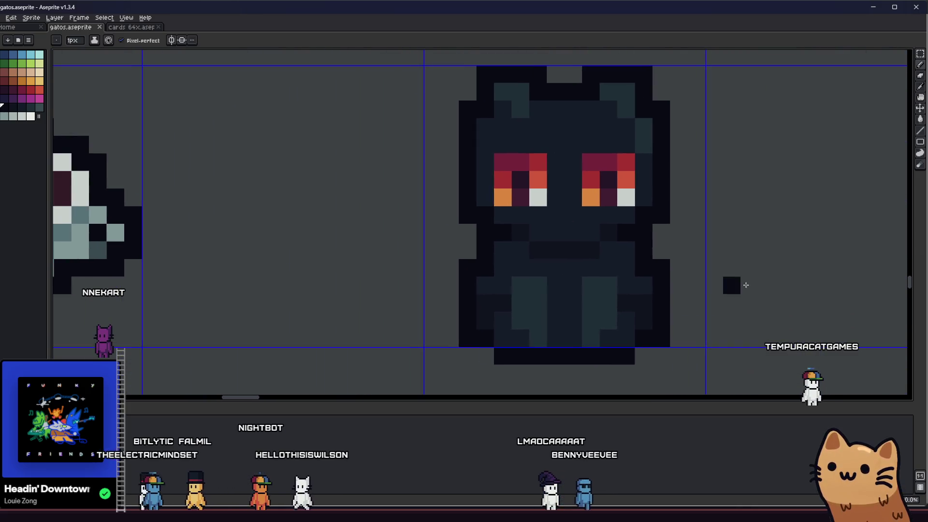
scroll(747, 284, down, 2)
scroll(542, 290, up, 1)
drag(472, 269, 364, 265)
scroll(472, 244, down, 2)
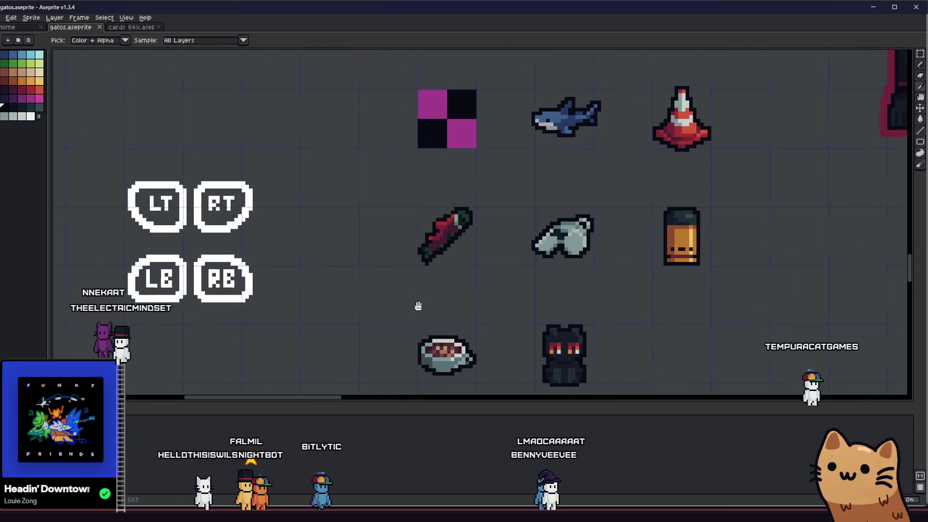
scroll(435, 218, down, 1)
scroll(391, 167, down, 1)
scroll(369, 135, up, 4)
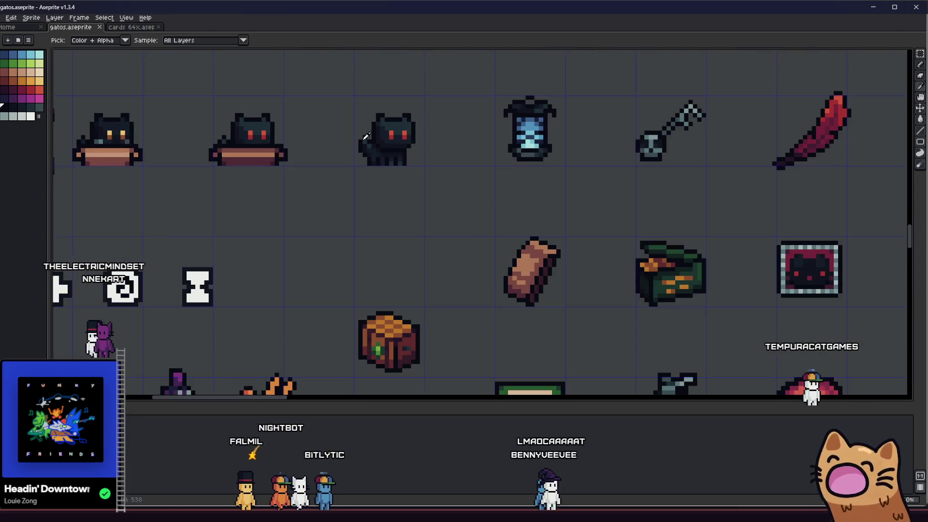
scroll(397, 123, up, 1)
scroll(397, 127, down, 1)
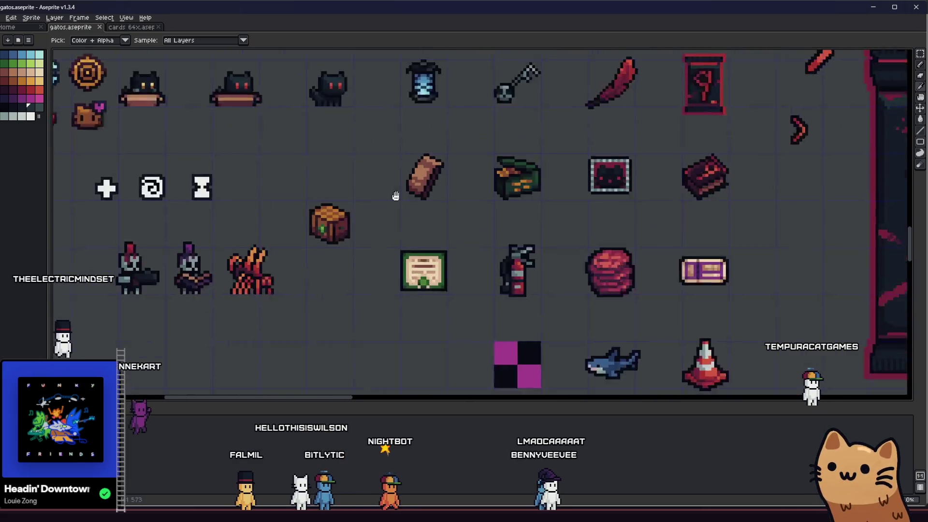
scroll(389, 172, up, 2)
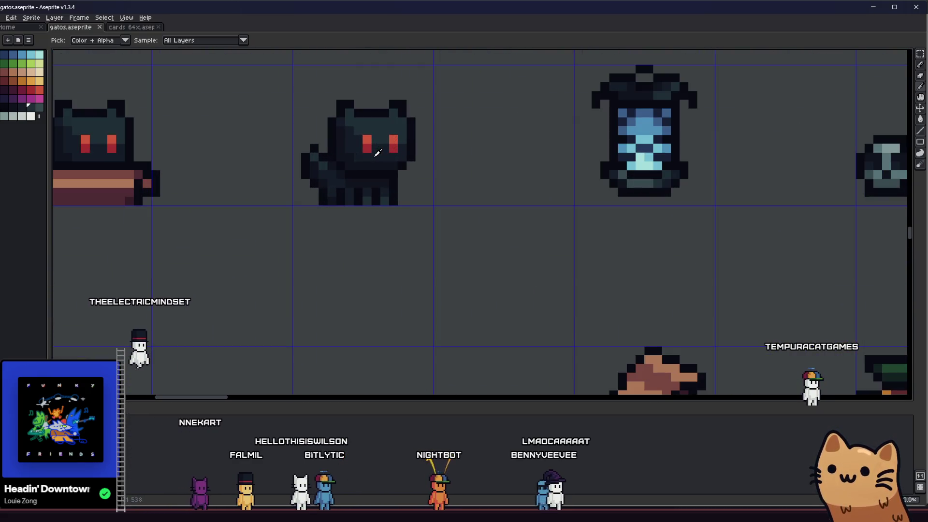
scroll(389, 172, down, 2)
scroll(406, 218, down, 3)
scroll(424, 254, up, 1)
scroll(424, 255, up, 2)
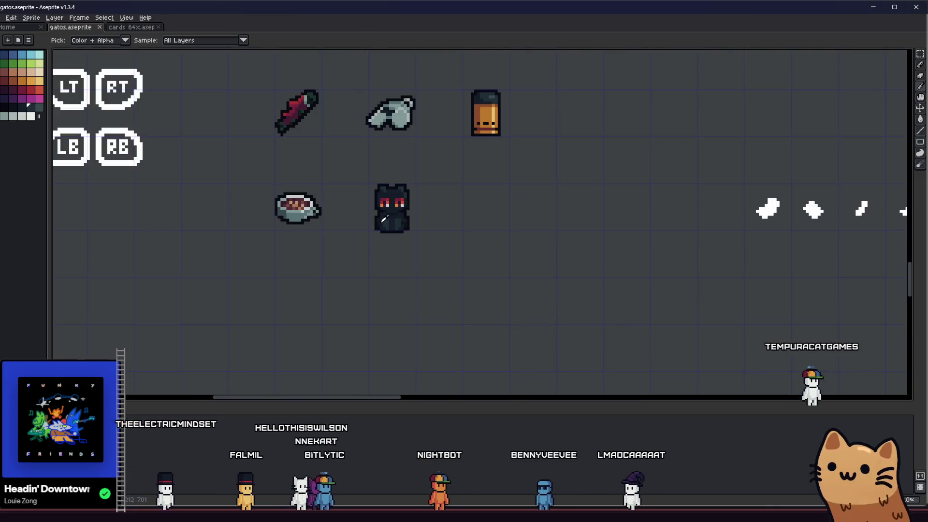
scroll(369, 217, up, 1)
scroll(429, 220, up, 3)
scroll(388, 233, down, 1)
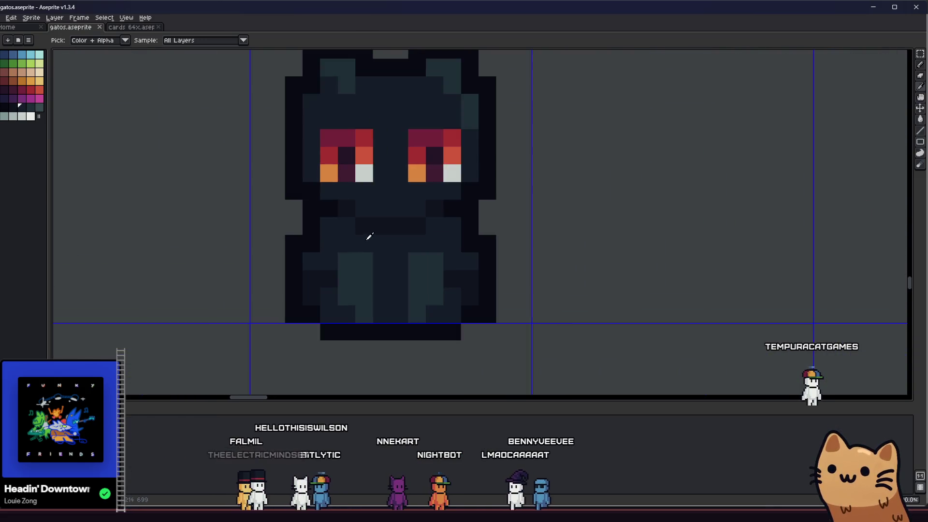
Bucket-fill the two lighter columns on the cat's body with the dark body colour
key(g)
click(346, 267)
click(419, 310)
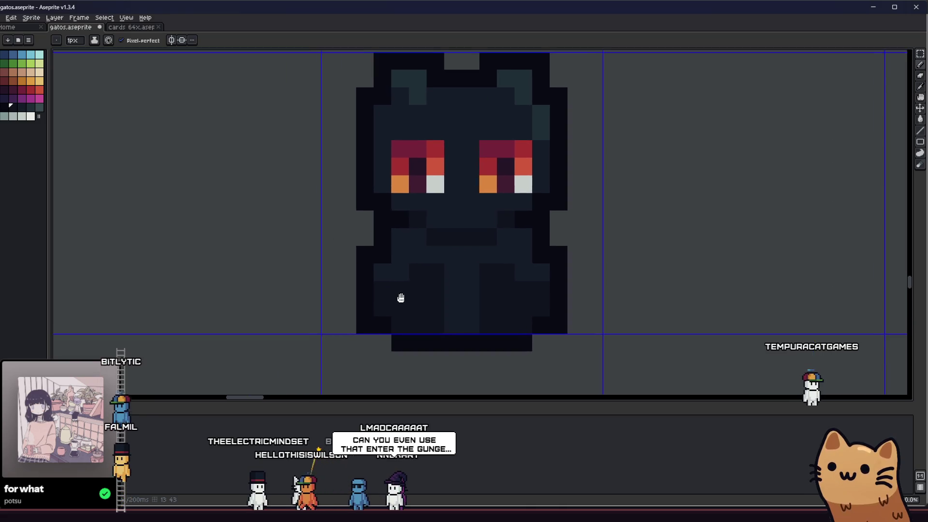
drag(329, 313, 420, 304)
scroll(430, 276, down, 1)
scroll(430, 276, up, 3)
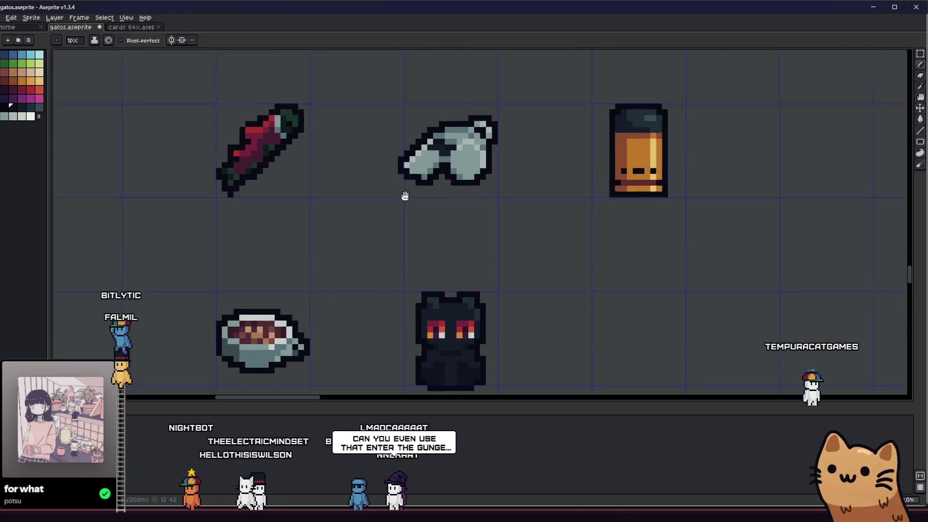
scroll(404, 197, right, 3)
scroll(513, 198, down, 1)
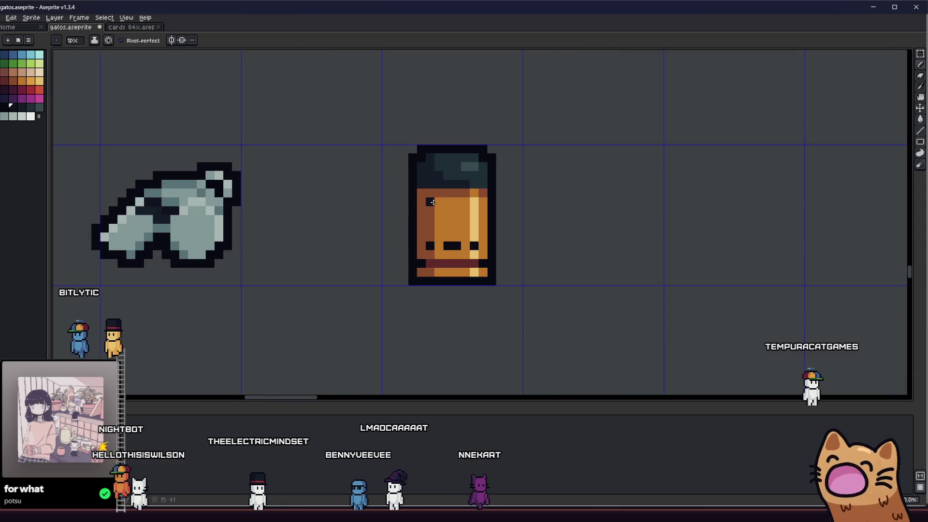
scroll(435, 203, down, 3)
scroll(351, 213, up, 2)
scroll(352, 213, down, 1)
scroll(351, 213, up, 1)
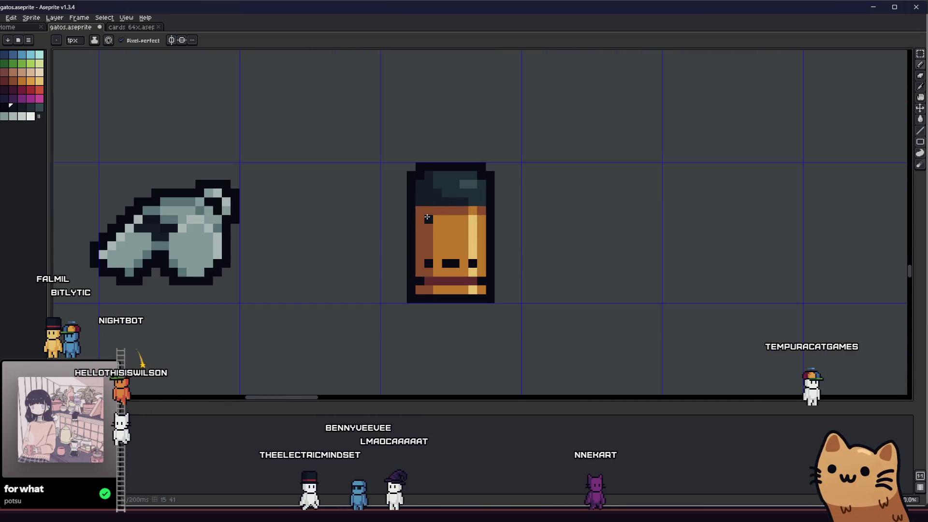
scroll(417, 229, up, 3)
scroll(417, 229, down, 4)
scroll(418, 230, down, 1)
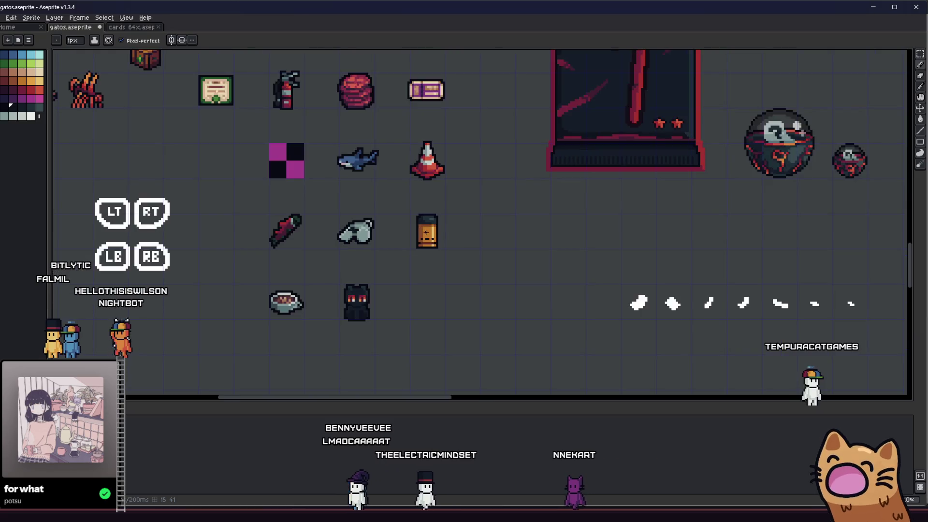
scroll(406, 231, up, 2)
scroll(386, 234, left, 2)
scroll(386, 234, left, 3)
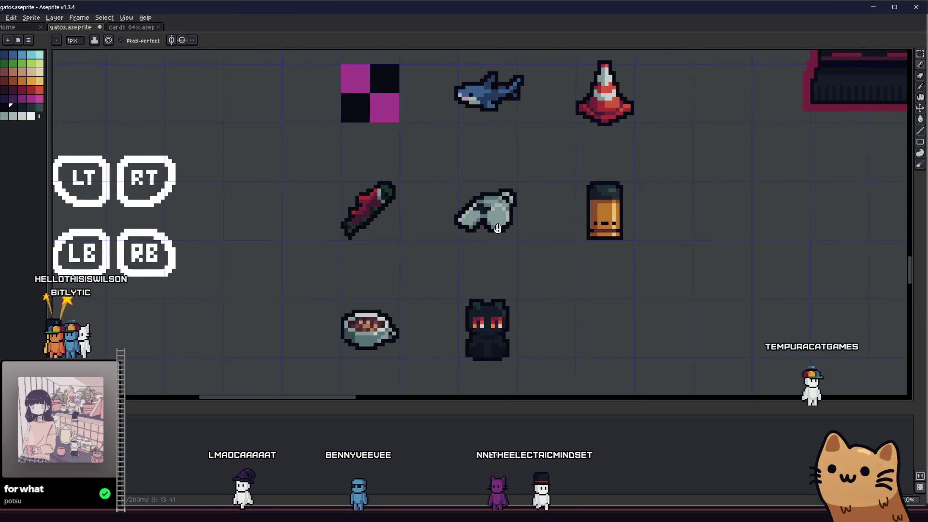
scroll(431, 209, right, 3)
scroll(431, 208, up, 4)
key(m)
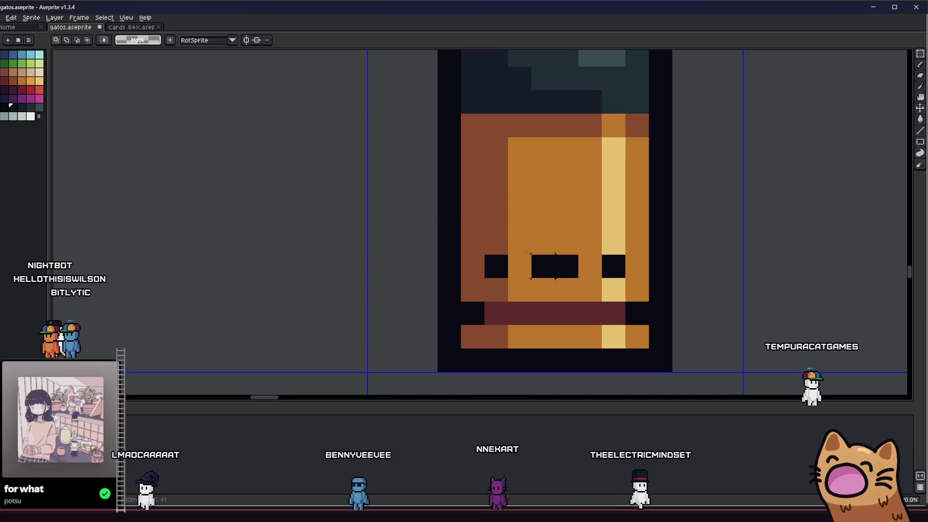
scroll(613, 194, up, 1)
scroll(522, 224, down, 4)
scroll(483, 228, down, 4)
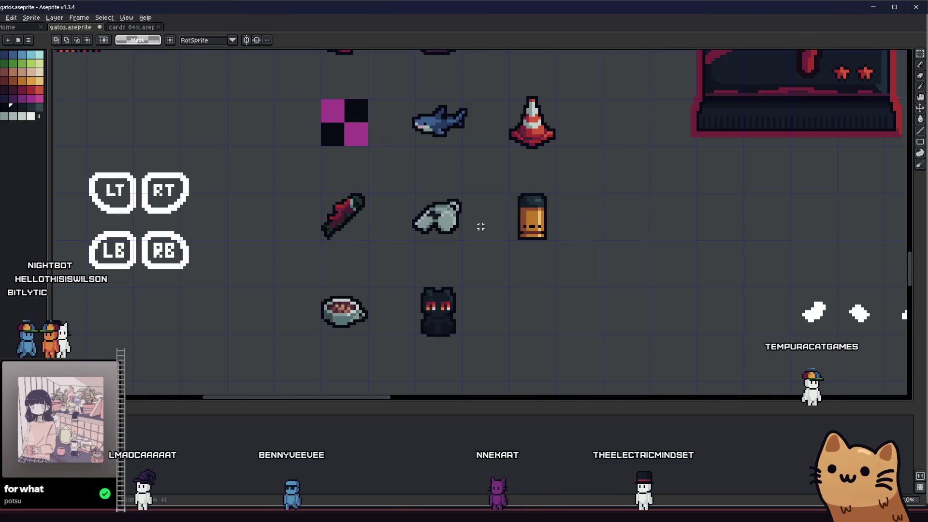
scroll(433, 282, up, 3)
scroll(434, 282, up, 2)
key(i)
scroll(431, 238, up, 1)
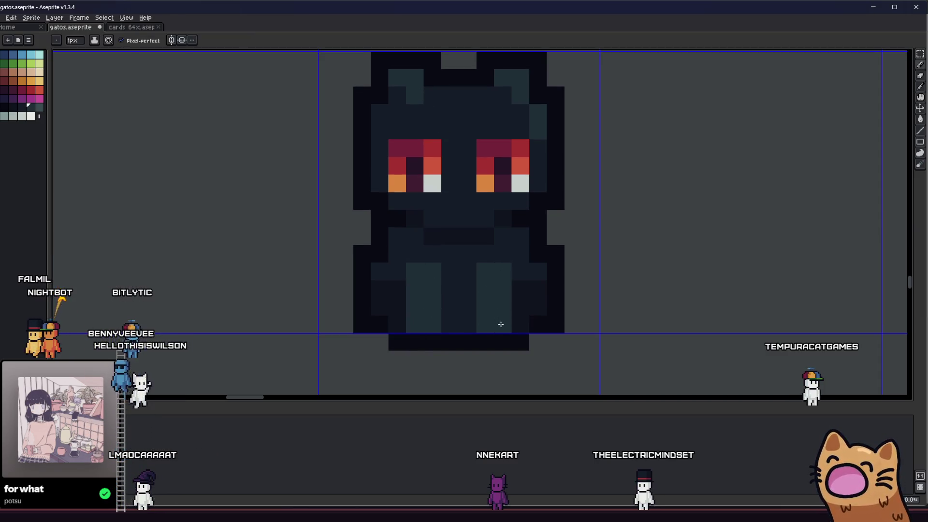
scroll(396, 308, down, 2)
key(i)
scroll(514, 213, up, 1)
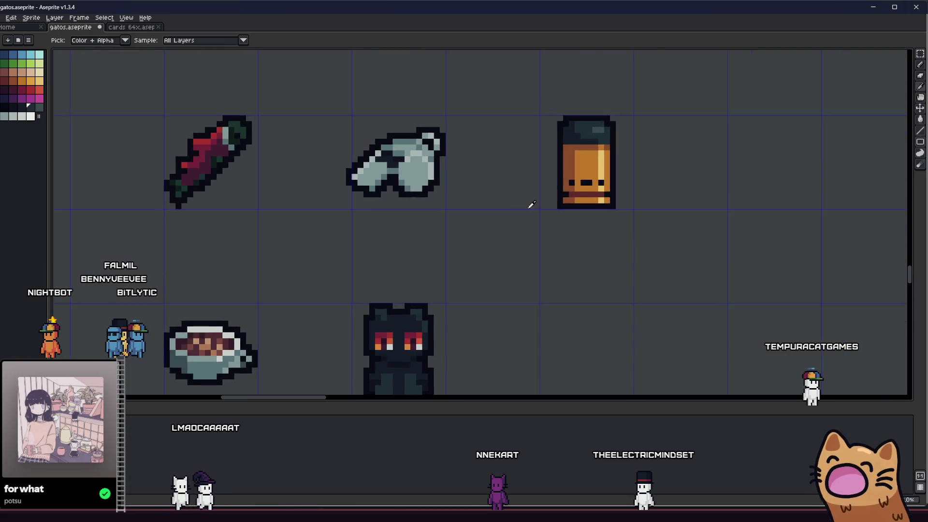
scroll(601, 162, up, 3)
scroll(633, 174, down, 2)
scroll(633, 174, down, 2)
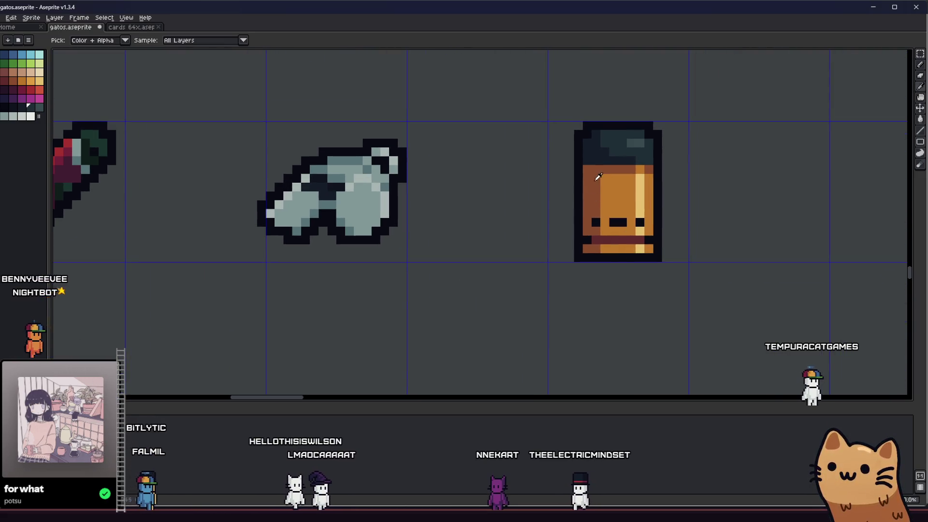
scroll(479, 178, down, 2)
scroll(451, 275, down, 1)
scroll(452, 275, up, 1)
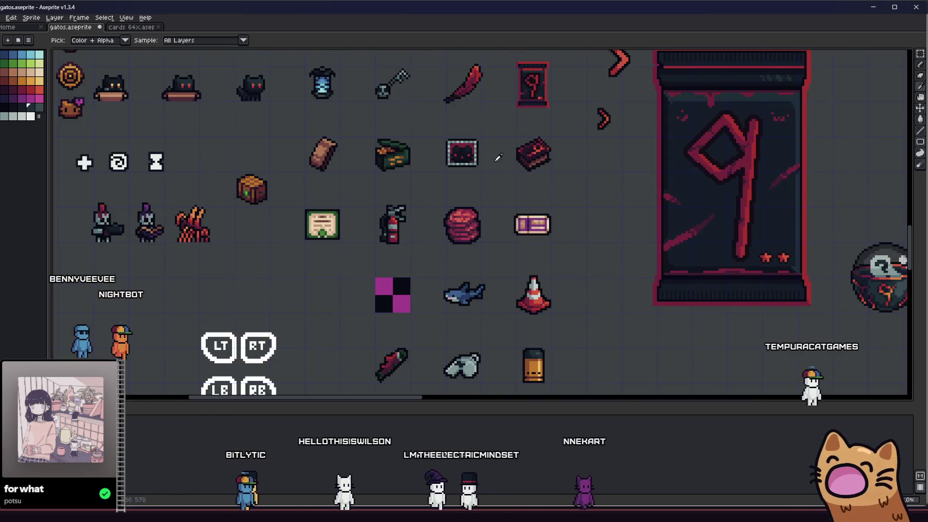
drag(479, 85, 478, 259)
drag(332, 45, 351, 190)
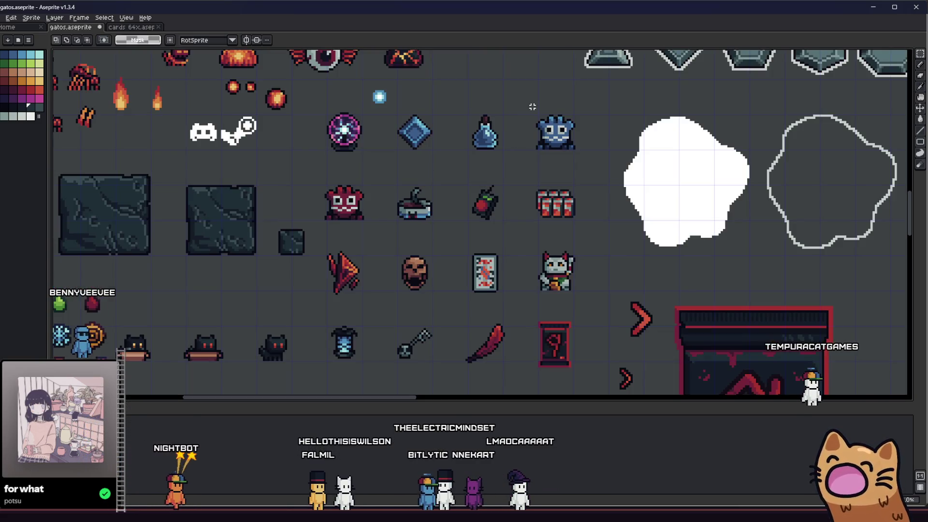
drag(406, 179, 464, 254)
scroll(464, 253, down, 1)
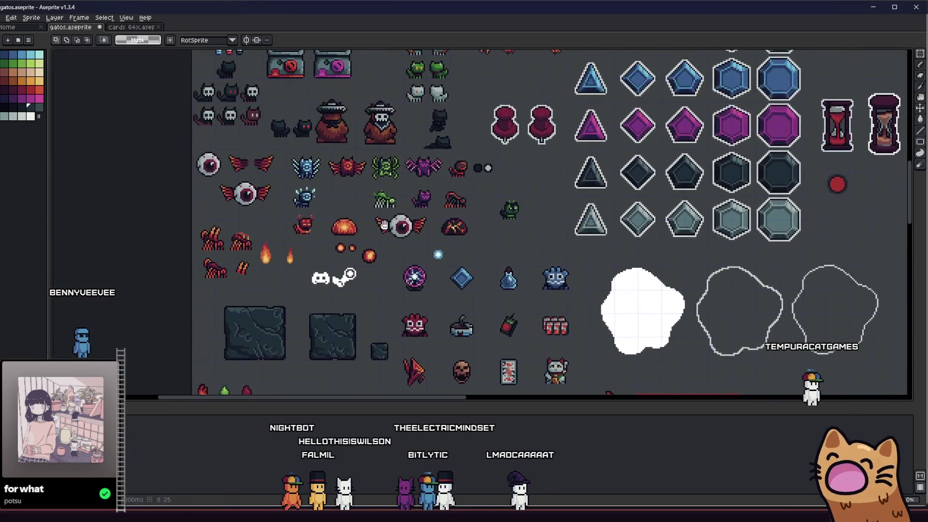
click(132, 29)
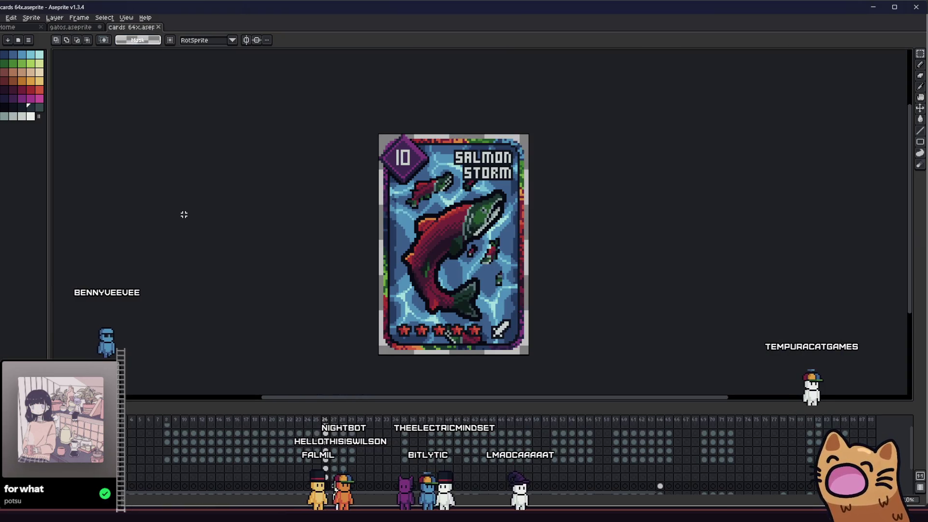
key(Left)
key(Left)
key(Left)
key(Left)
key(Left)
key(Left)
key(Left)
key(Left)
key(Left)
key(Left)
key(Left)
key(Left)
key(Left)
key(Left)
key(Left)
key(Left)
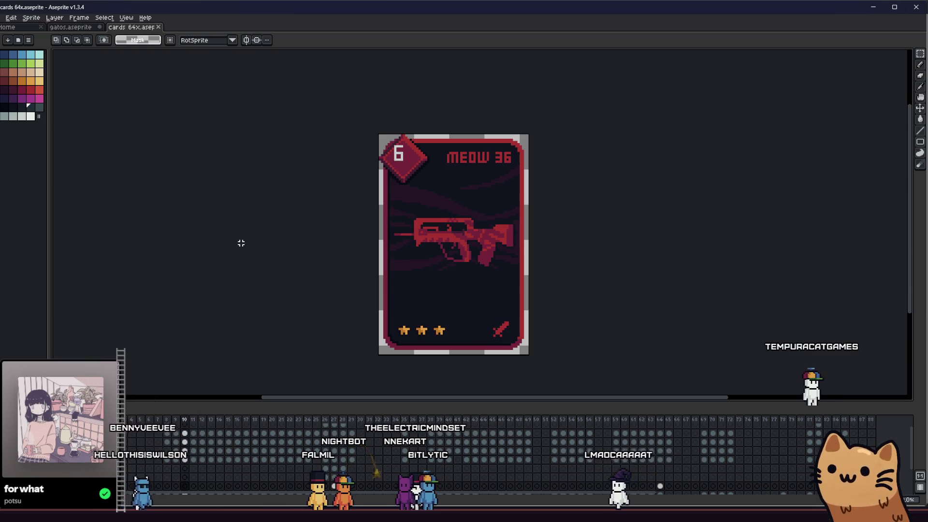
drag(359, 244, 346, 251)
scroll(445, 254, up, 2)
scroll(450, 254, down, 5)
scroll(441, 244, up, 3)
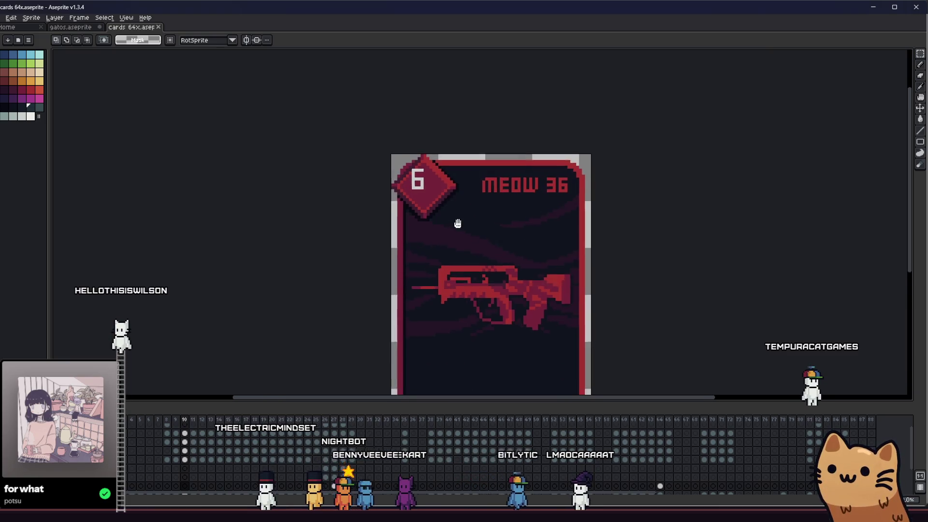
scroll(437, 213, up, 1)
key(Left)
key(Right)
key(Left)
key(Left)
key(Left)
key(Left)
key(Left)
key(Right)
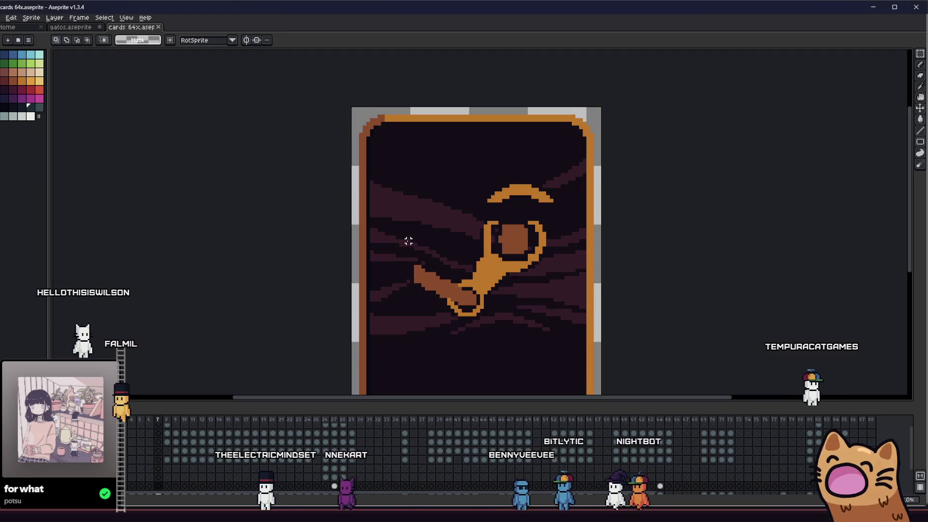
key(Right)
key(Left)
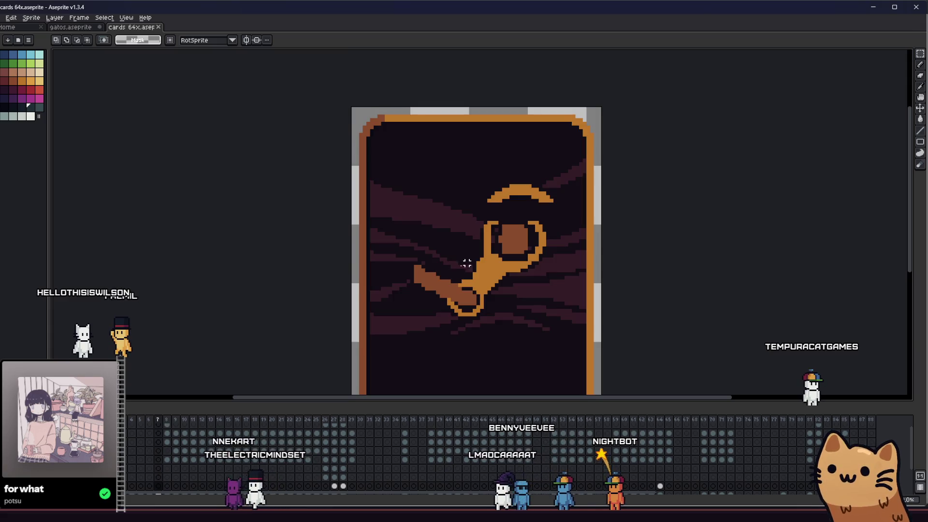
key(Right)
key(Right)
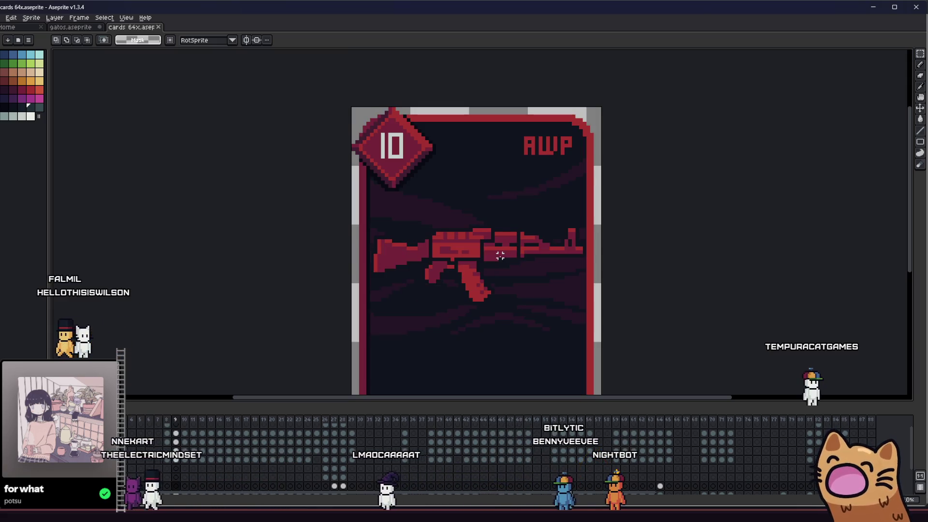
key(Left)
key(Right)
key(Left)
key(Right)
key(Left)
key(Right)
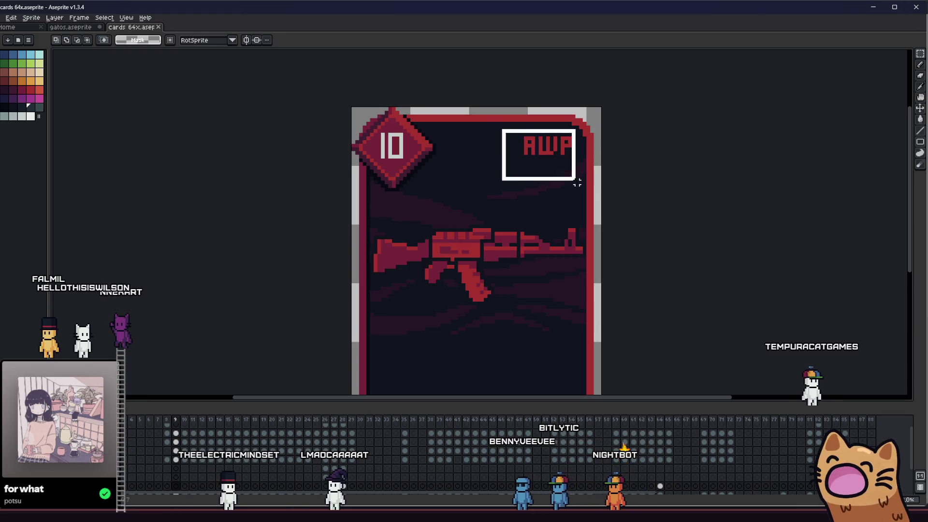
key(Right)
key(Right)
key(Right)
key(Right)
key(Right)
key(Right)
key(Right)
key(Right)
key(Right)
key(Right)
key(Right)
key(Right)
key(Right)
key(Left)
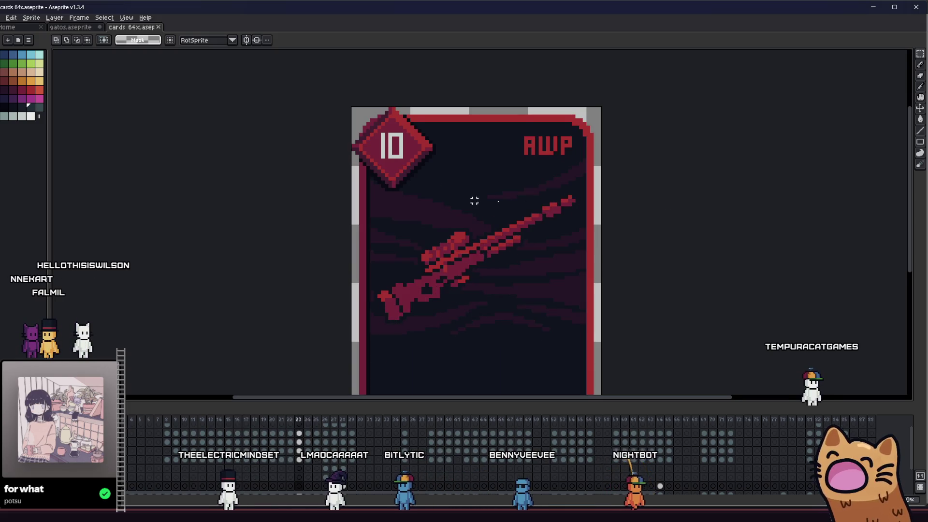
scroll(450, 220, down, 3)
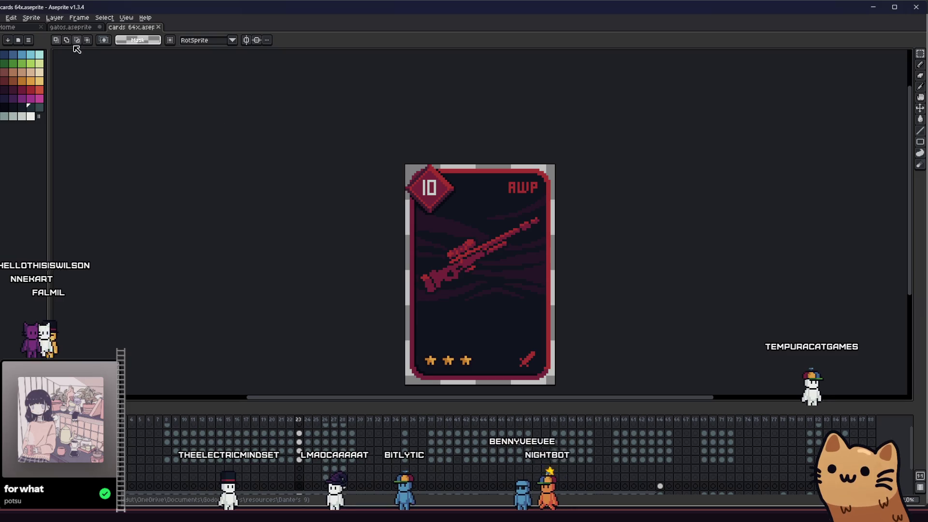
click(82, 27)
scroll(308, 213, up, 1)
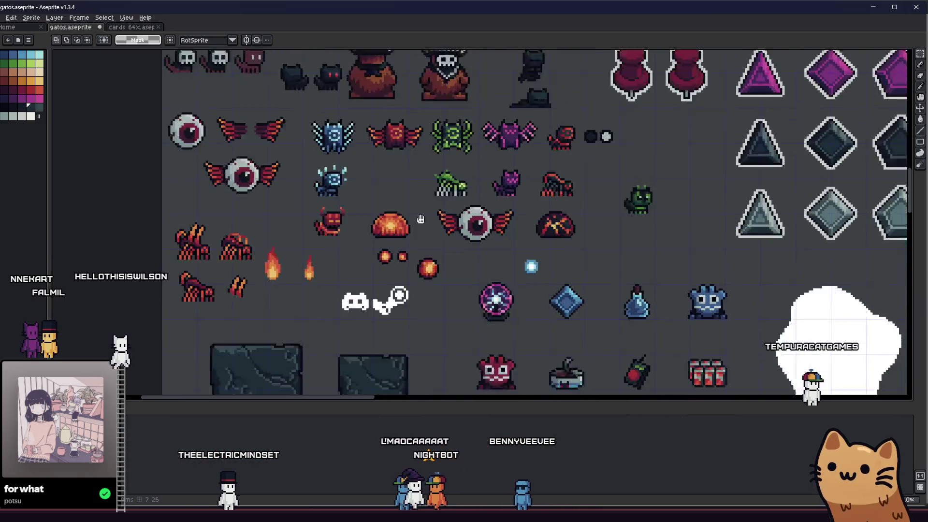